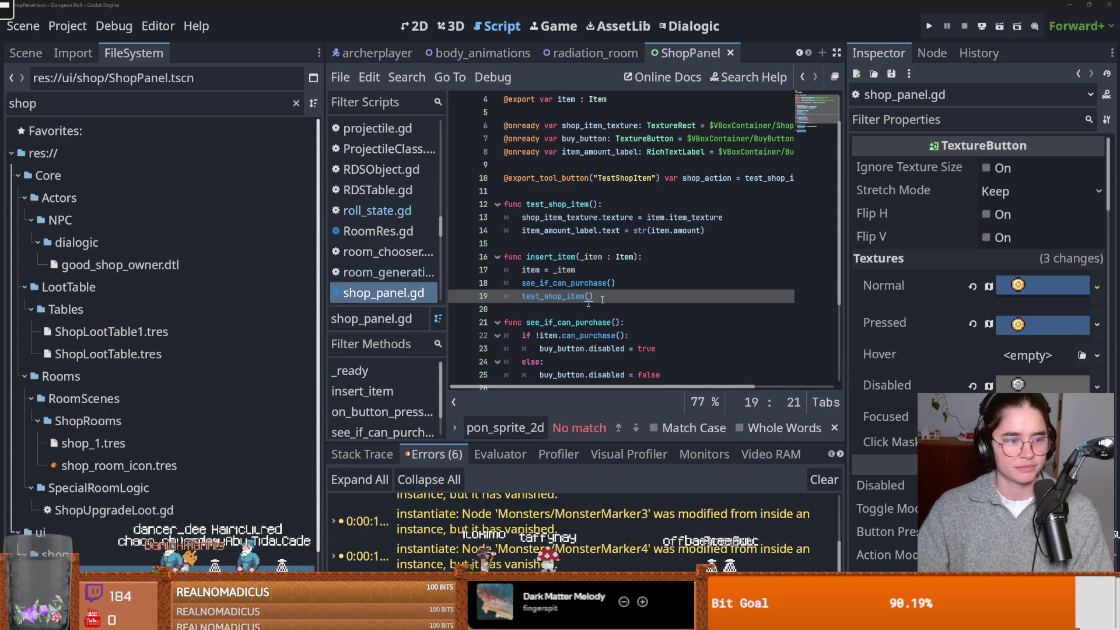
Review insert_item and the can_purchase check in see_if_can_purchase in shop_panel.gd
{"action": "left_click", "coordinate": [669, 261]}
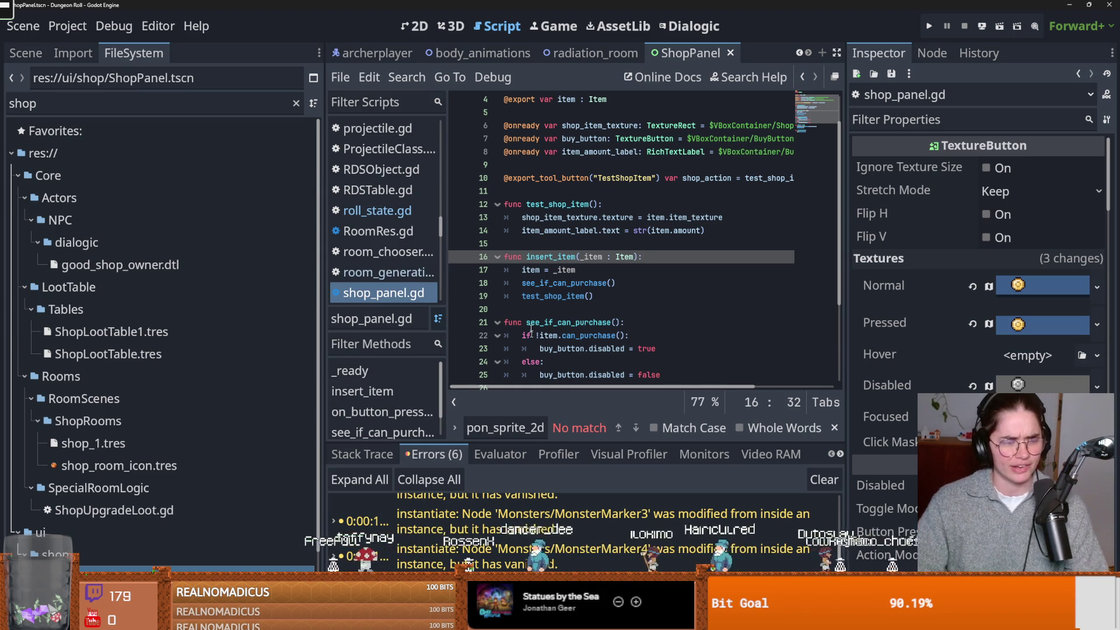
{"action": "left_click", "coordinate": [537, 336]}
{"action": "scroll", "coordinate": [578, 318], "scroll_direction": "up", "scroll_amount": 1}
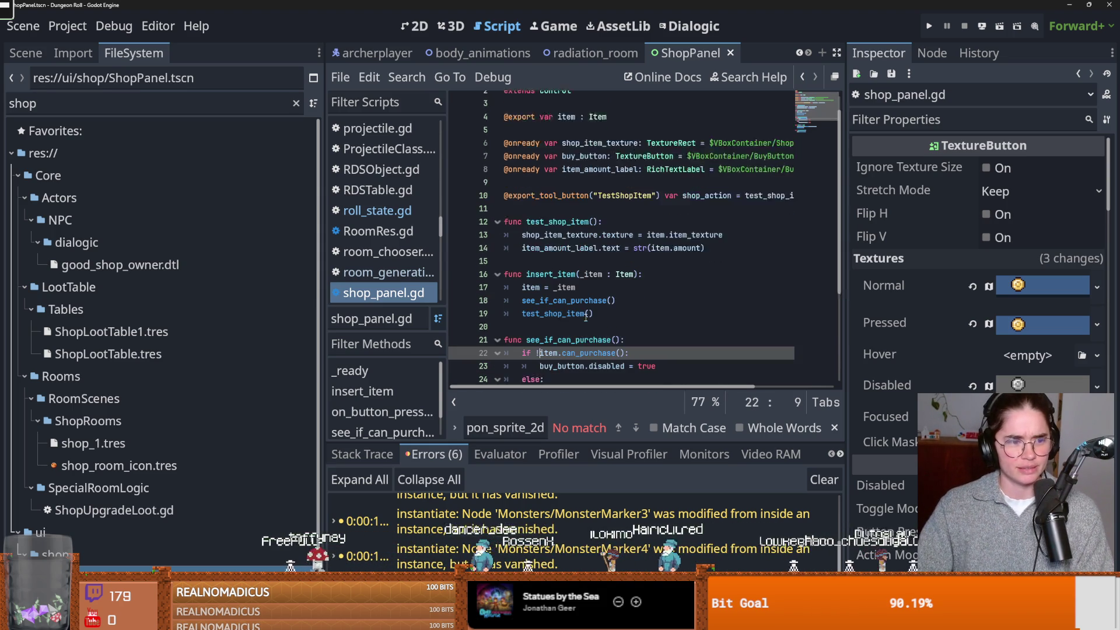
{"action": "scroll", "coordinate": [589, 317], "scroll_direction": "down", "scroll_amount": 1}
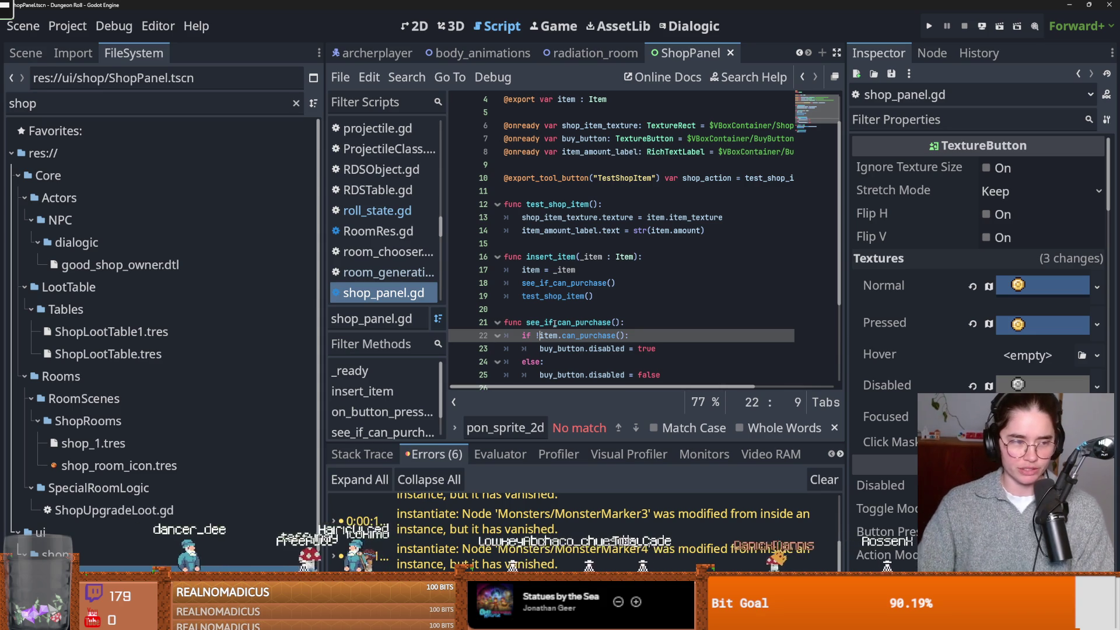
Save the ShopPanel scene from an empty line in shop_panel.gd
{"action": "left_click", "coordinate": [606, 308]}
{"action": "key", "text": "ctrl+s"}
{"action": "key", "text": "ctrl+s"}
{"action": "scroll", "coordinate": [584, 327], "scroll_direction": "up", "scroll_amount": 1}
{"action": "key", "text": "ctrl+s"}
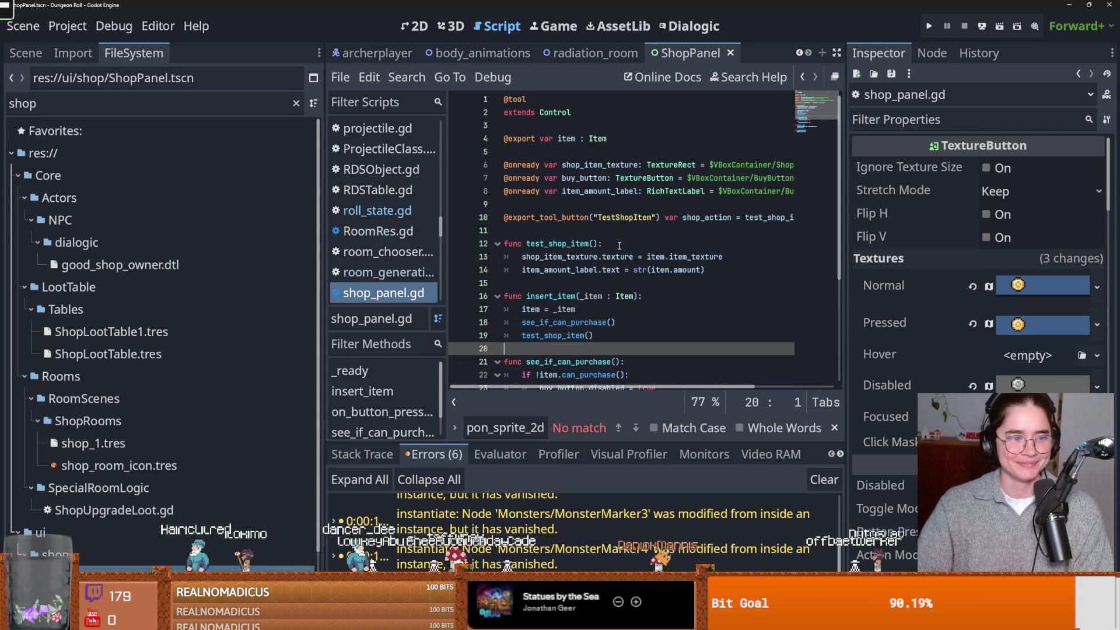
Reread the script, save the scene again, and widen the script editor horizontally
{"action": "mouse_move", "coordinate": [605, 263]}
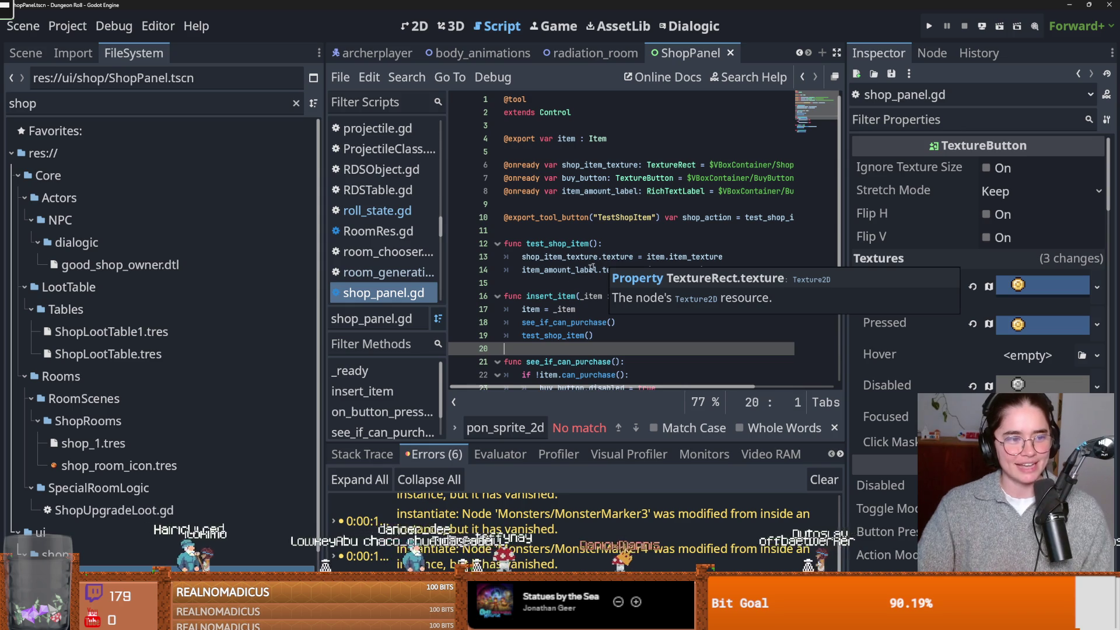
{"action": "scroll", "coordinate": [577, 301], "scroll_direction": "down", "scroll_amount": 4}
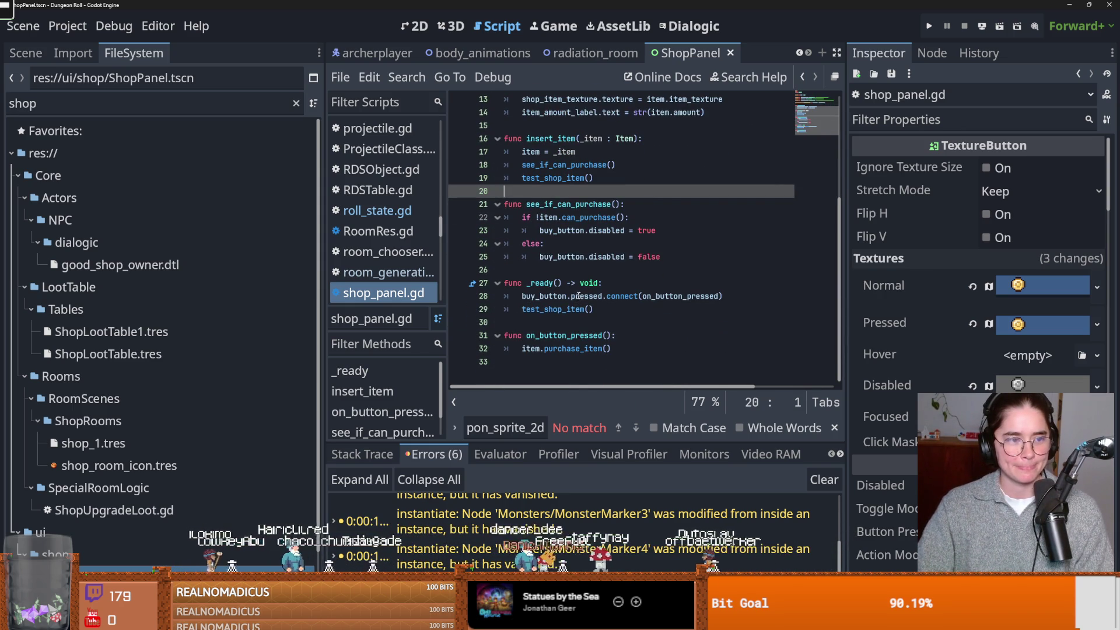
{"action": "mouse_move", "coordinate": [578, 299]}
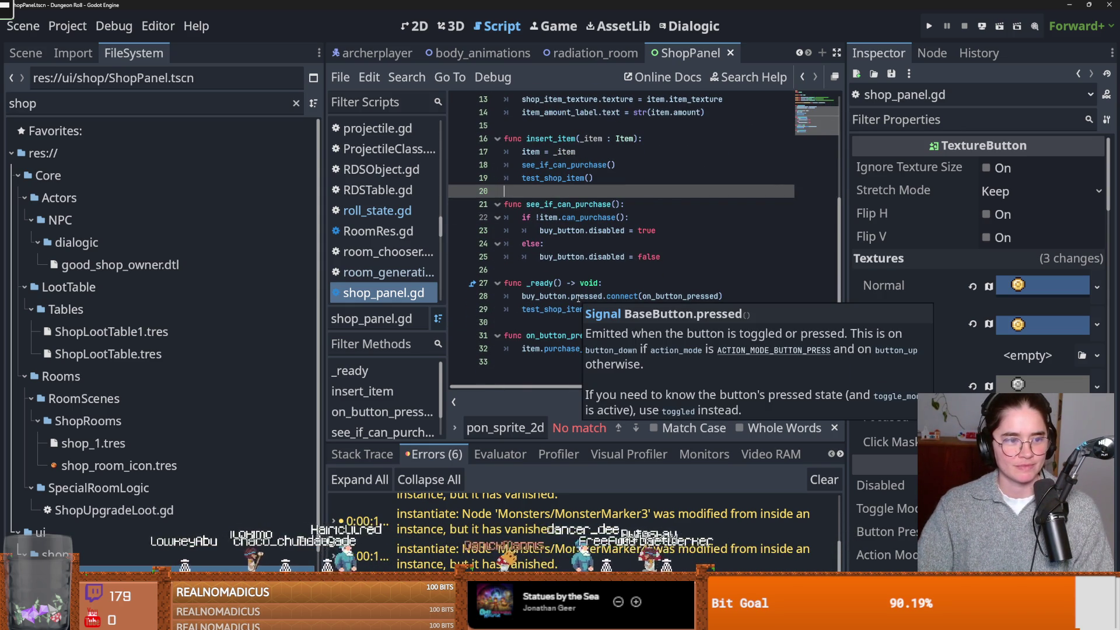
{"action": "scroll", "coordinate": [578, 298], "scroll_direction": "up", "scroll_amount": 4}
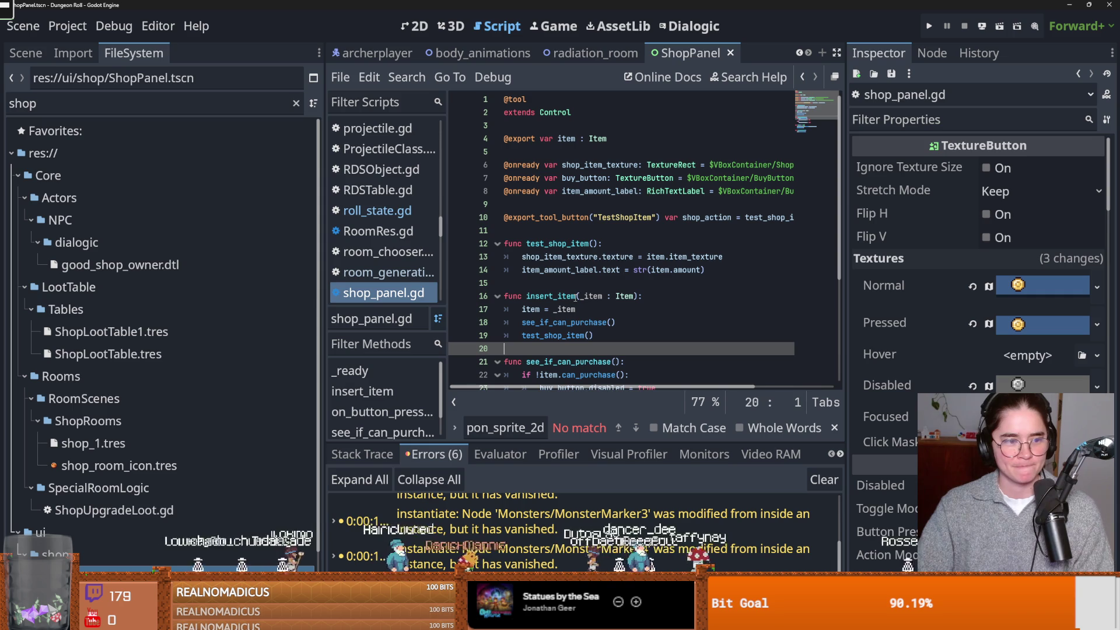
{"action": "key", "text": "ctrl+s"}
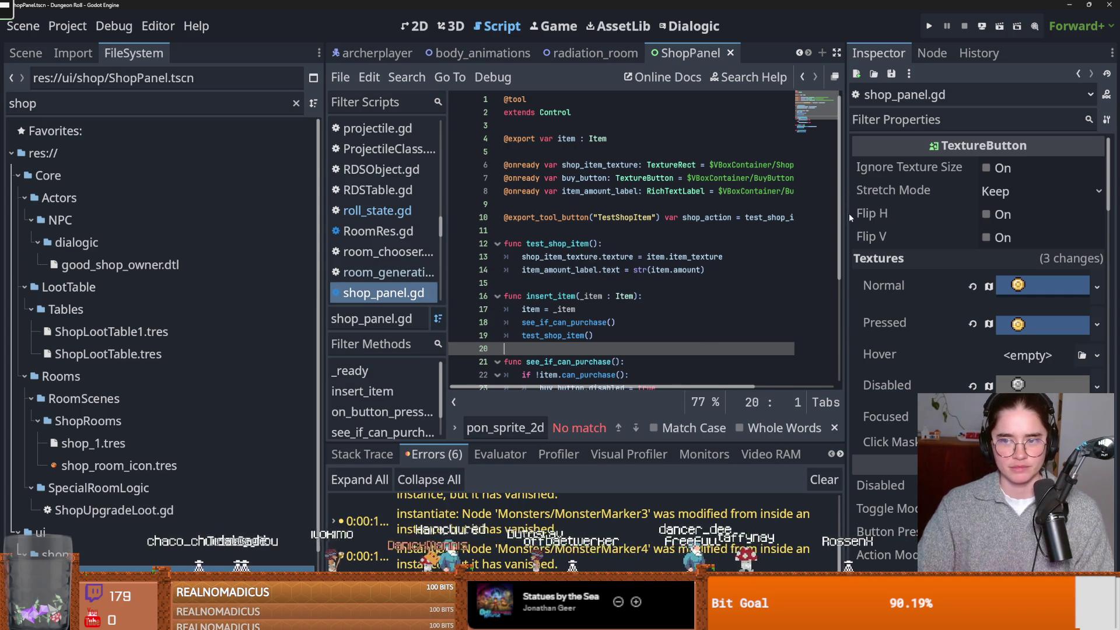
{"action": "left_click_drag", "start_coordinate": [846, 219], "coordinate": [930, 221]}
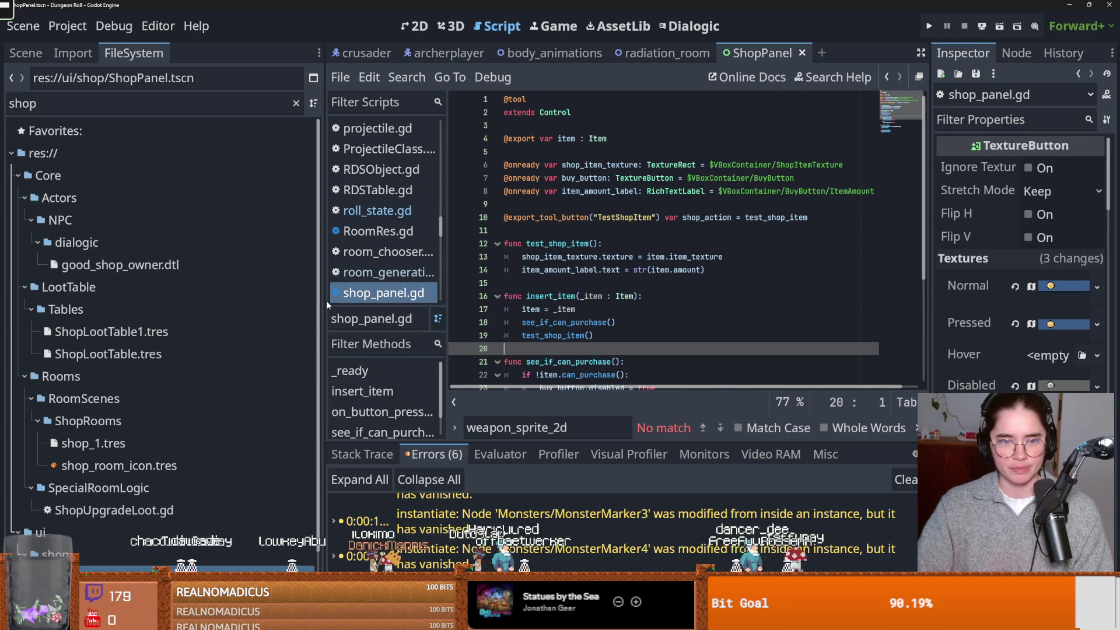
Narrow the file tree, then collapse the dialogic, NPC, LootTable, Actors and Rooms folders
{"action": "mouse_move", "coordinate": [328, 304]}
{"action": "left_mouse_down"}
{"action": "mouse_move", "coordinate": [200, 304]}
{"action": "mouse_move", "coordinate": [225, 304]}
{"action": "left_mouse_up"}
{"action": "left_click", "coordinate": [34, 244]}
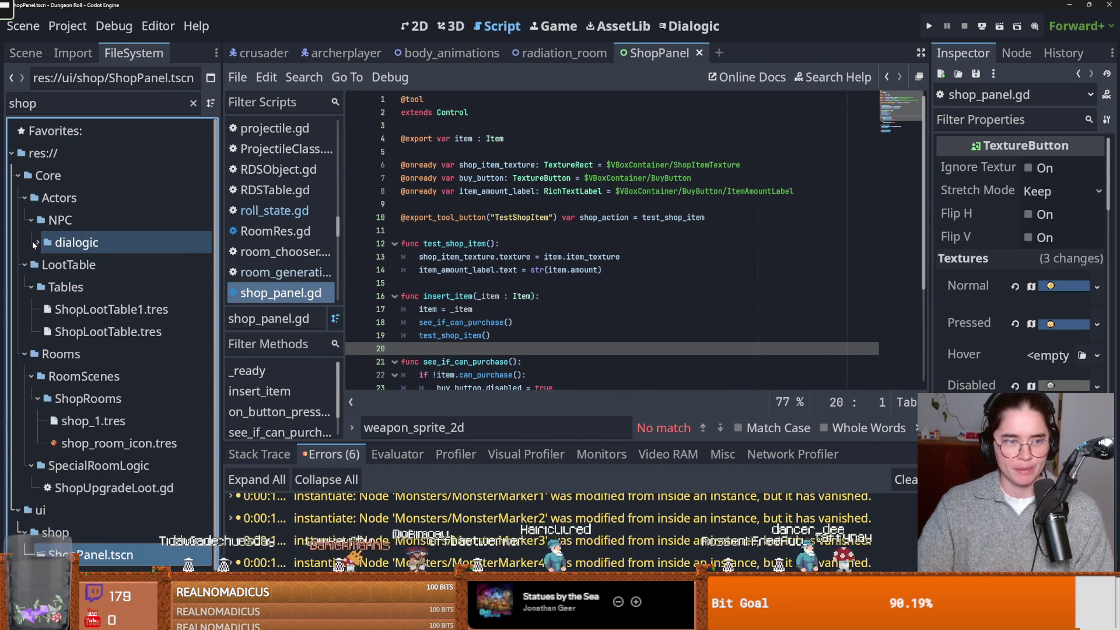
{"action": "left_click", "coordinate": [31, 221]}
{"action": "left_click", "coordinate": [25, 243]}
{"action": "left_click", "coordinate": [24, 199]}
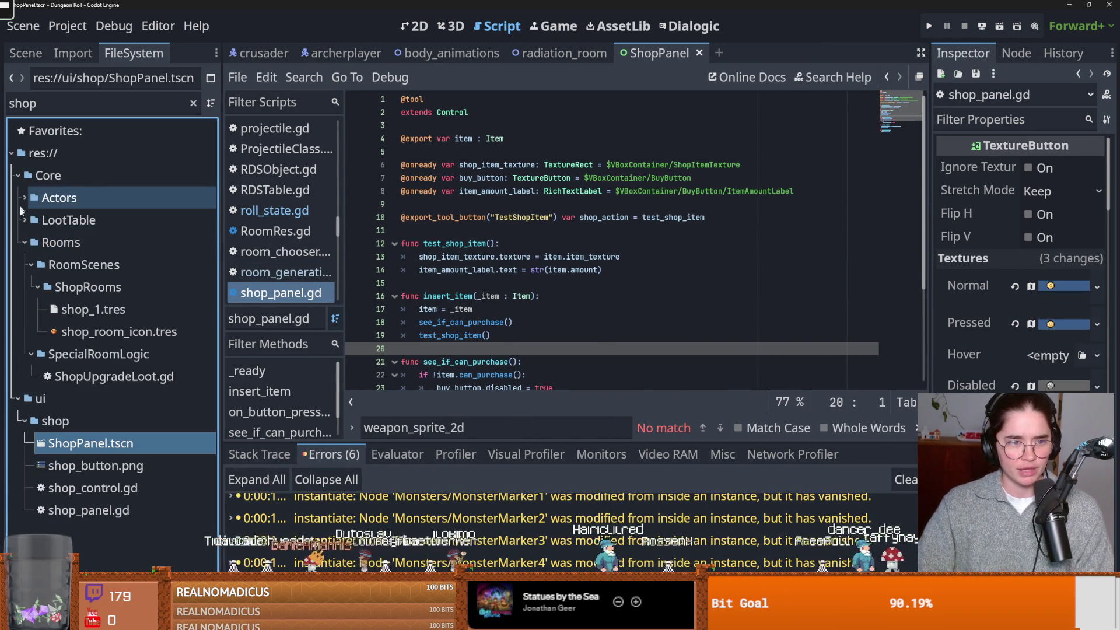
{"action": "left_click", "coordinate": [24, 242]}
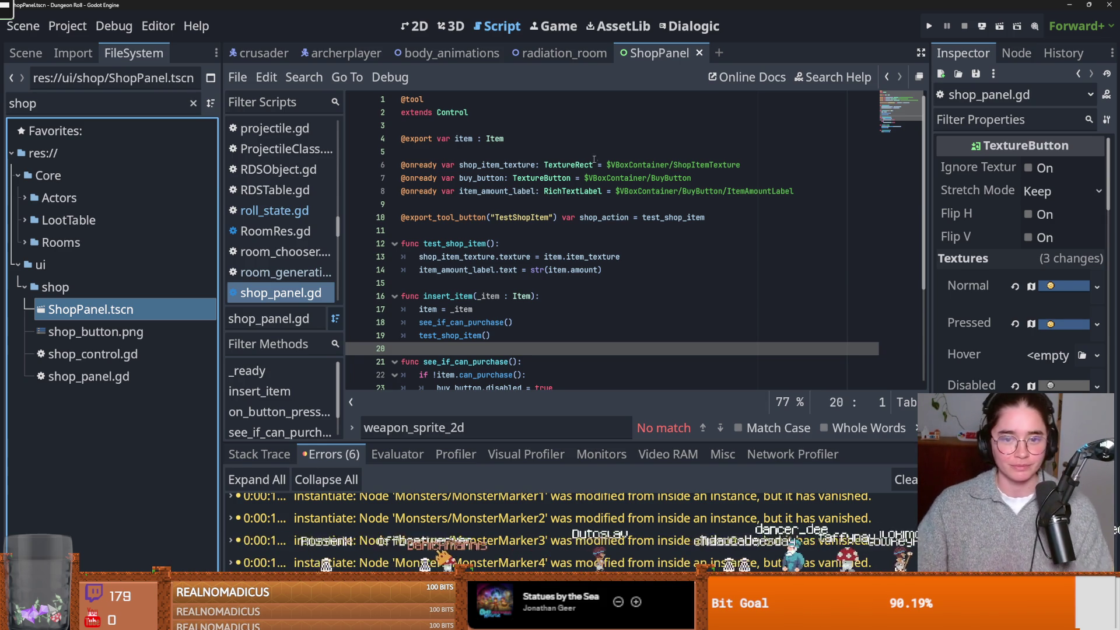
Save the ShopPanel scene and narrow the script list to widen the code view
{"action": "left_click", "coordinate": [521, 227]}
{"action": "key", "text": "ctrl+s"}
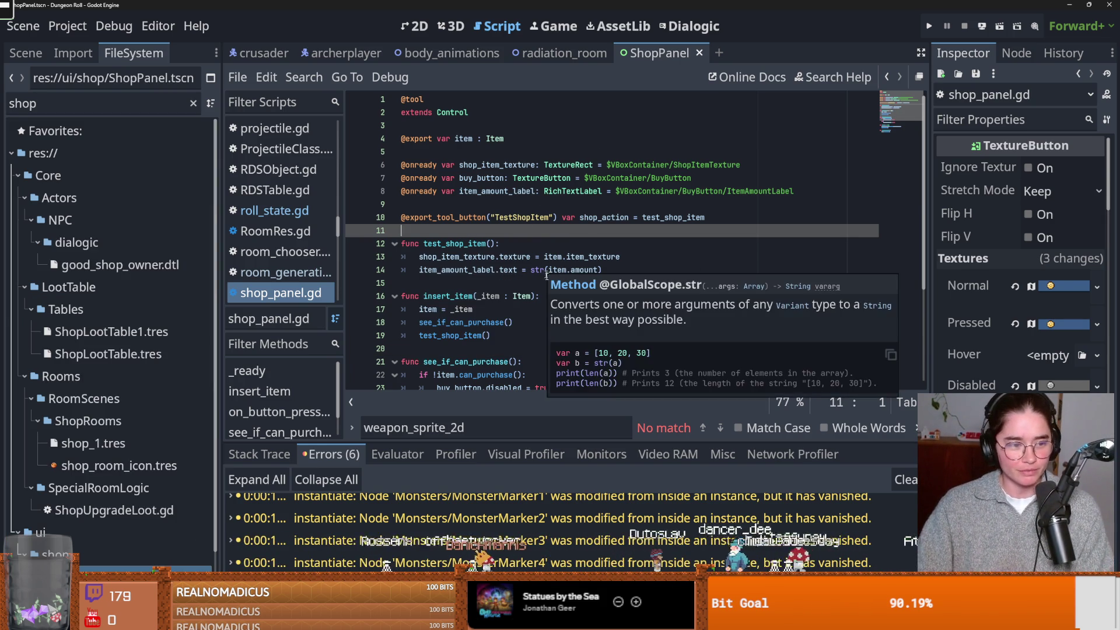
{"action": "left_click", "coordinate": [498, 273]}
{"action": "left_click", "coordinate": [547, 284]}
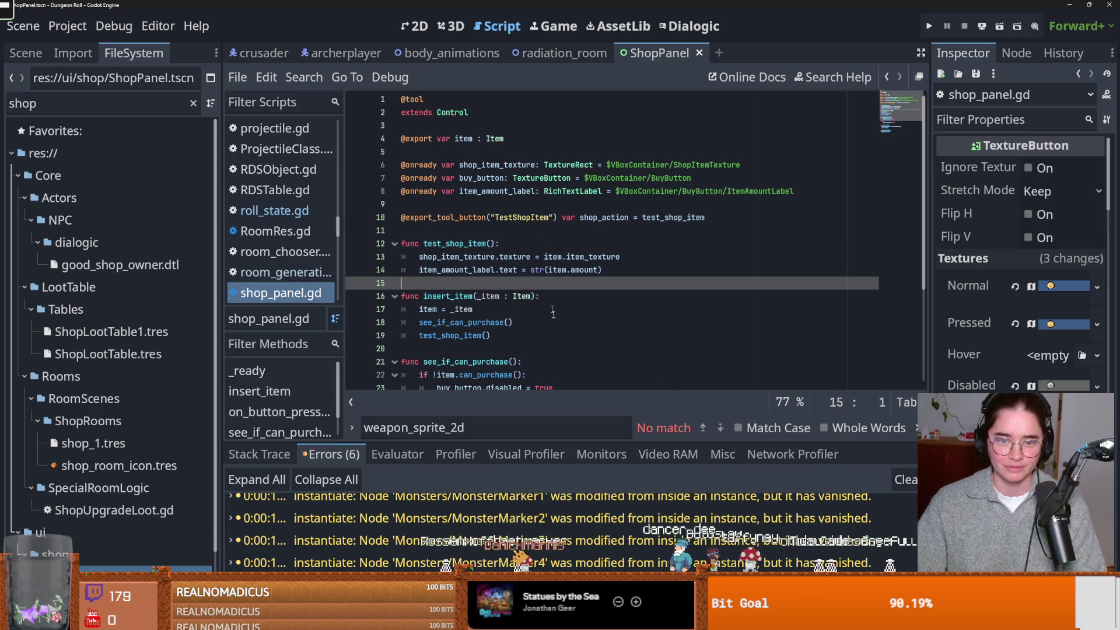
{"action": "left_click_drag", "start_coordinate": [342, 335], "coordinate": [165, 332]}
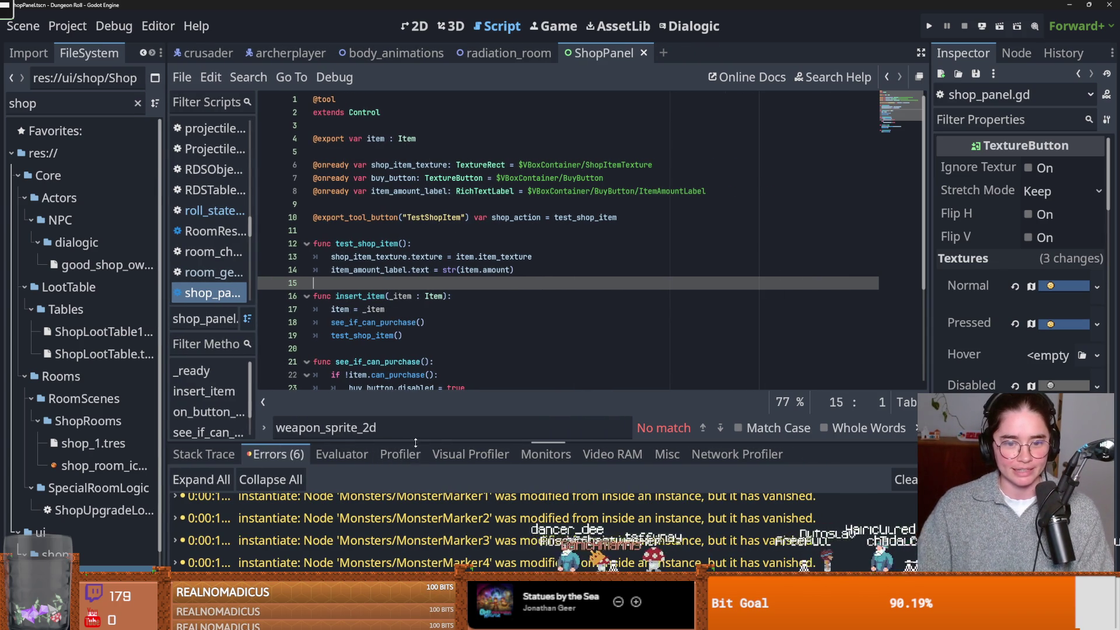
{"action": "scroll", "coordinate": [468, 307], "scroll_direction": "down", "scroll_amount": 3}
{"action": "key", "text": "ctrl+s"}
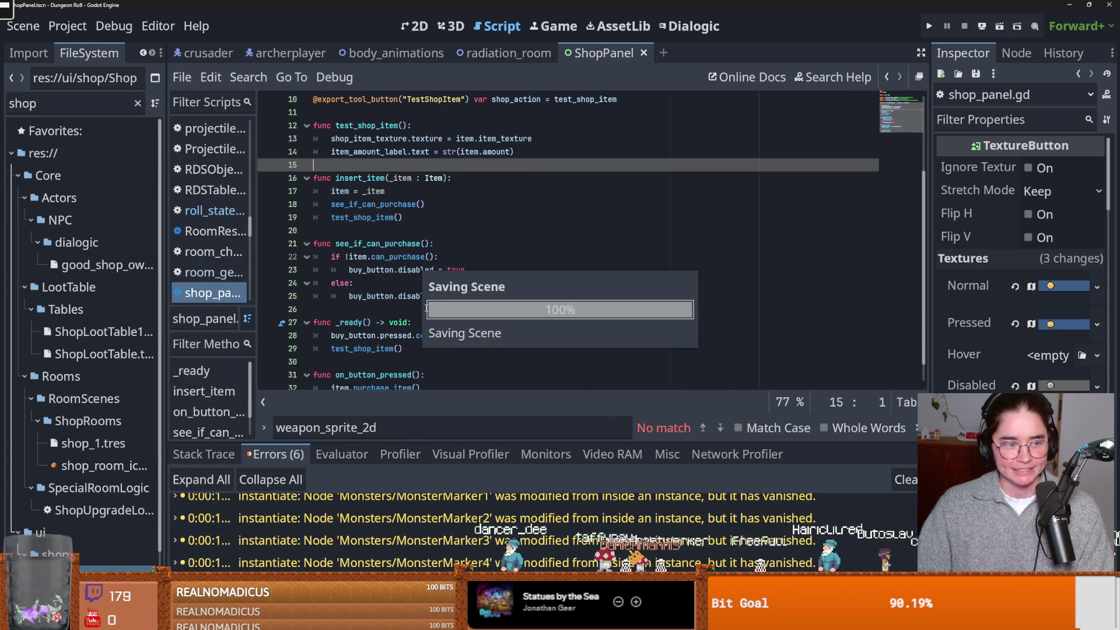
Save again from line 26 and review the shop_panel.gd code around line 15
{"action": "left_click", "coordinate": [433, 310]}
{"action": "key", "text": "ctrl+s"}
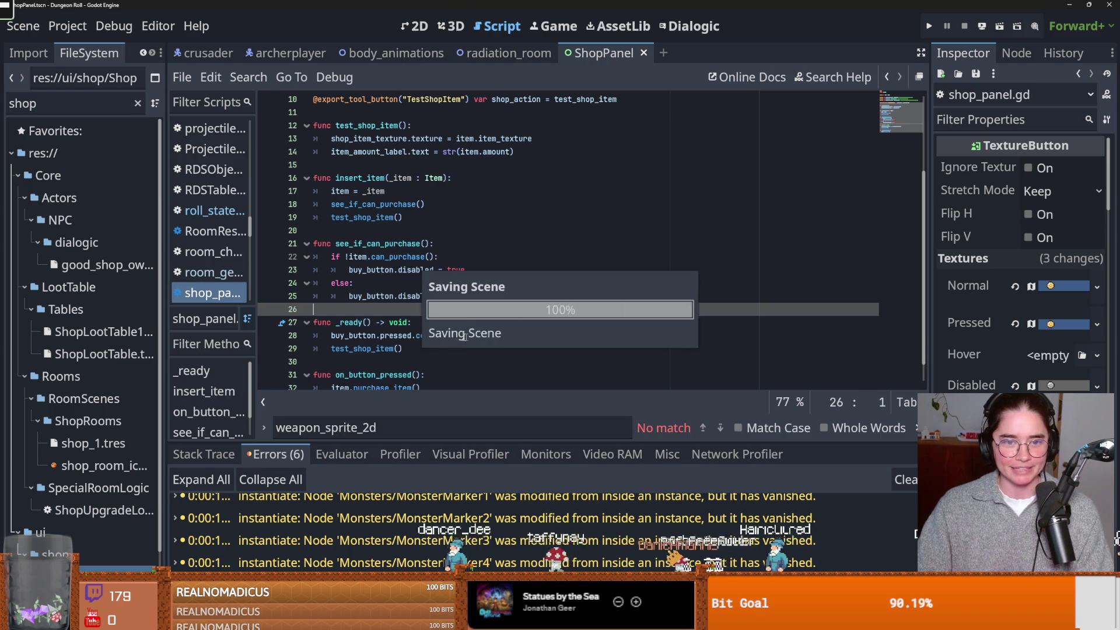
{"action": "scroll", "coordinate": [411, 331], "scroll_direction": "up", "scroll_amount": 2}
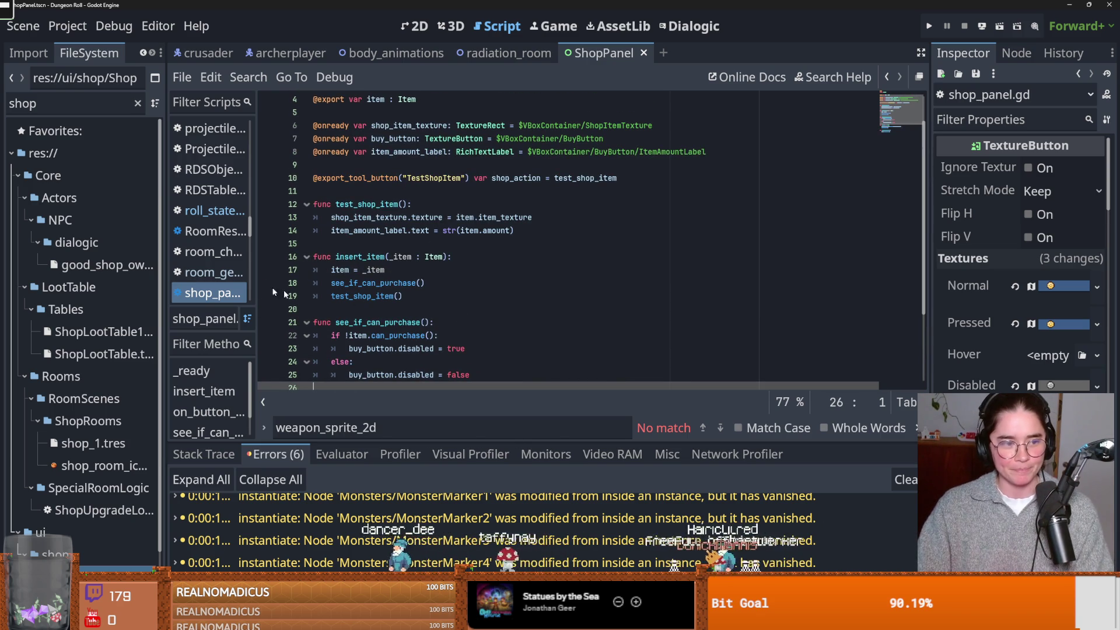
{"action": "scroll", "coordinate": [365, 306], "scroll_direction": "up", "scroll_amount": 1}
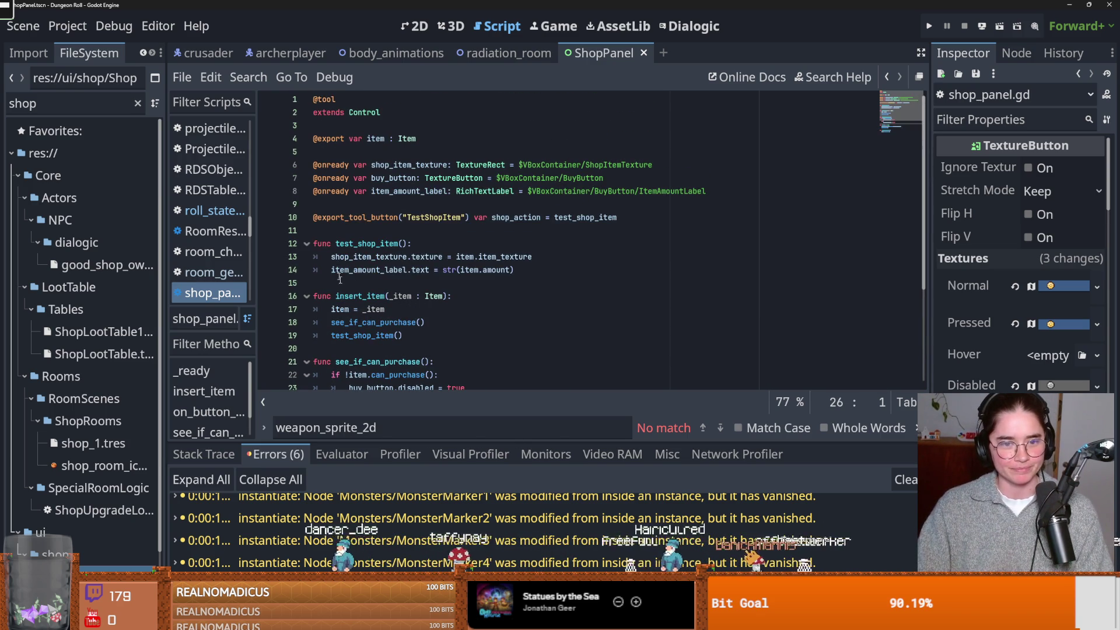
{"action": "left_click", "coordinate": [423, 284]}
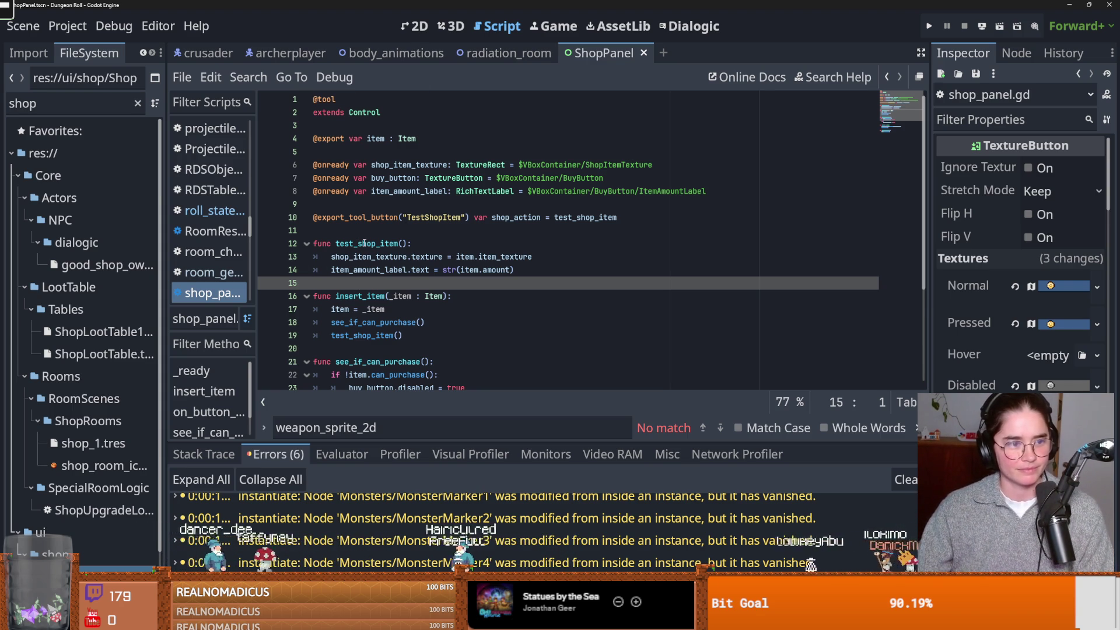
{"action": "mouse_move", "coordinate": [361, 273]}
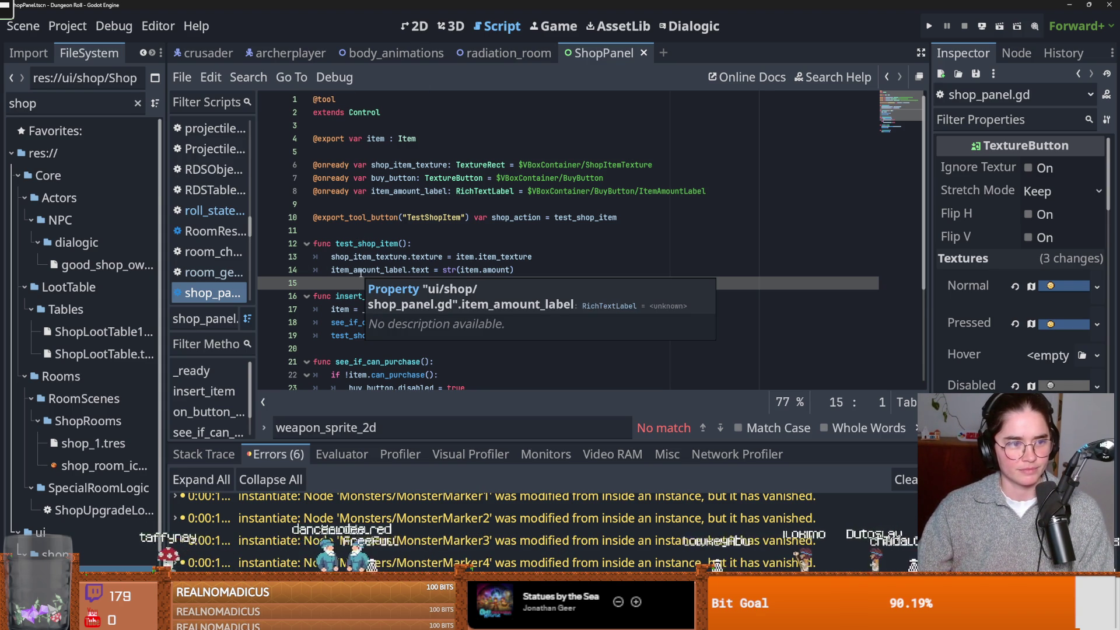
{"action": "scroll", "coordinate": [360, 273], "scroll_direction": "down", "scroll_amount": 1}
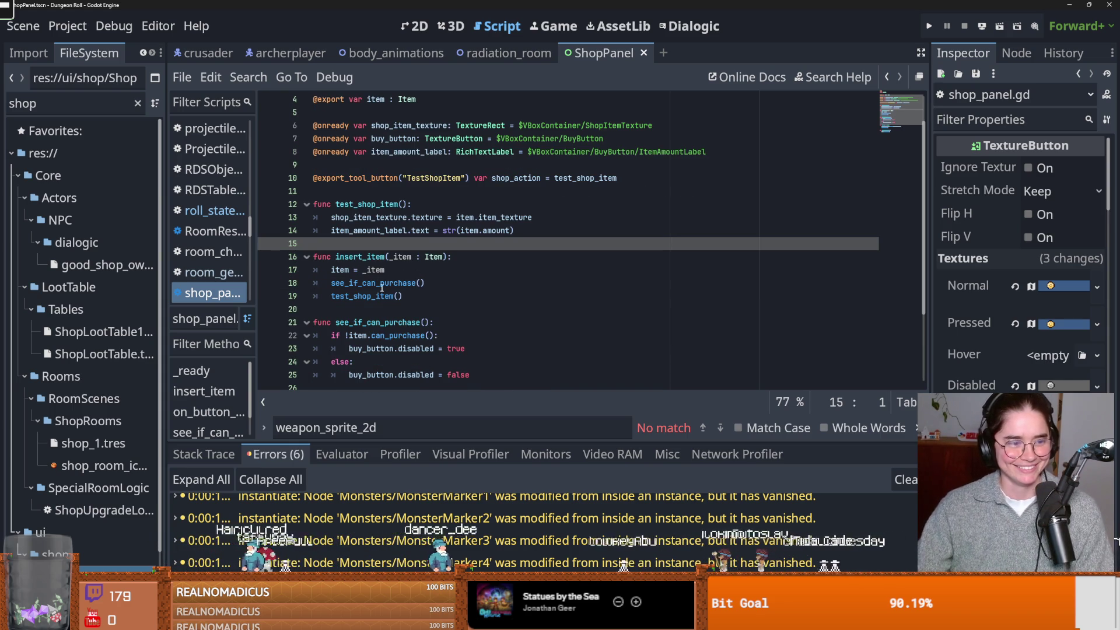
{"action": "scroll", "coordinate": [373, 291], "scroll_direction": "up", "scroll_amount": 1}
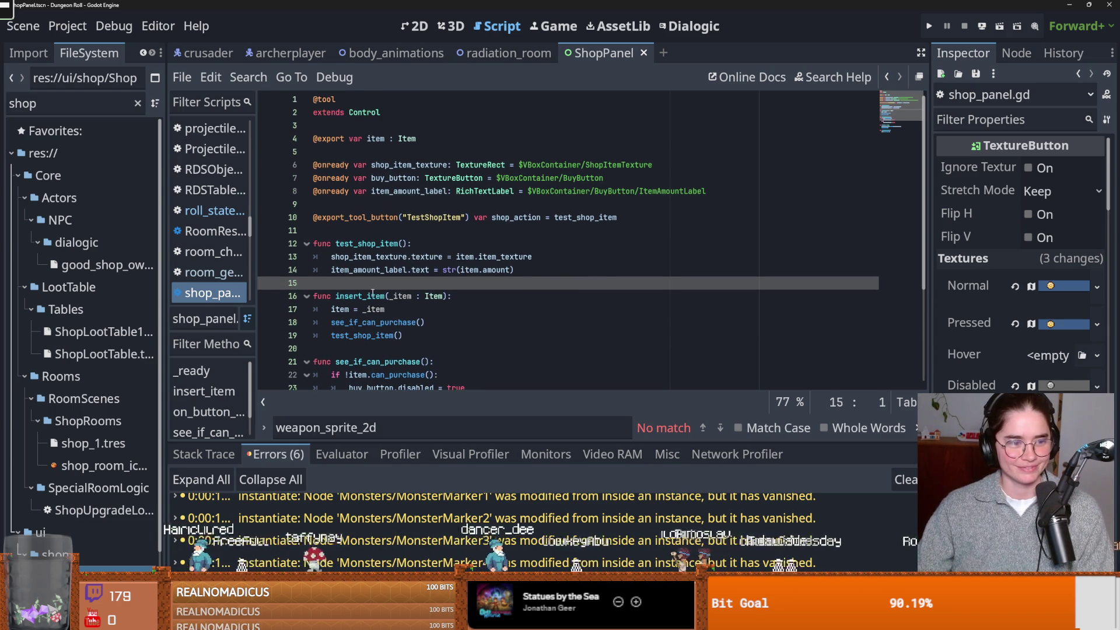
{"action": "scroll", "coordinate": [372, 292], "scroll_direction": "down", "scroll_amount": 1}
Widen the FileSystem dock, collapse the dialogic and NPC folders, and switch to radiation_room
{"action": "left_click_drag", "start_coordinate": [166, 409], "coordinate": [259, 401]}
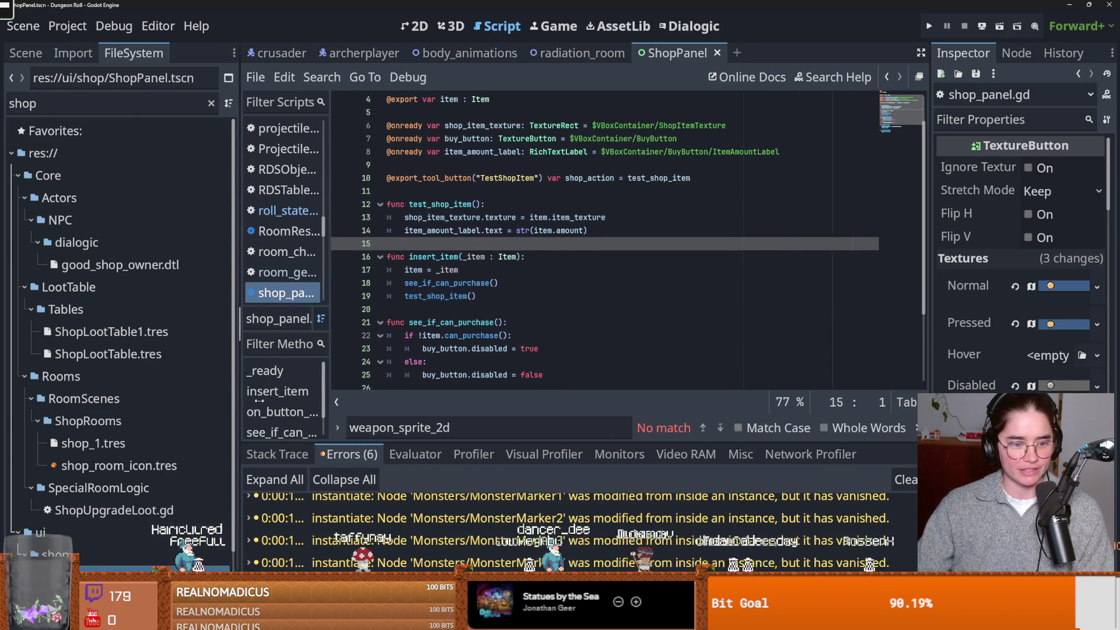
{"action": "left_click", "coordinate": [37, 242]}
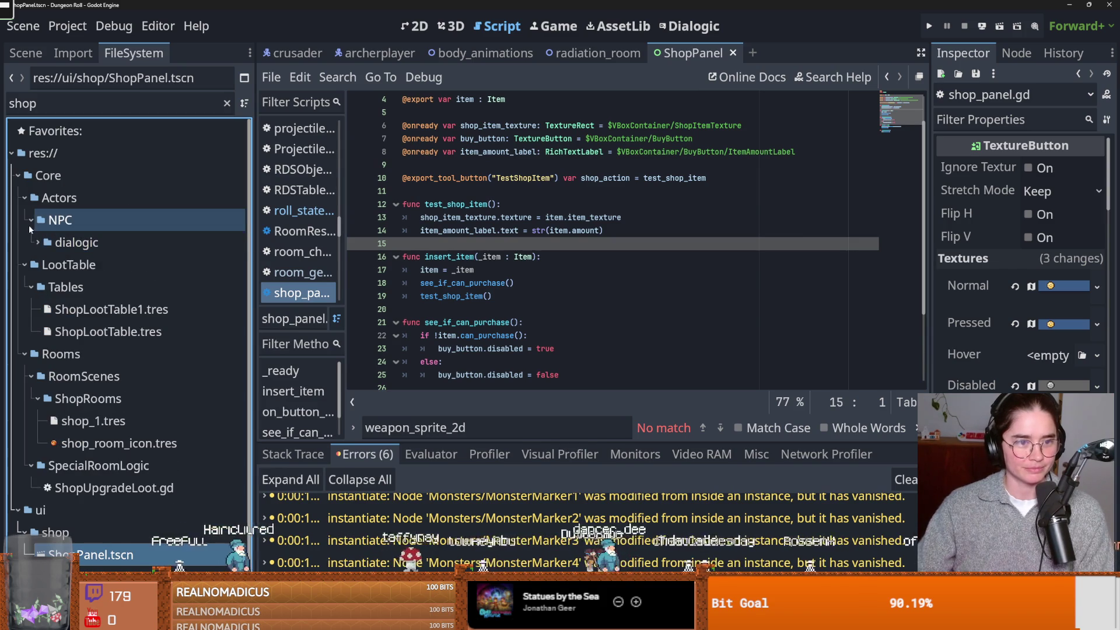
{"action": "left_click", "coordinate": [30, 224]}
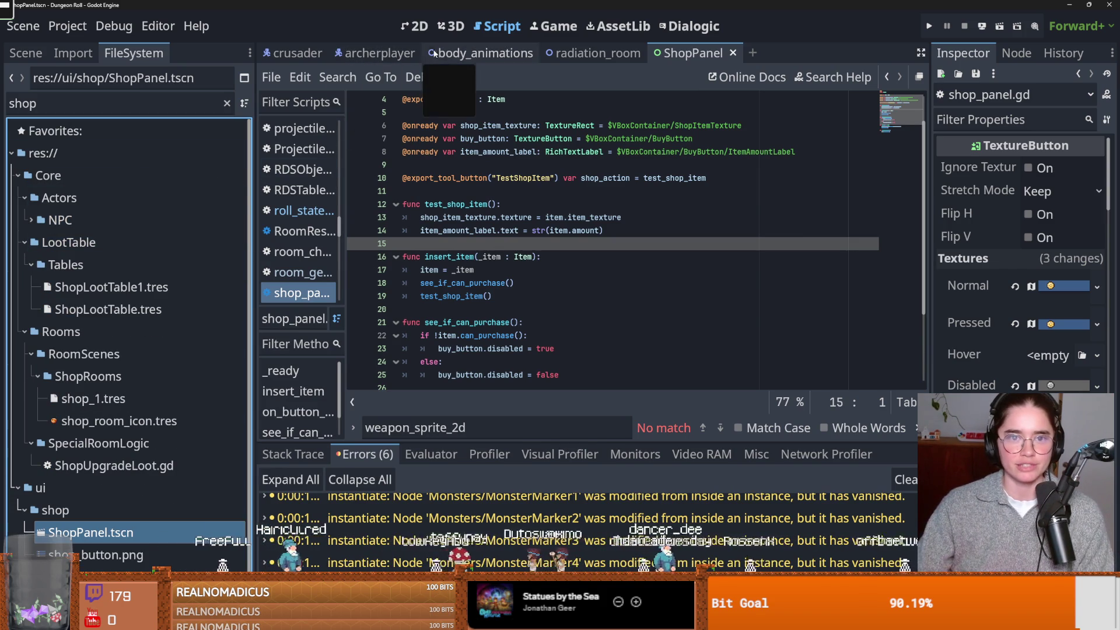
{"action": "left_click", "coordinate": [589, 53]}
View radiation_room in 2D, clear the shop filter, and collapse the assets and Core folders
{"action": "left_click", "coordinate": [415, 27]}
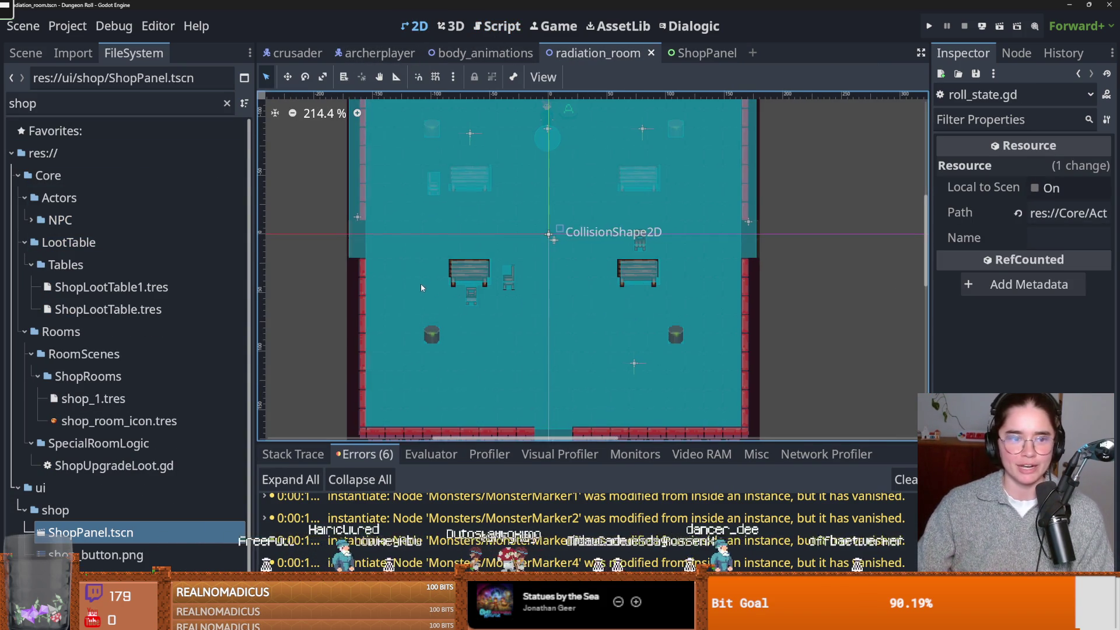
{"action": "left_click", "coordinate": [227, 103]}
{"action": "scroll", "coordinate": [79, 350], "scroll_direction": "up", "scroll_amount": 5}
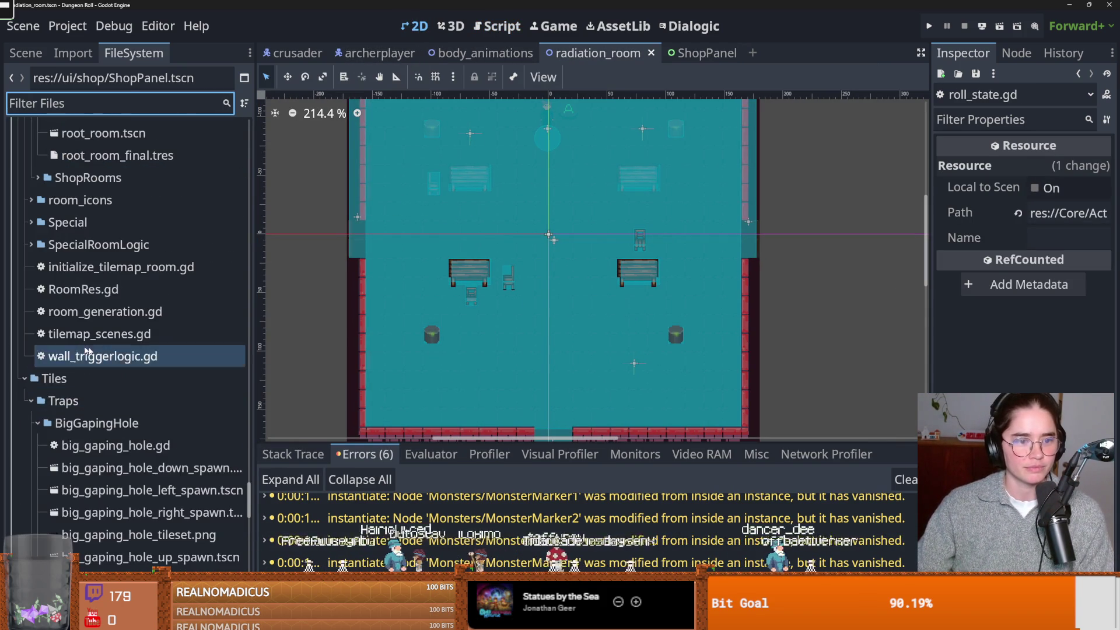
{"action": "scroll", "coordinate": [79, 326], "scroll_direction": "up", "scroll_amount": 5}
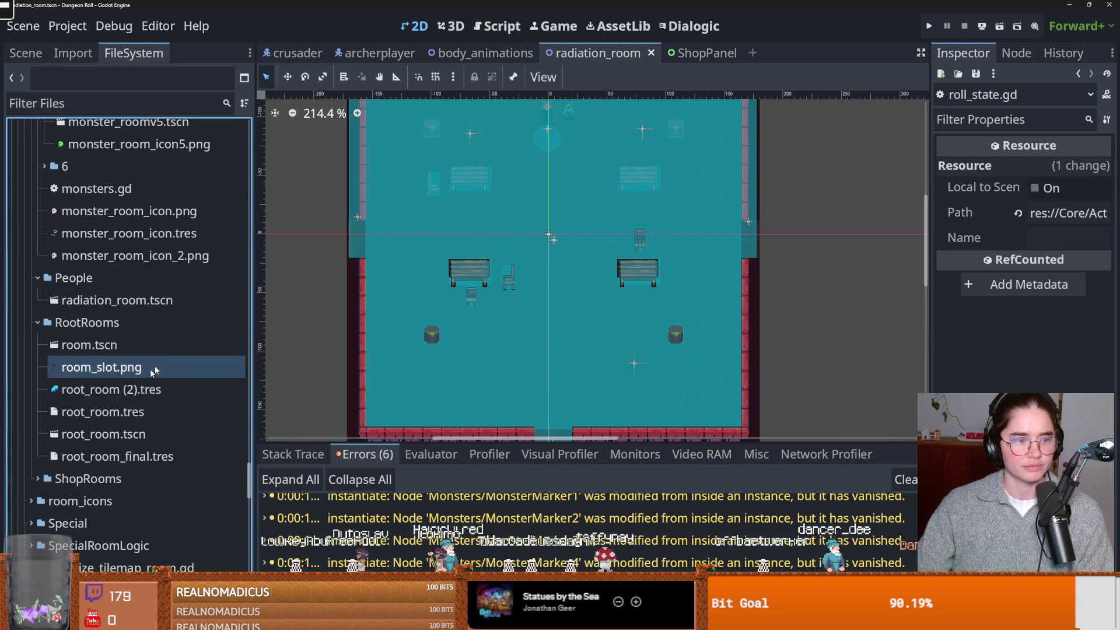
{"action": "scroll", "coordinate": [117, 327], "scroll_direction": "up", "scroll_amount": 5}
{"action": "scroll", "coordinate": [35, 233], "scroll_direction": "up", "scroll_amount": 5}
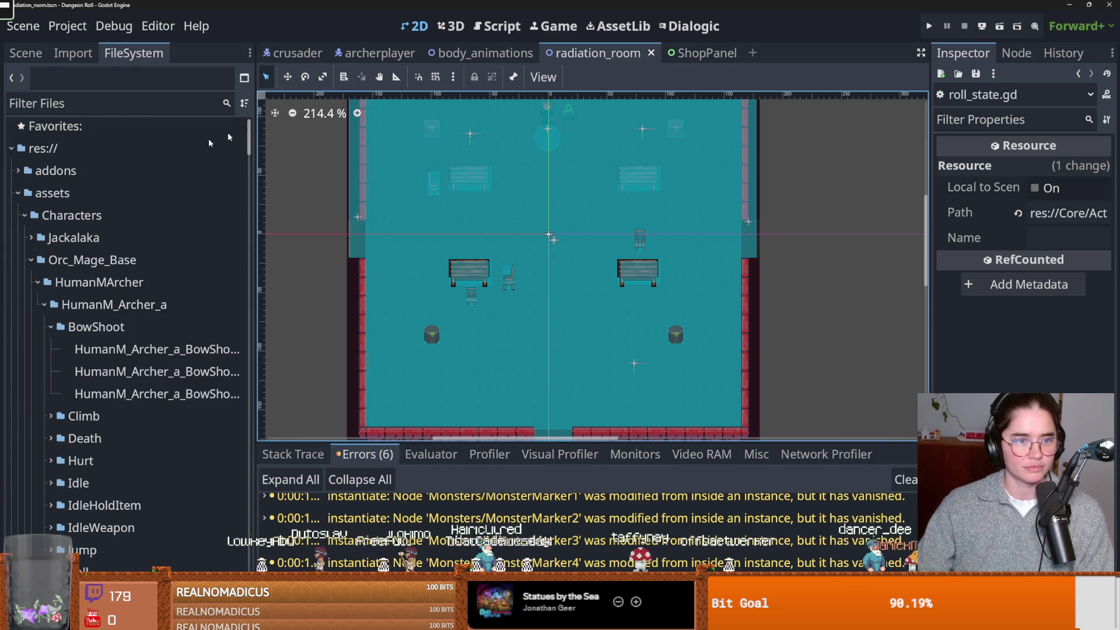
{"action": "left_click", "coordinate": [19, 193]}
{"action": "left_click", "coordinate": [18, 238]}
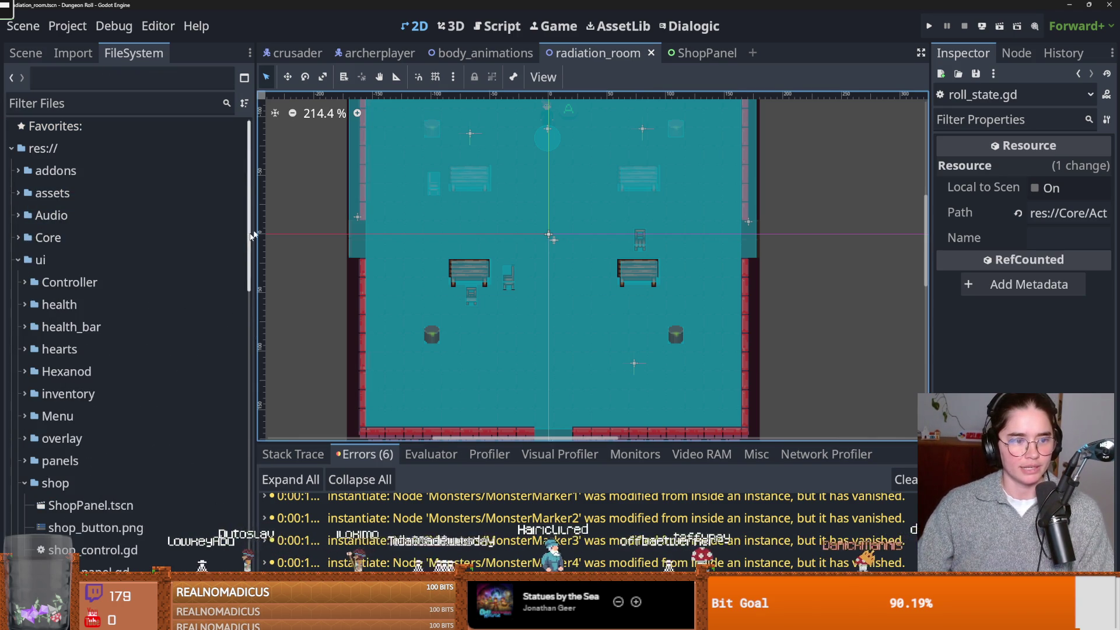
{"action": "scroll", "coordinate": [496, 251], "scroll_direction": "down", "scroll_amount": 2}
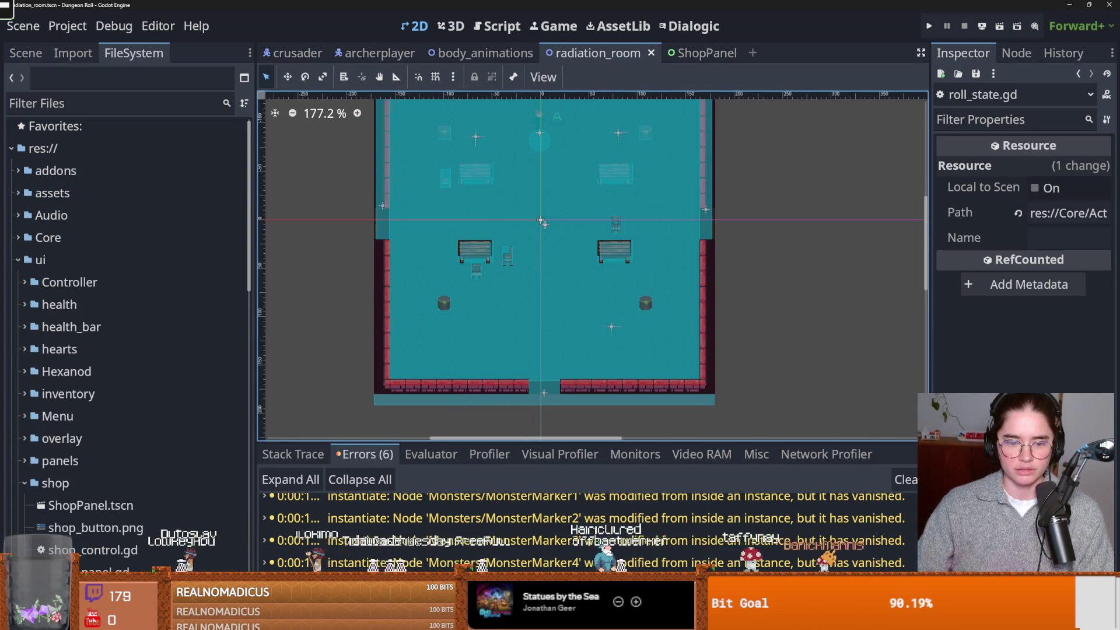
Filter files by 'item', open items.gd to read purchase_item, then return to ShopPanel
{"action": "left_click", "coordinate": [101, 102]}
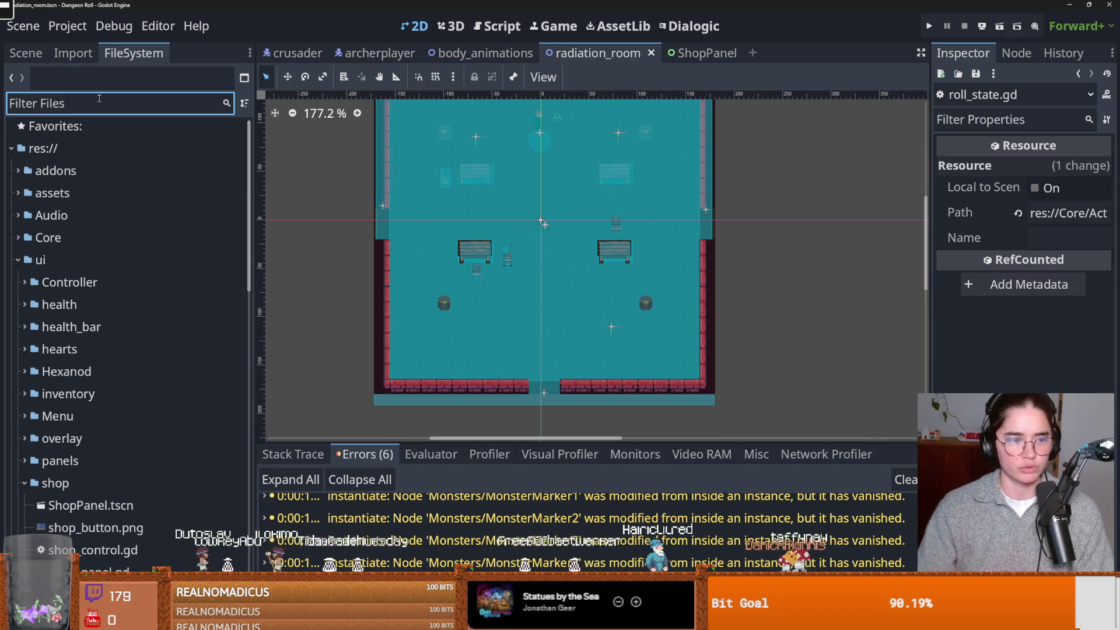
{"action": "type", "text": "item"}
{"action": "scroll", "coordinate": [175, 263], "scroll_direction": "down", "scroll_amount": 15}
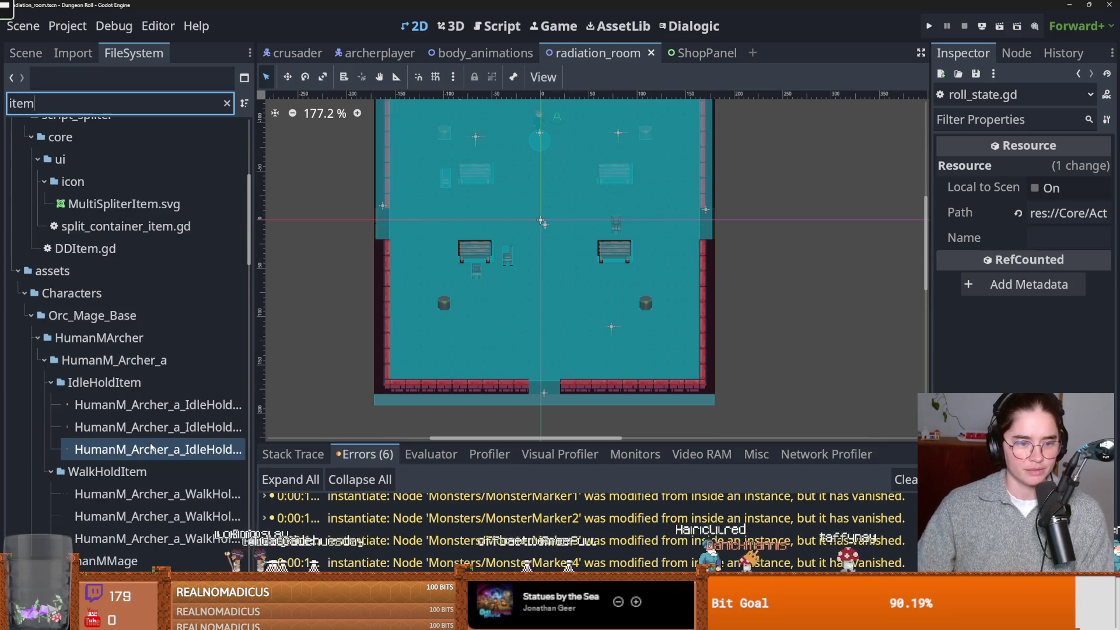
{"action": "scroll", "coordinate": [175, 292], "scroll_direction": "down", "scroll_amount": 10}
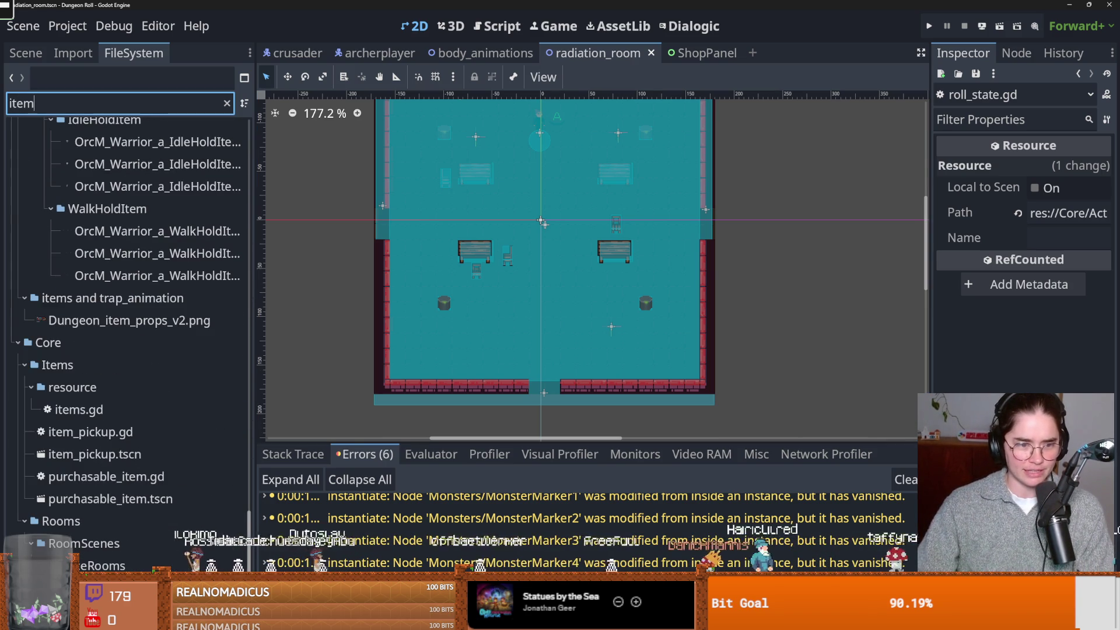
{"action": "double_click", "coordinate": [78, 410]}
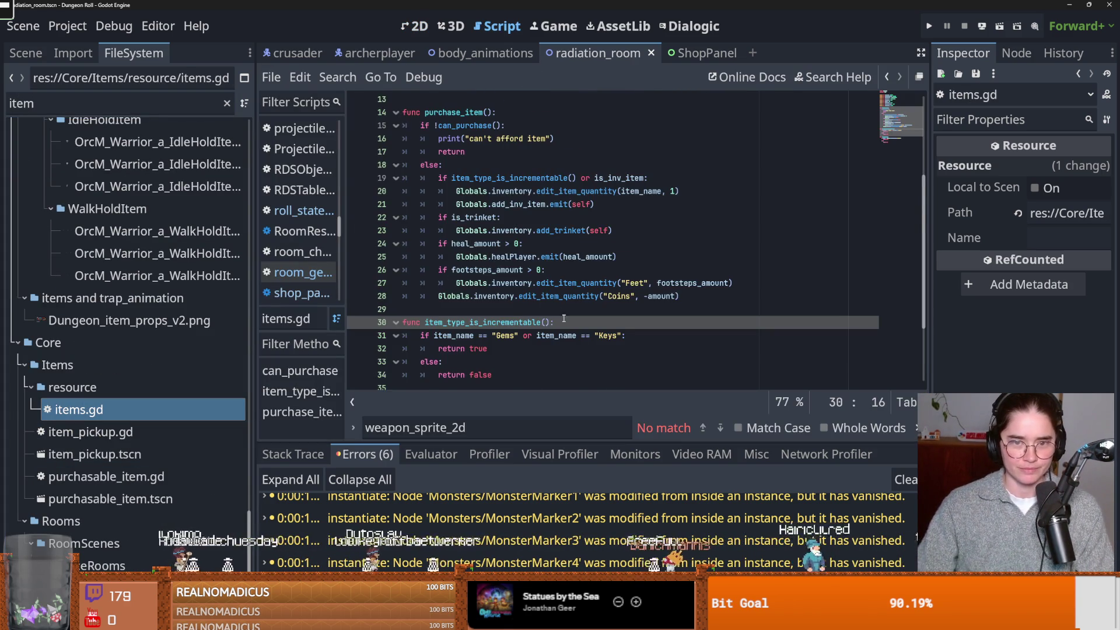
{"action": "scroll", "coordinate": [506, 298], "scroll_direction": "down", "scroll_amount": 3}
{"action": "scroll", "coordinate": [506, 297], "scroll_direction": "up", "scroll_amount": 3}
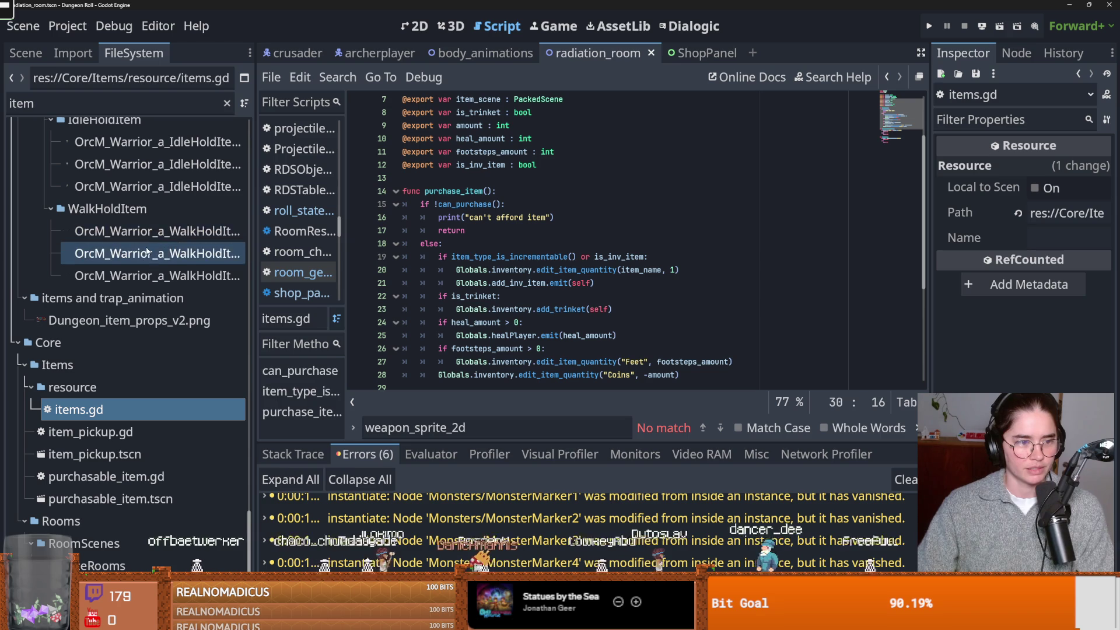
{"action": "mouse_move", "coordinate": [153, 256]}
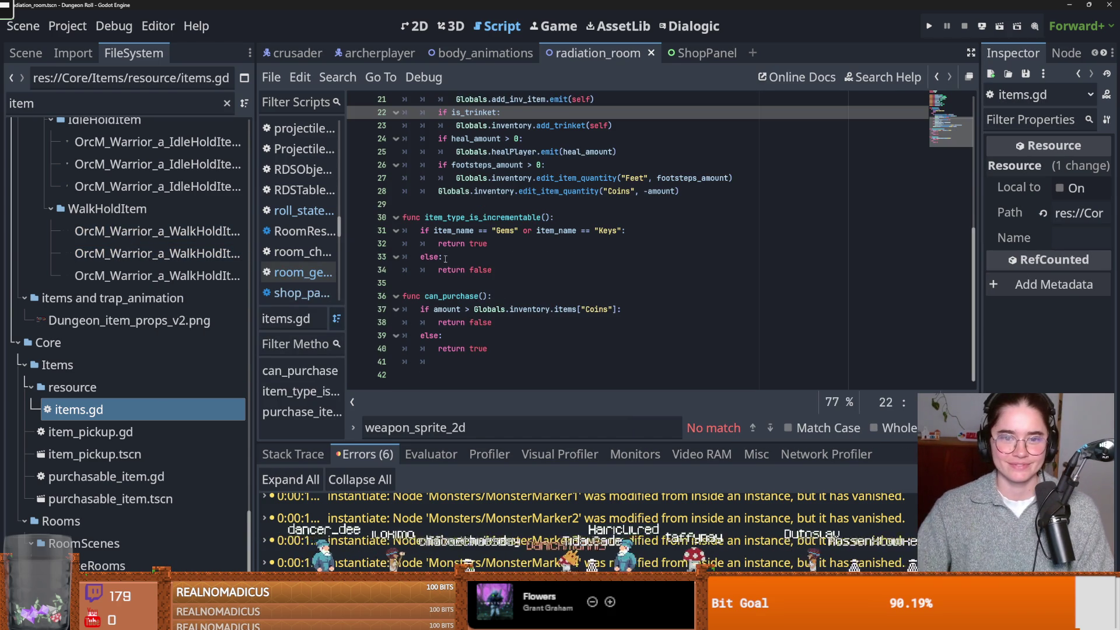
{"action": "left_click", "coordinate": [26, 53]}
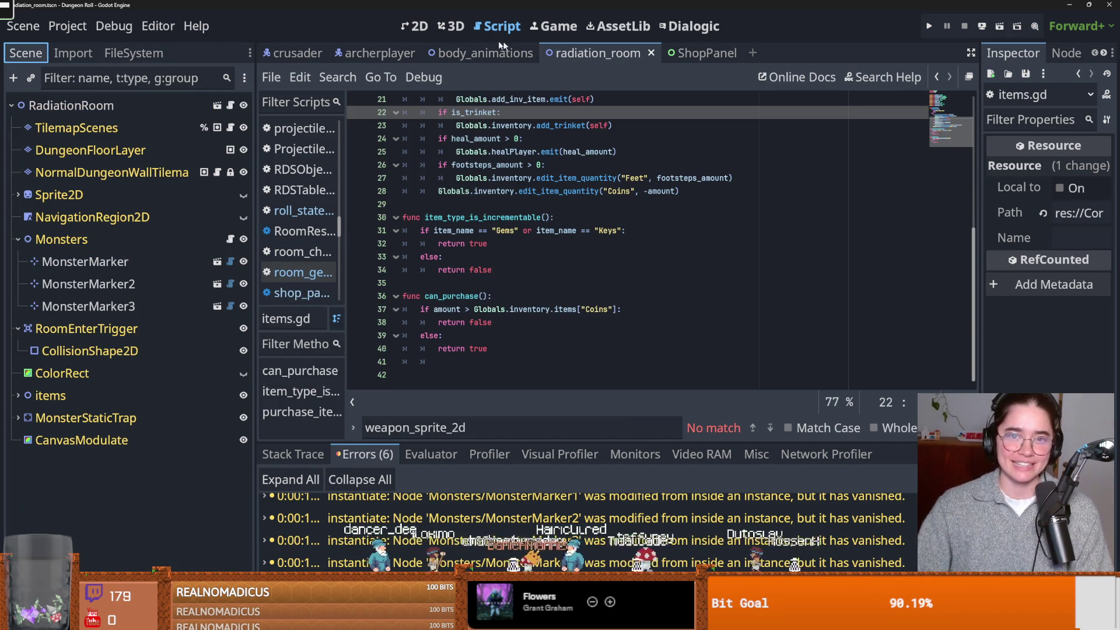
{"action": "left_click", "coordinate": [700, 53]}
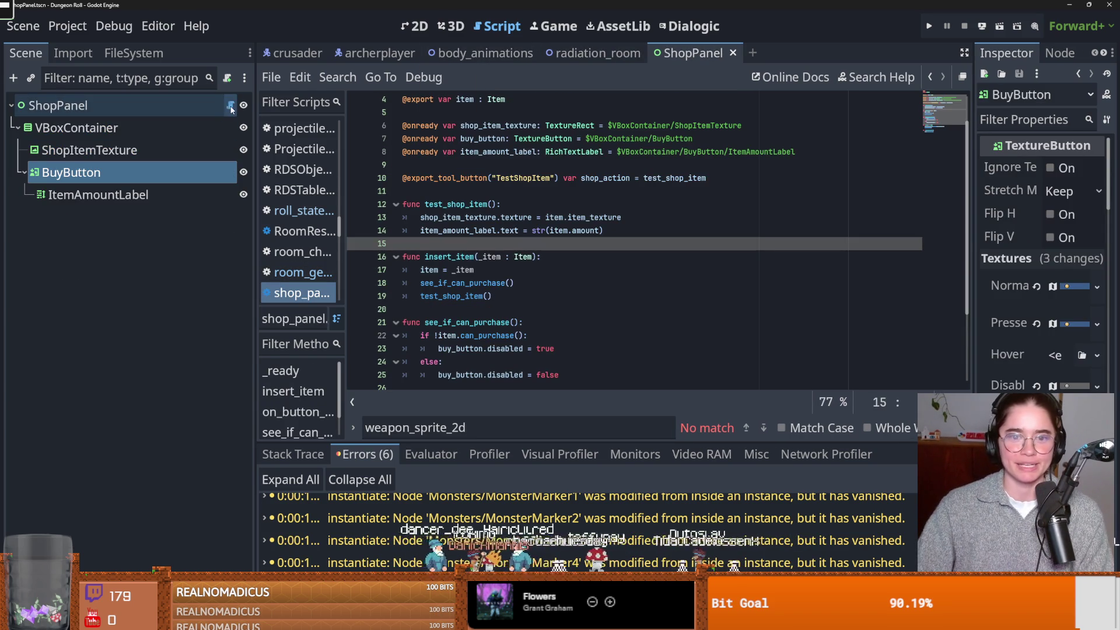
Select purchase_item() on line 32 and start a Find in Files search for it
{"action": "scroll", "coordinate": [501, 231], "scroll_direction": "down", "scroll_amount": 3}
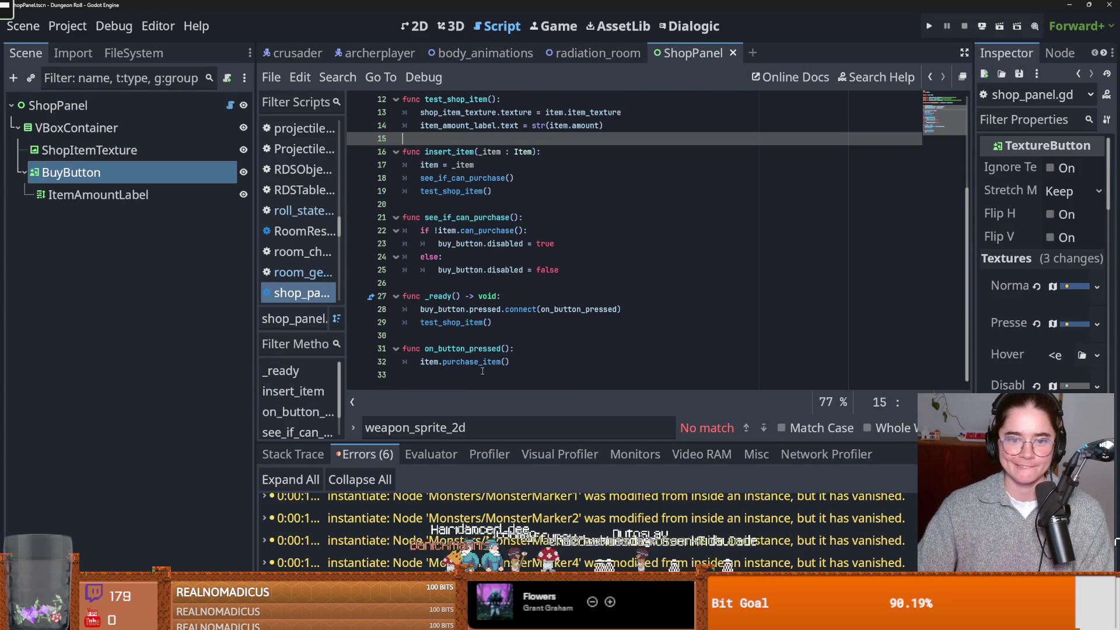
{"action": "double_click", "coordinate": [469, 362]}
{"action": "left_click_drag", "start_coordinate": [510, 368], "coordinate": [444, 366]}
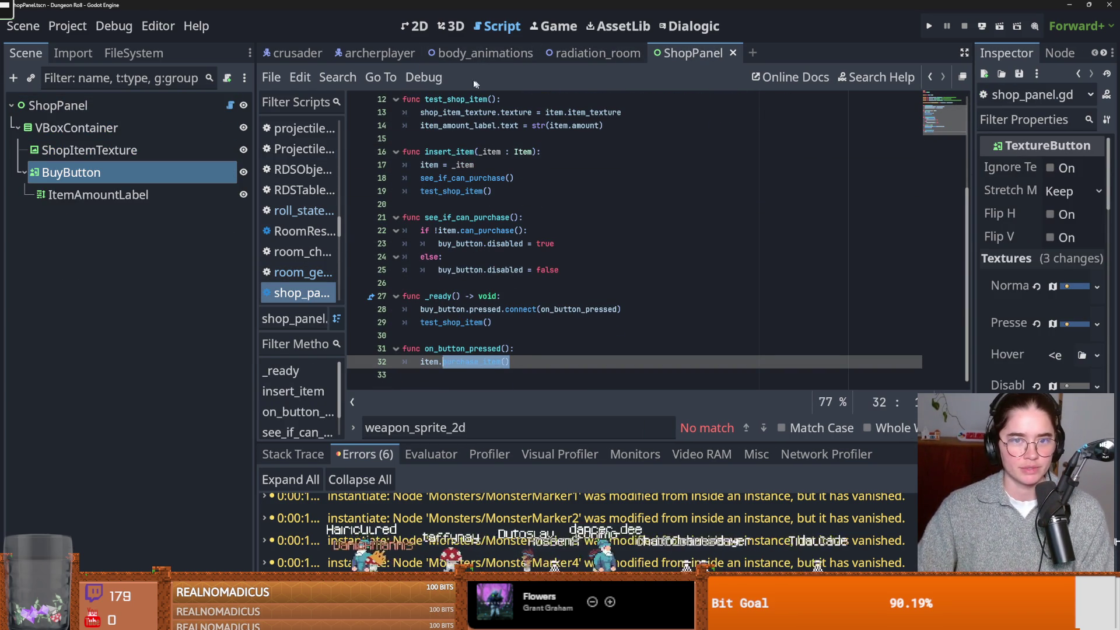
{"action": "left_click", "coordinate": [369, 79]}
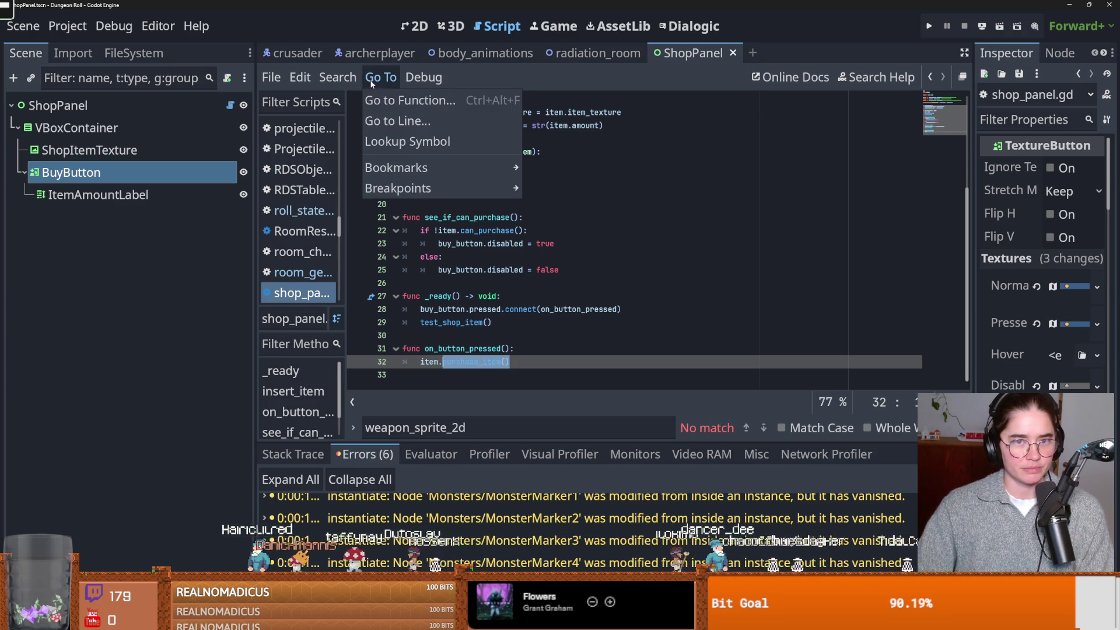
{"action": "mouse_move", "coordinate": [337, 77]}
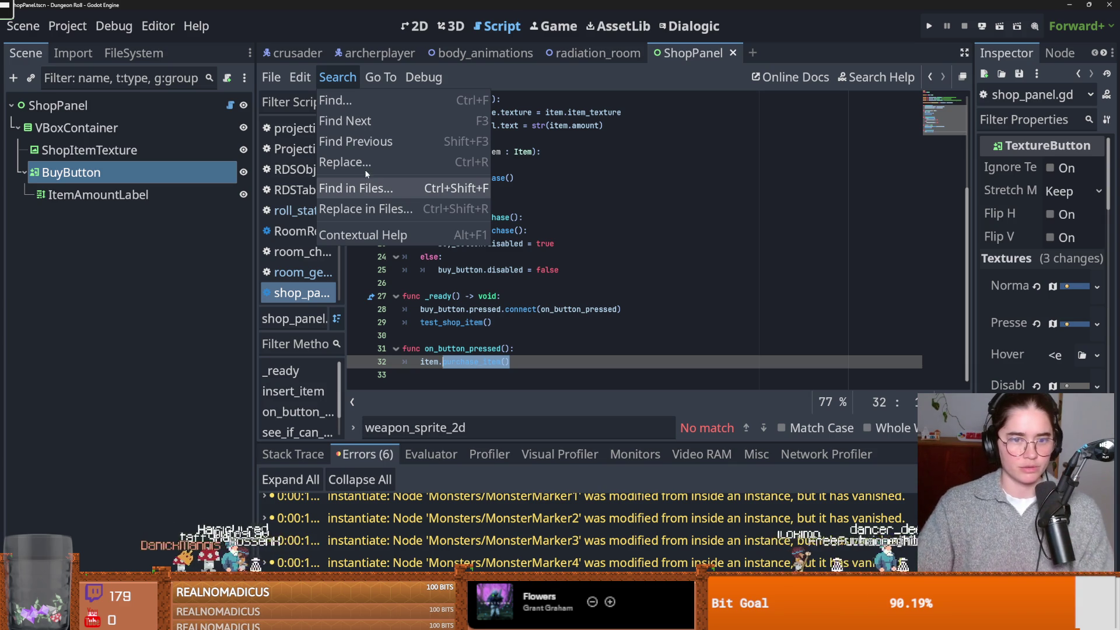
{"action": "left_click", "coordinate": [366, 186]}
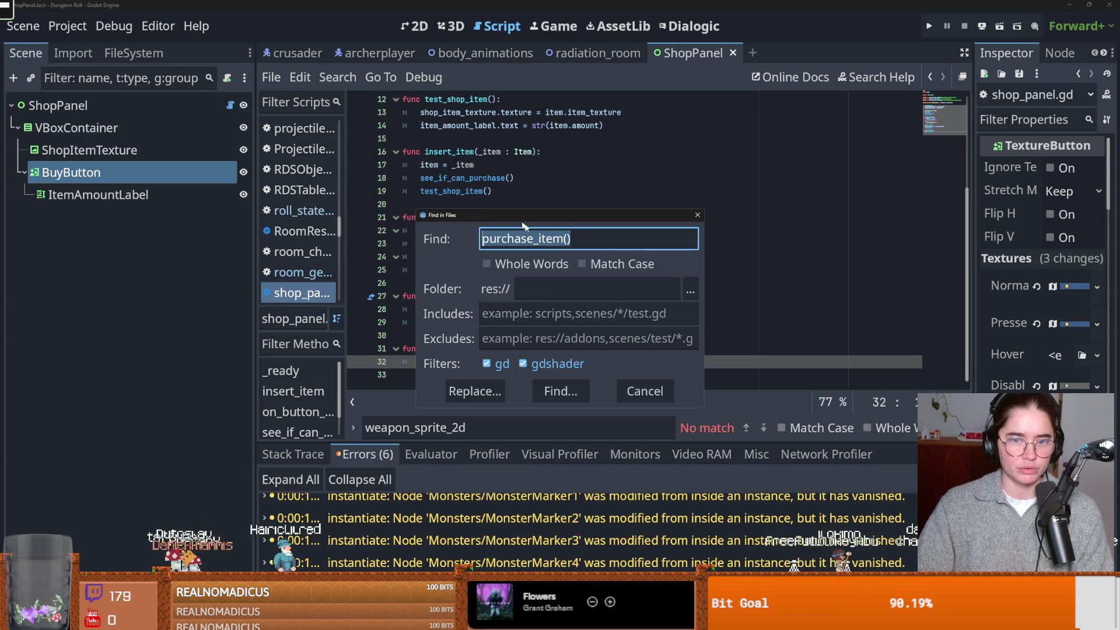
Run the search and visit both matches, items.gd line 14 and shop_panel.gd line 32, then save
{"action": "left_click", "coordinate": [560, 391]}
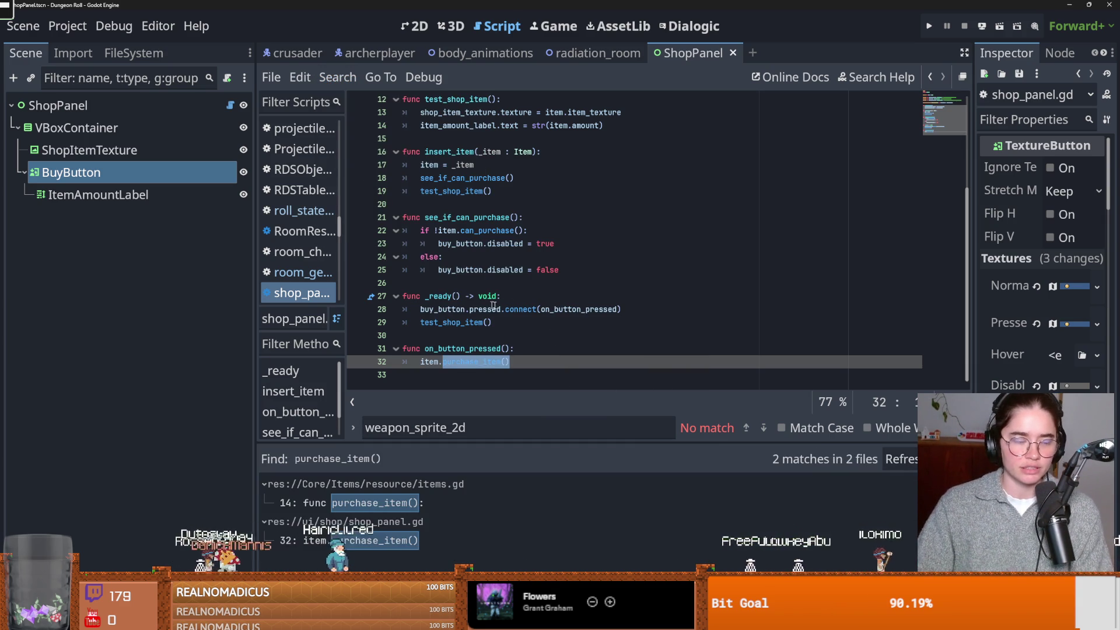
{"action": "left_click", "coordinate": [475, 270]}
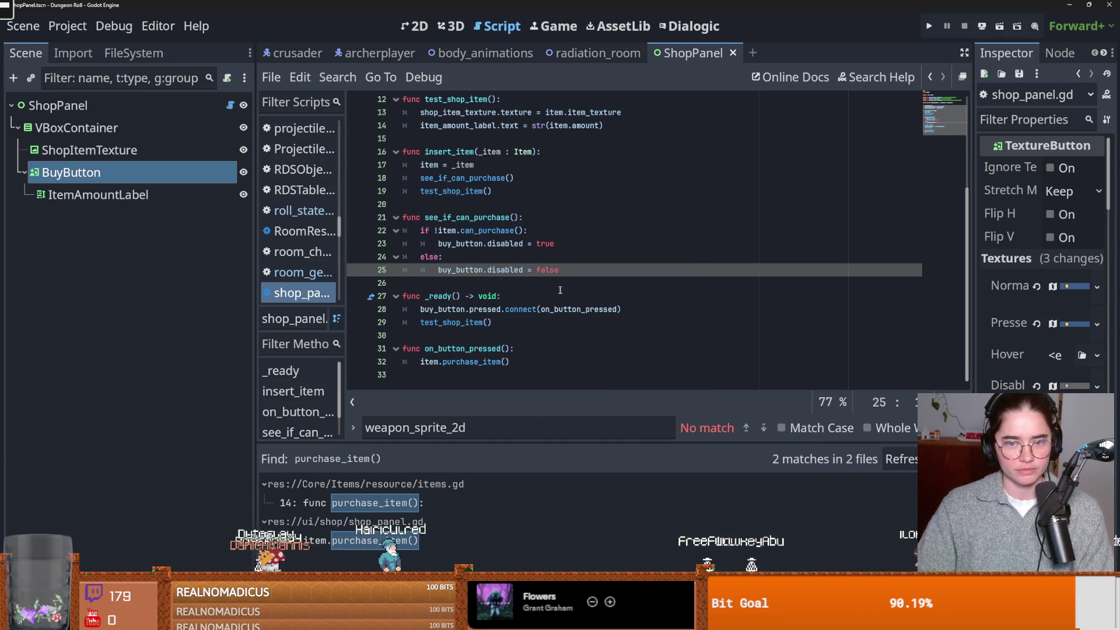
{"action": "left_click", "coordinate": [502, 503]}
{"action": "left_click", "coordinate": [501, 540]}
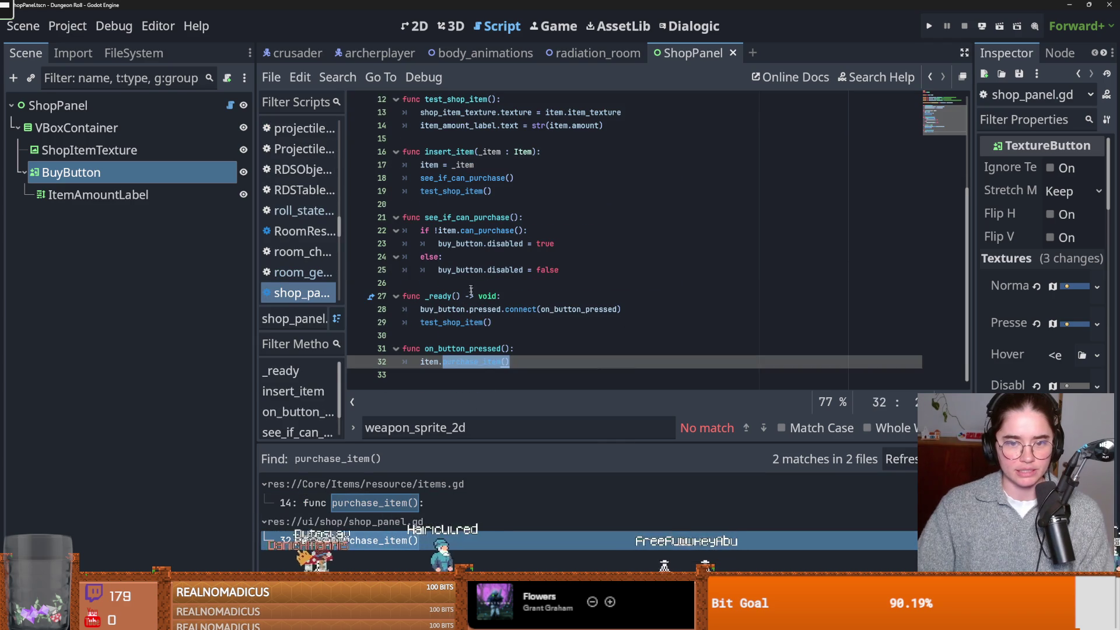
{"action": "key", "text": "ctrl+s"}
{"action": "key", "text": "ctrl+s"}
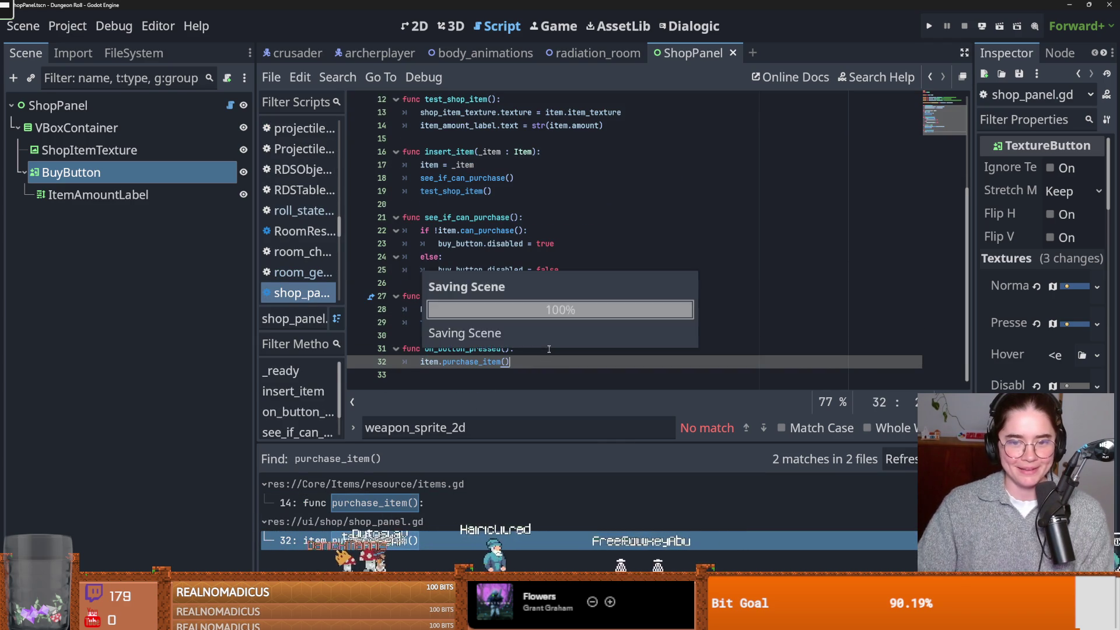
{"action": "left_click", "coordinate": [549, 349]}
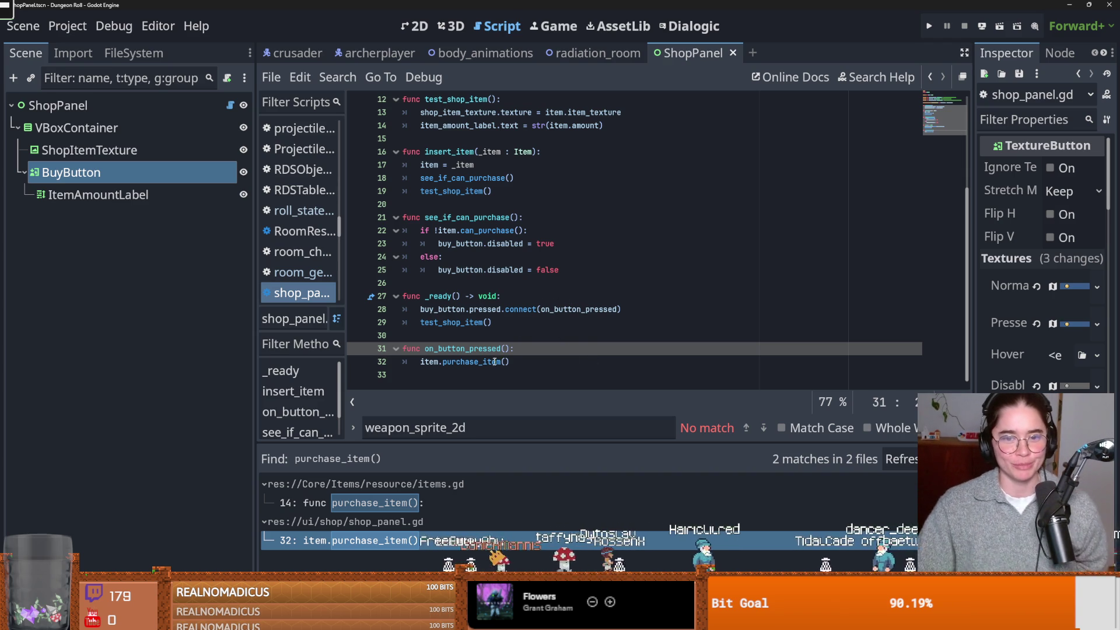
Review see_if_can_purchase and the lines around it in shop_panel.gd, then save the scene
{"action": "left_click", "coordinate": [501, 335]}
{"action": "left_click", "coordinate": [461, 287]}
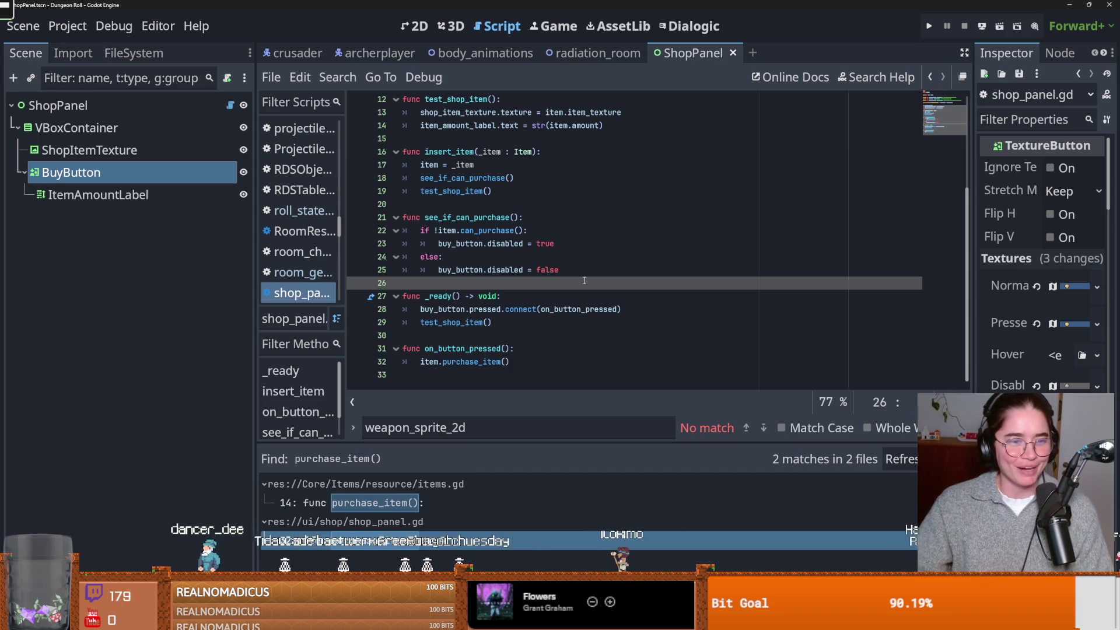
{"action": "left_click", "coordinate": [459, 217]}
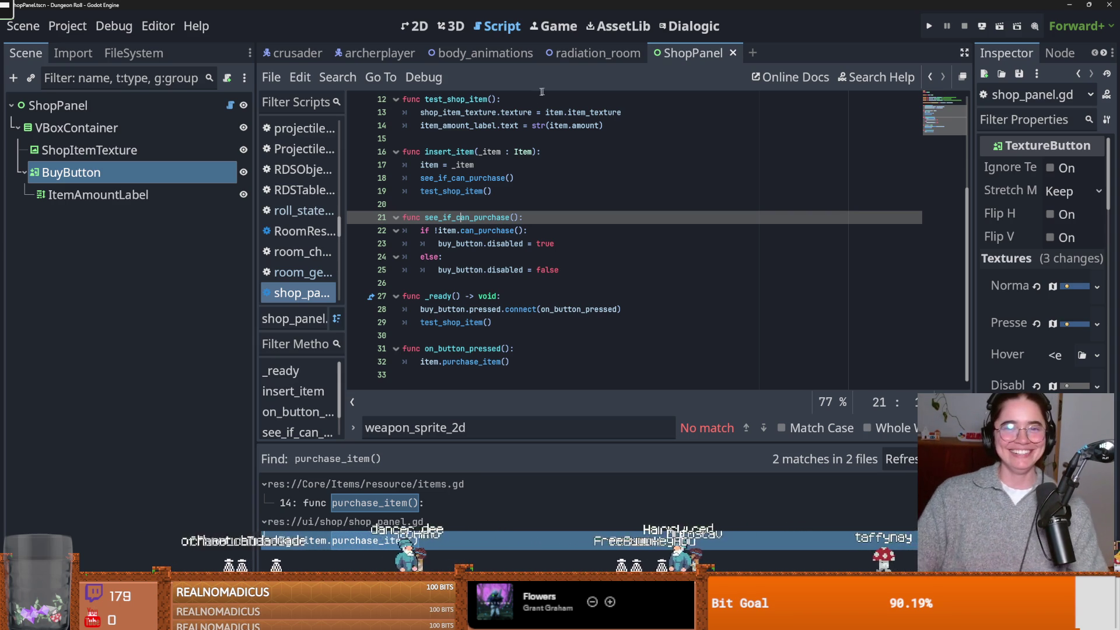
{"action": "left_click", "coordinate": [483, 209]}
{"action": "key", "text": "ctrl+s"}
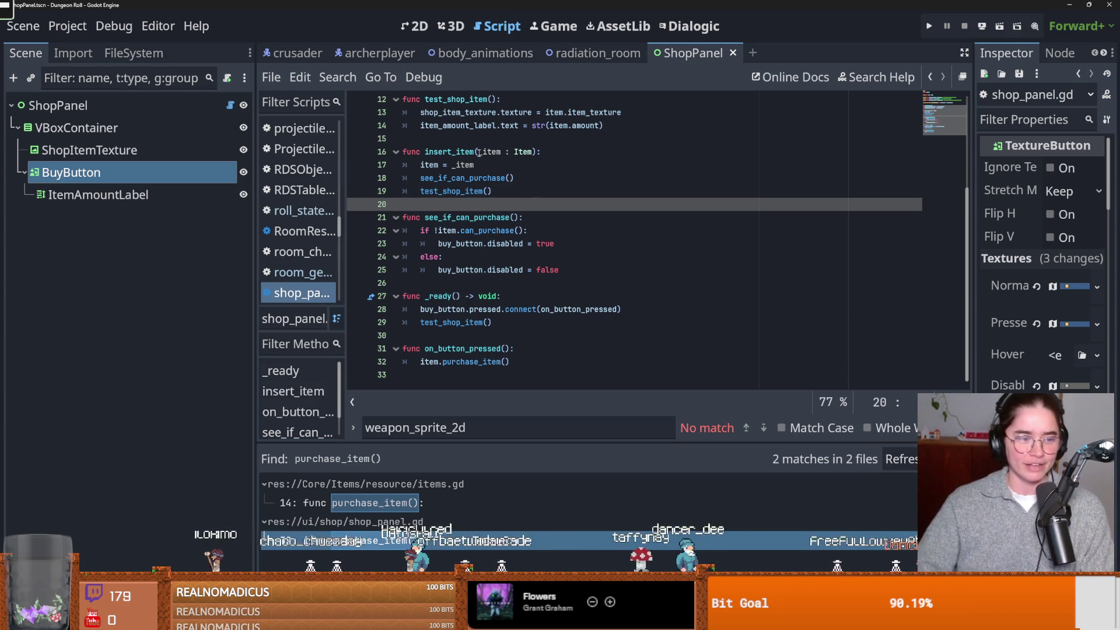
Check the buy_button declaration at the script top, then switch to the browser
{"action": "left_click", "coordinate": [461, 244], "text": "ctrl"}
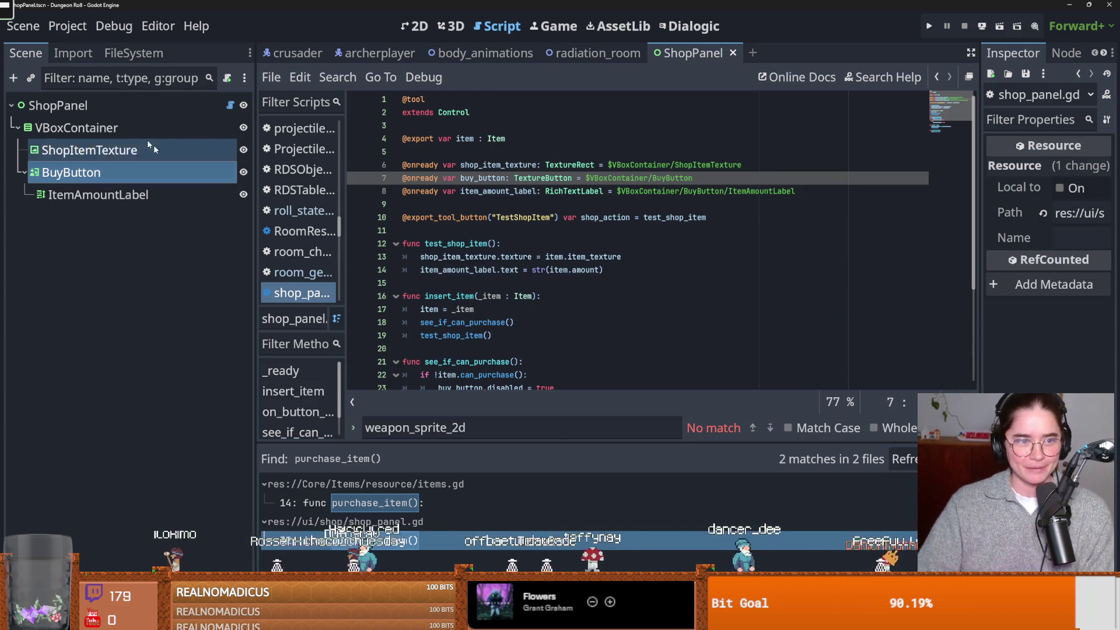
{"action": "scroll", "coordinate": [561, 333], "scroll_direction": "down", "scroll_amount": 4}
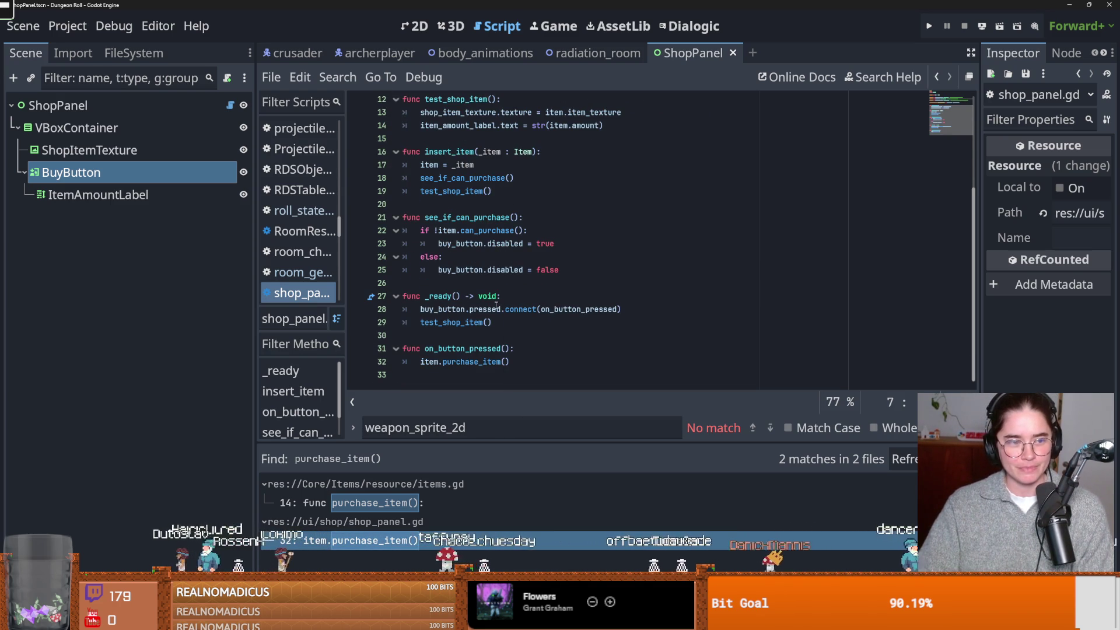
{"action": "scroll", "coordinate": [501, 327], "scroll_direction": "up", "scroll_amount": 1}
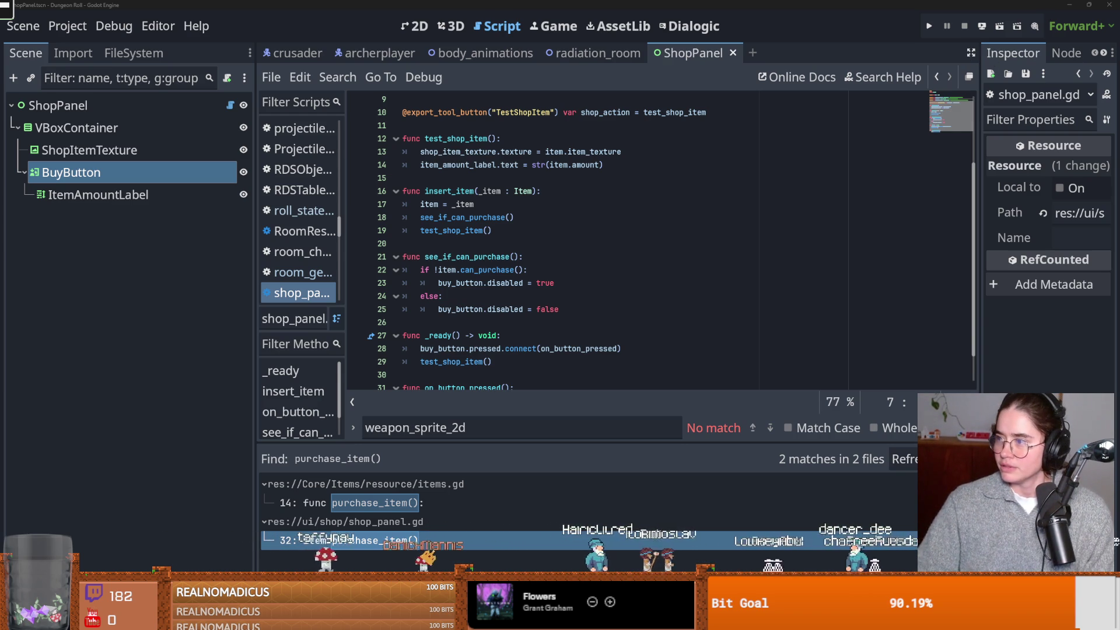
{"action": "key", "text": "alt+Tab"}
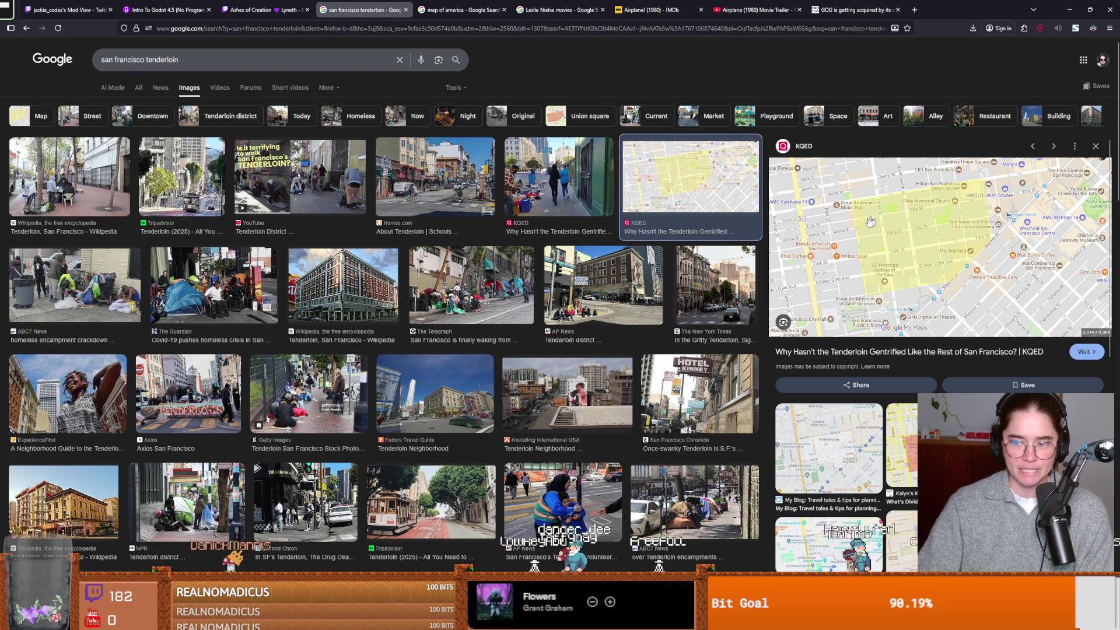
Preview the Tenderloin map image, then return to Godot and save the ShopPanel scene
{"action": "left_click", "coordinate": [902, 444]}
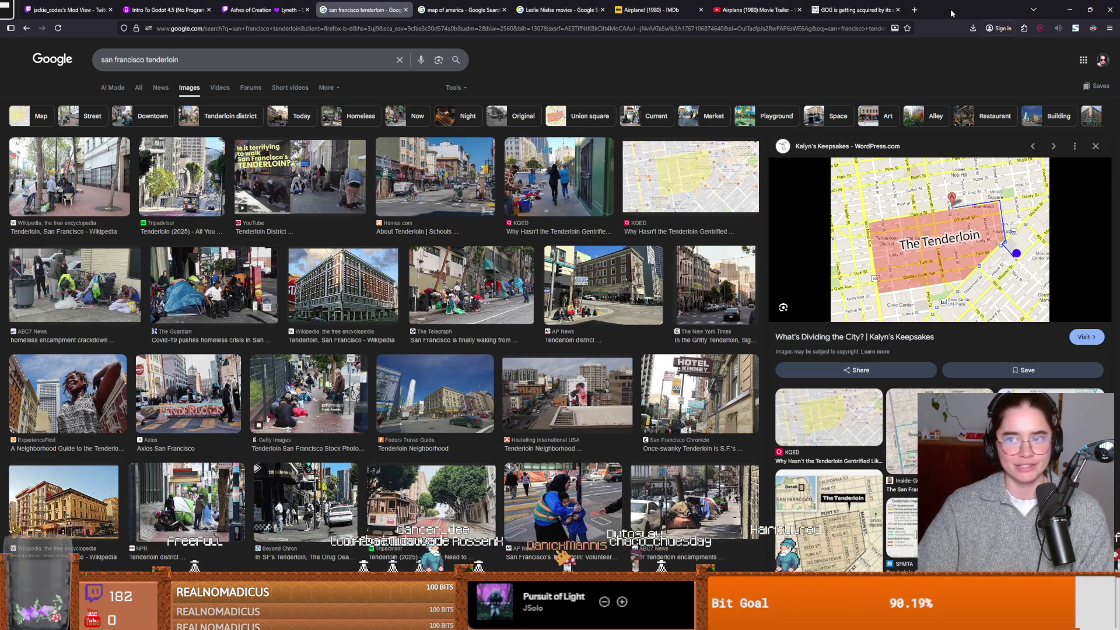
{"action": "key", "text": "alt+Tab"}
{"action": "left_click", "coordinate": [686, 230]}
{"action": "key", "text": "ctrl+s"}
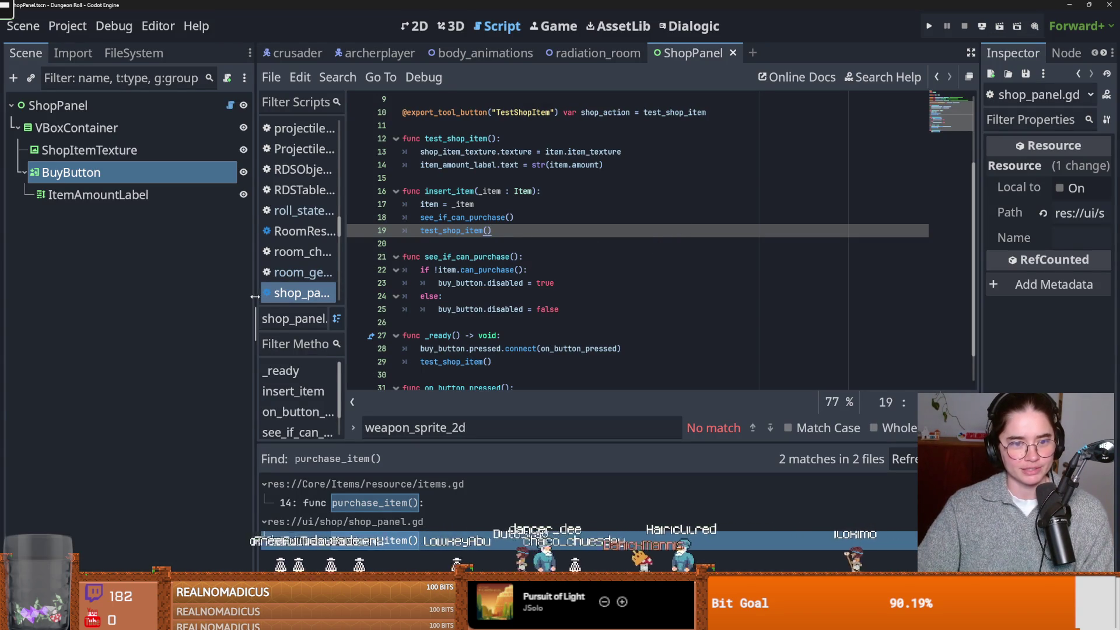
Narrow the Scene dock and shrink the find results panel, then switch to the browser
{"action": "left_click_drag", "start_coordinate": [256, 298], "coordinate": [163, 297]}
{"action": "left_click_drag", "start_coordinate": [424, 444], "coordinate": [424, 465]}
{"action": "left_click", "coordinate": [467, 309]}
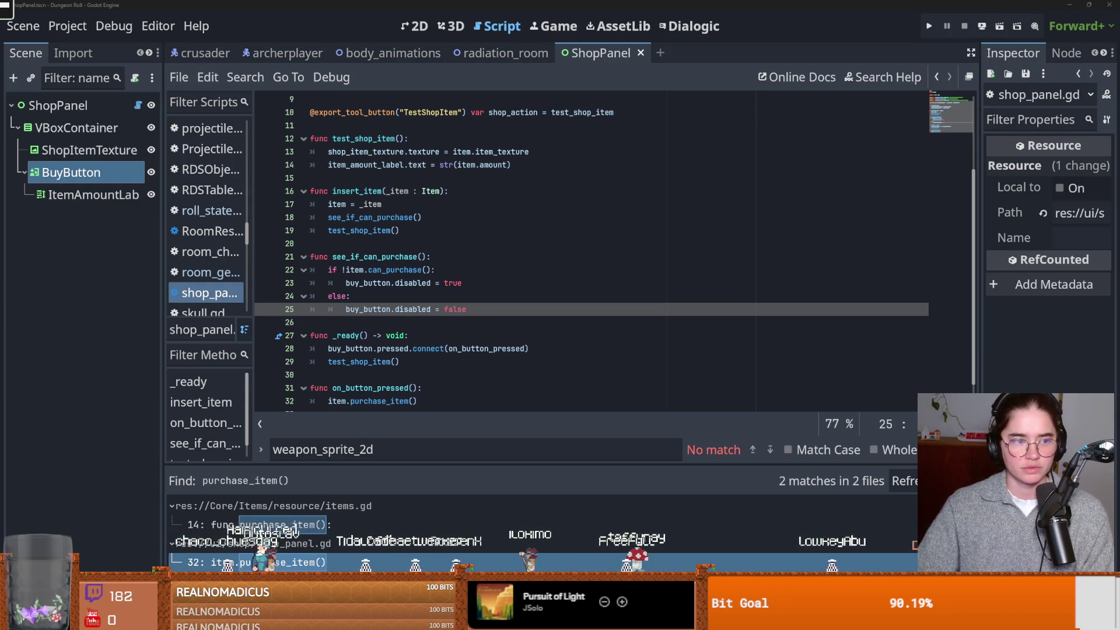
{"action": "key", "text": "alt+Tab"}
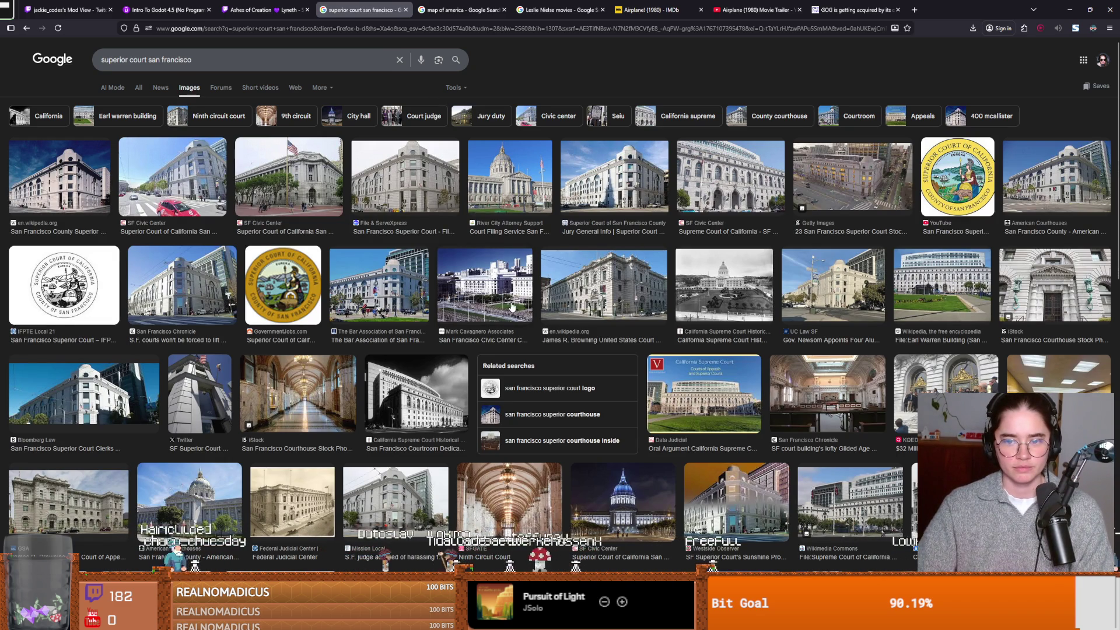
Preview the San Francisco Superior Court photo, then return to Godot and save the ShopPanel scene
{"action": "left_click", "coordinate": [405, 176]}
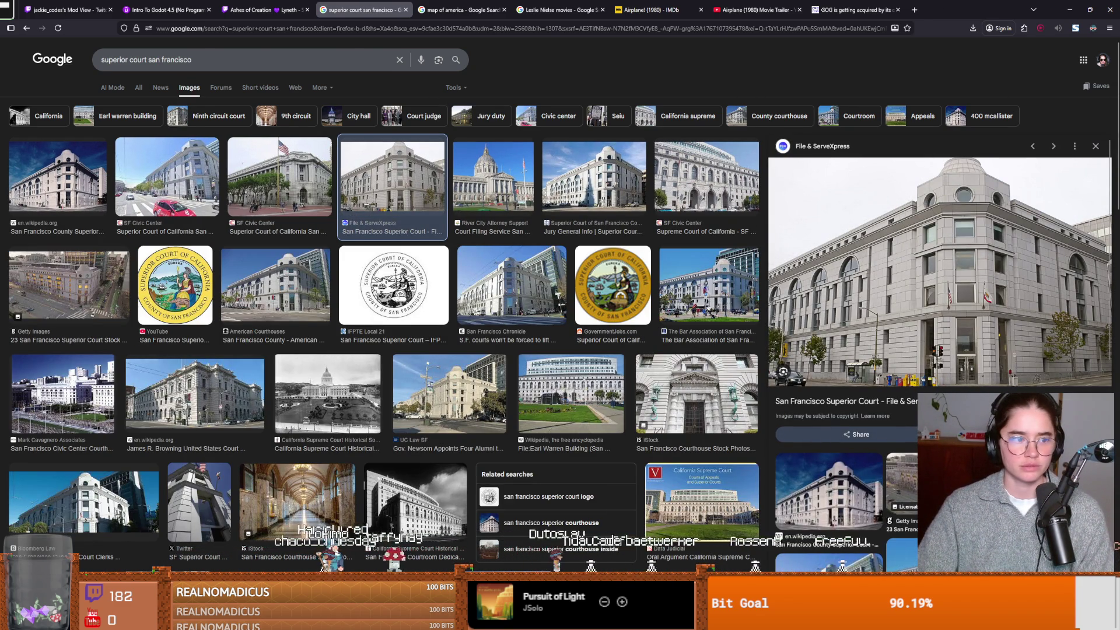
{"action": "key", "text": "alt+Tab"}
{"action": "left_click", "coordinate": [511, 221]}
{"action": "key", "text": "ctrl+s"}
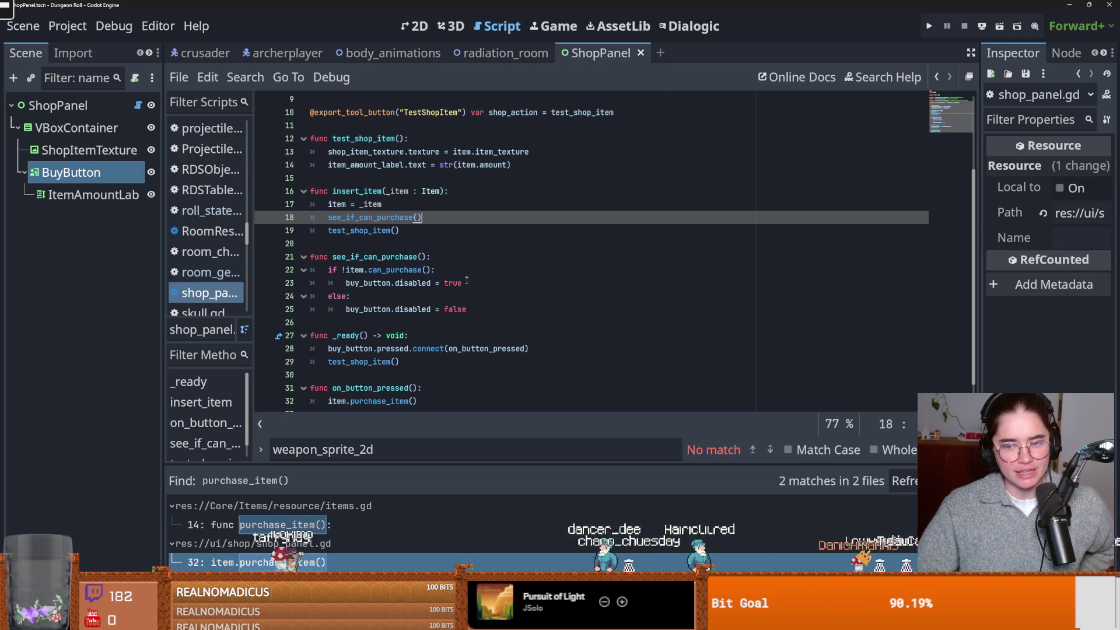
{"action": "left_click", "coordinate": [375, 237]}
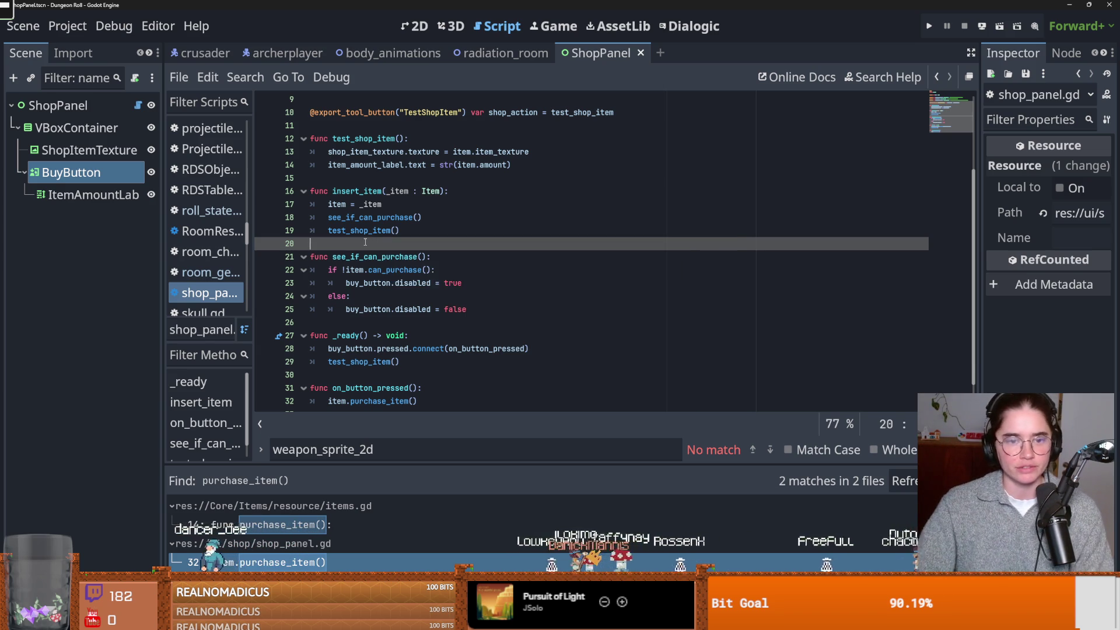
{"action": "key", "text": "ctrl+s"}
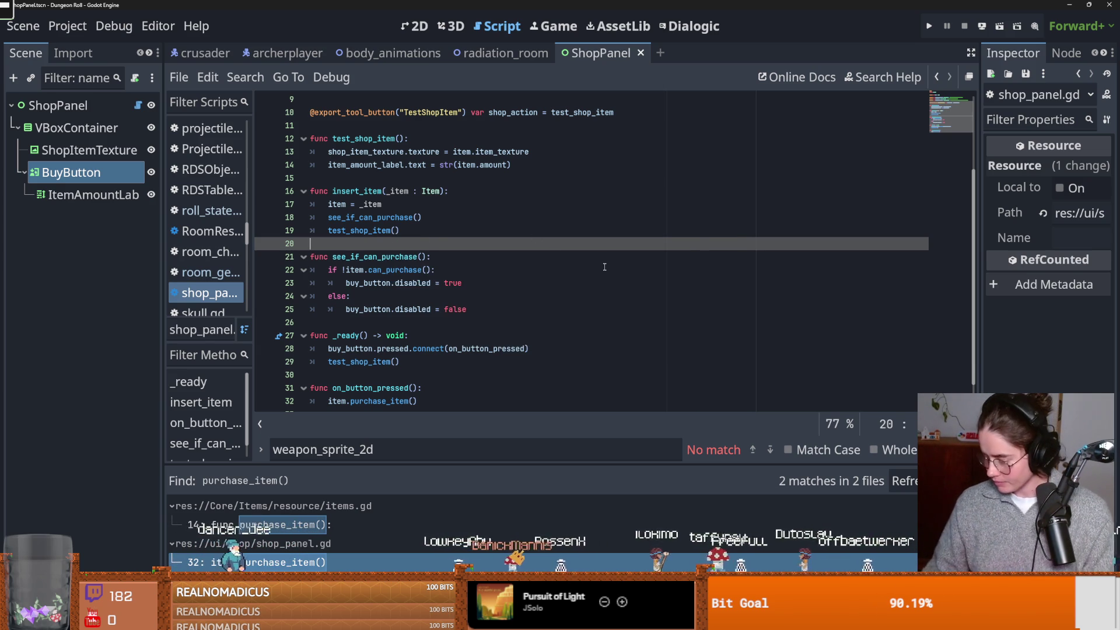
{"action": "left_click", "coordinate": [425, 267]}
{"action": "key", "text": "ctrl+s"}
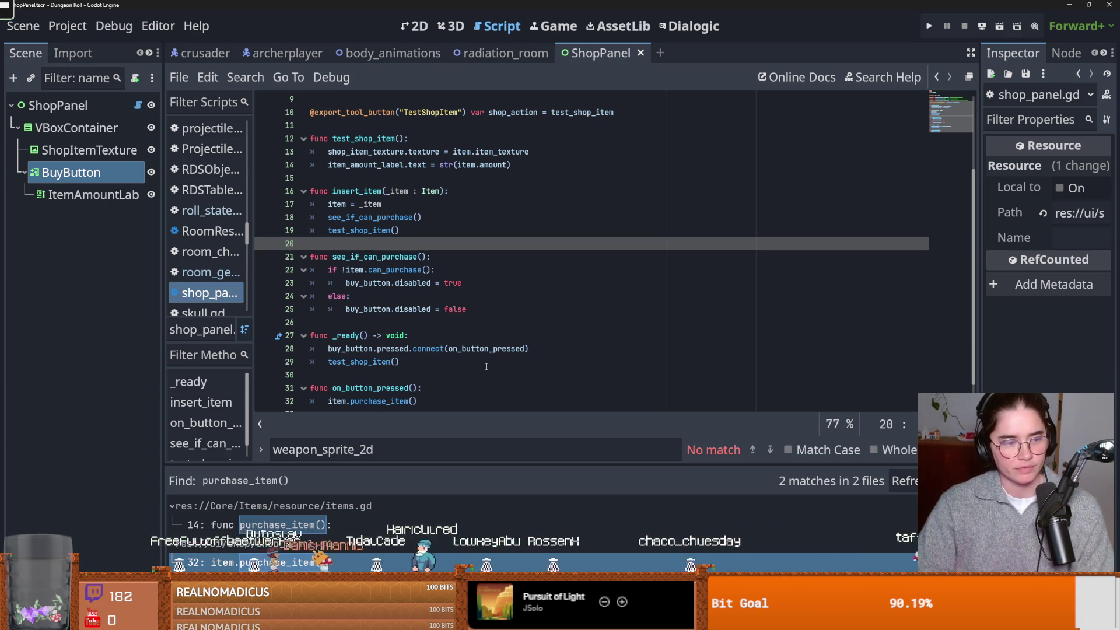
{"action": "left_click", "coordinate": [391, 300]}
{"action": "key", "text": "ctrl+s"}
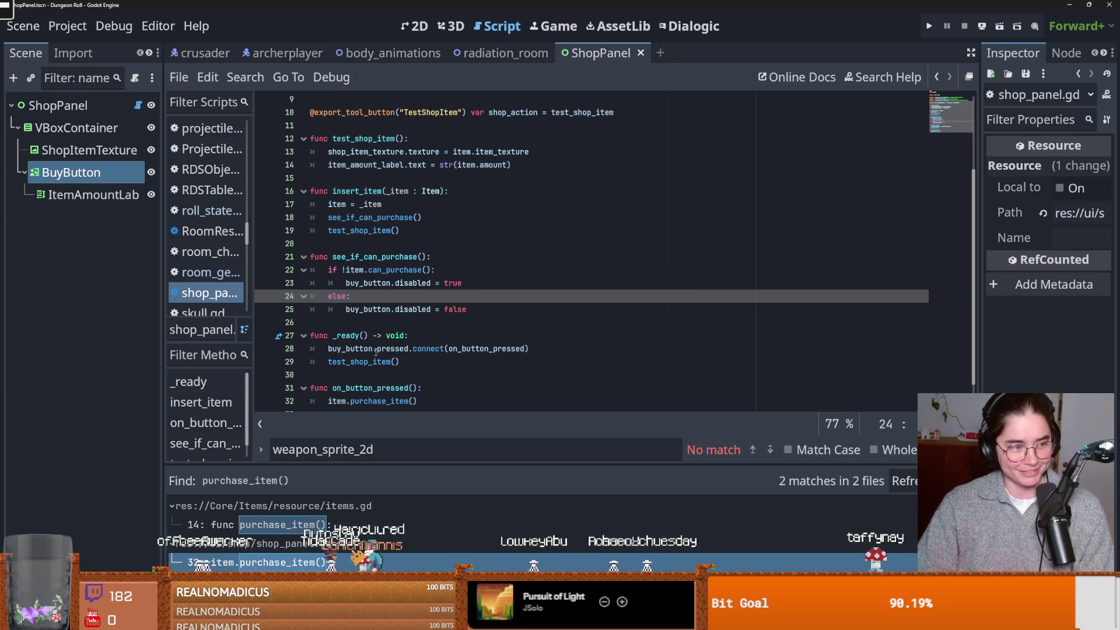
{"action": "left_click", "coordinate": [480, 327]}
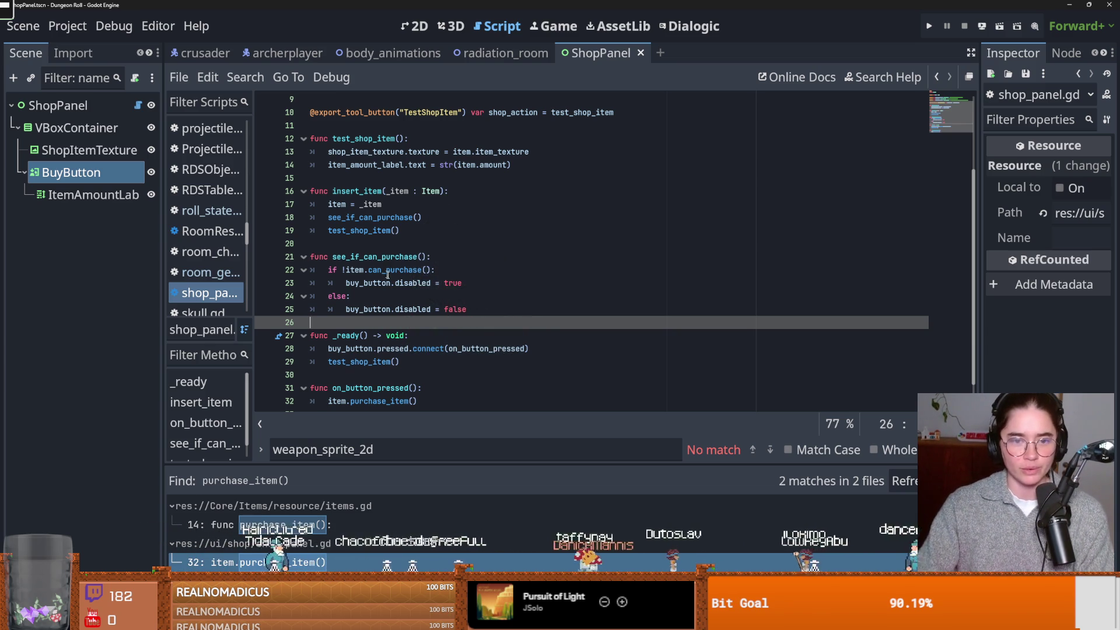
{"action": "key", "text": "ctrl+s"}
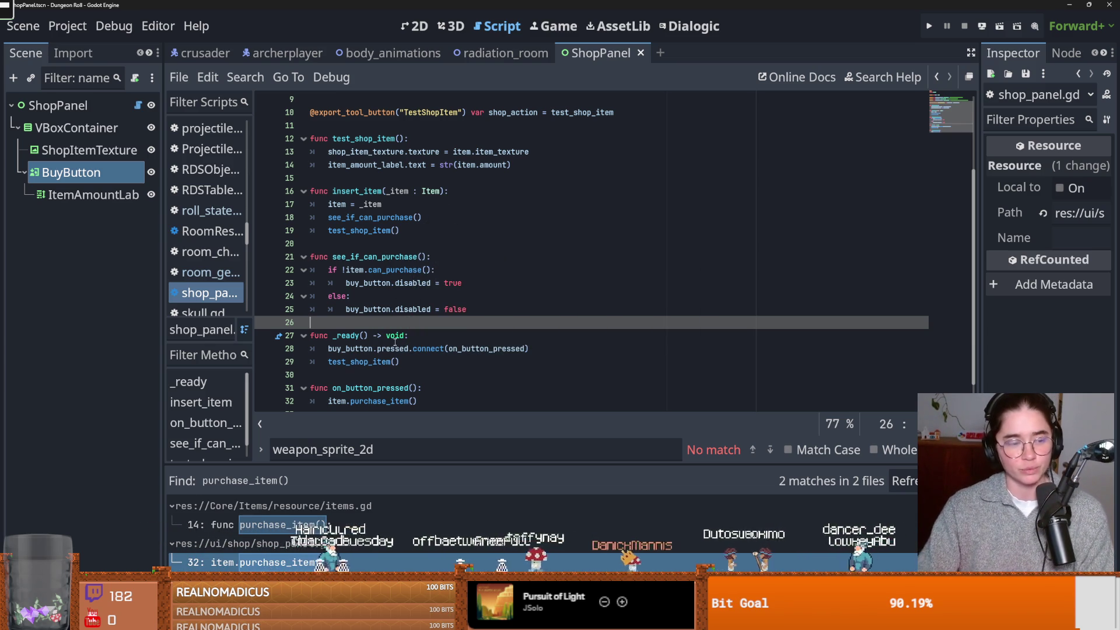
{"action": "scroll", "coordinate": [393, 350], "scroll_direction": "down", "scroll_amount": 1}
{"action": "key", "text": "ctrl+s"}
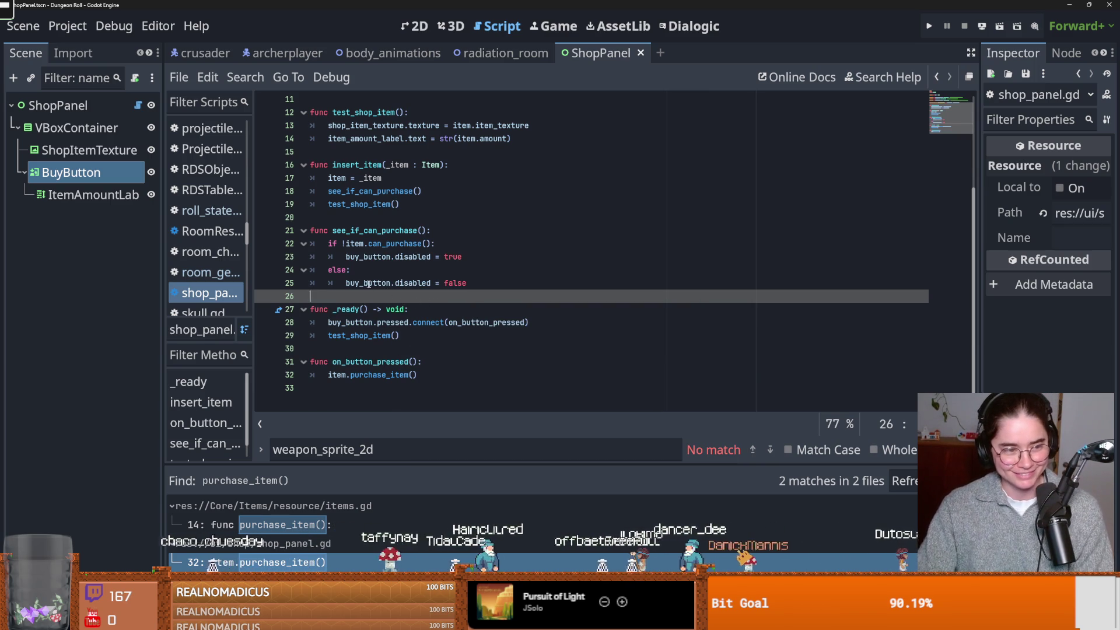
{"action": "scroll", "coordinate": [391, 350], "scroll_direction": "up", "scroll_amount": 1}
{"action": "scroll", "coordinate": [394, 354], "scroll_direction": "down", "scroll_amount": 1}
{"action": "scroll", "coordinate": [391, 270], "scroll_direction": "up", "scroll_amount": 1}
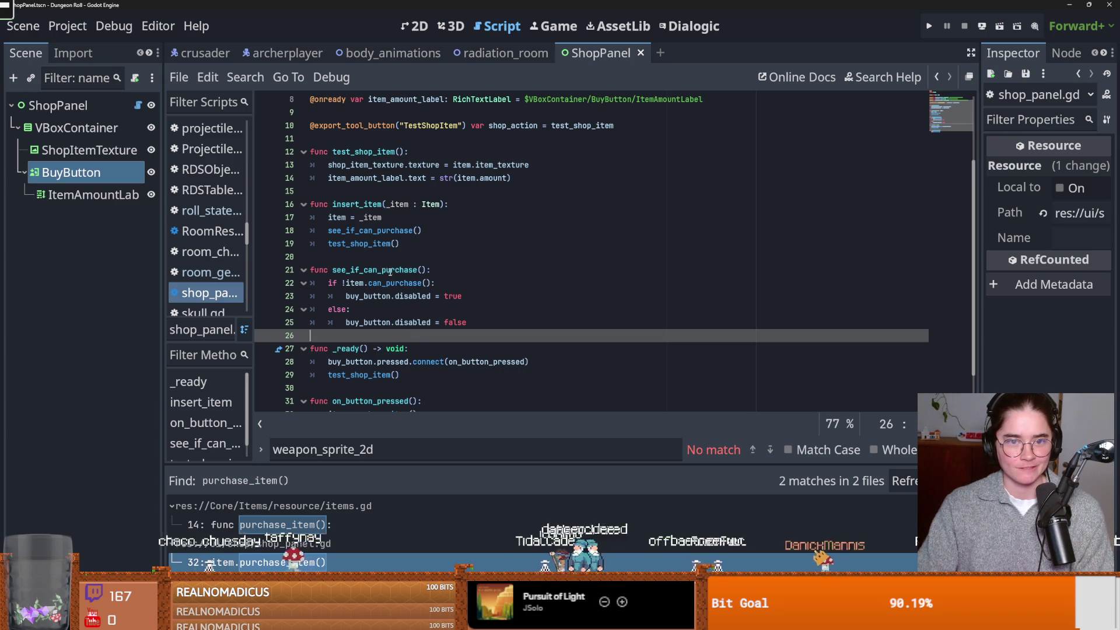
{"action": "scroll", "coordinate": [405, 297], "scroll_direction": "up", "scroll_amount": 2}
{"action": "scroll", "coordinate": [381, 288], "scroll_direction": "down", "scroll_amount": 3}
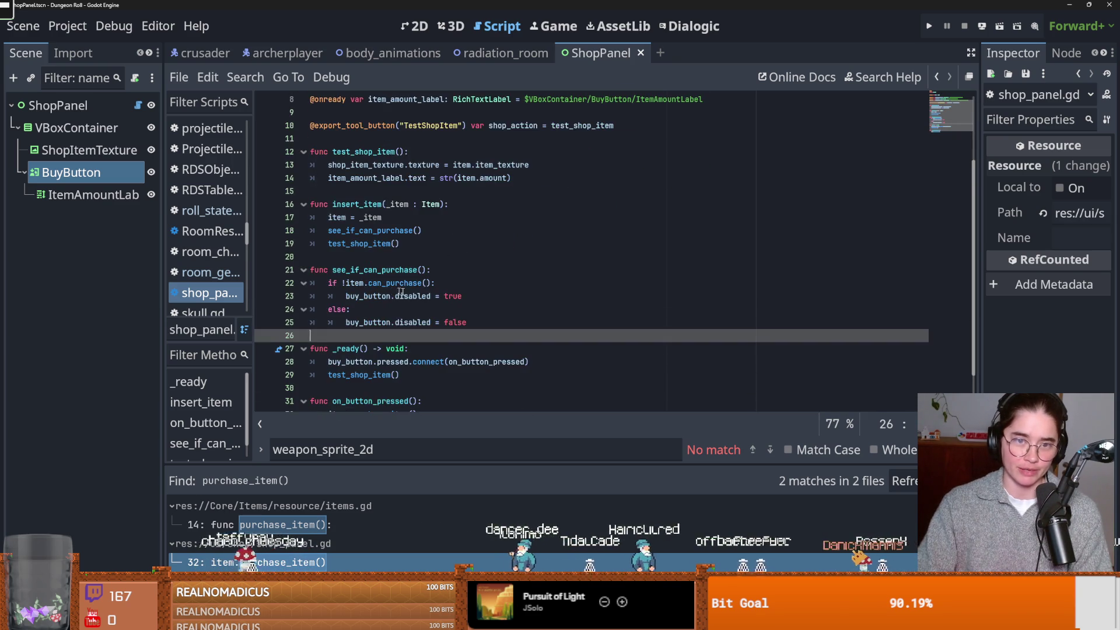
{"action": "scroll", "coordinate": [412, 308], "scroll_direction": "up", "scroll_amount": 3}
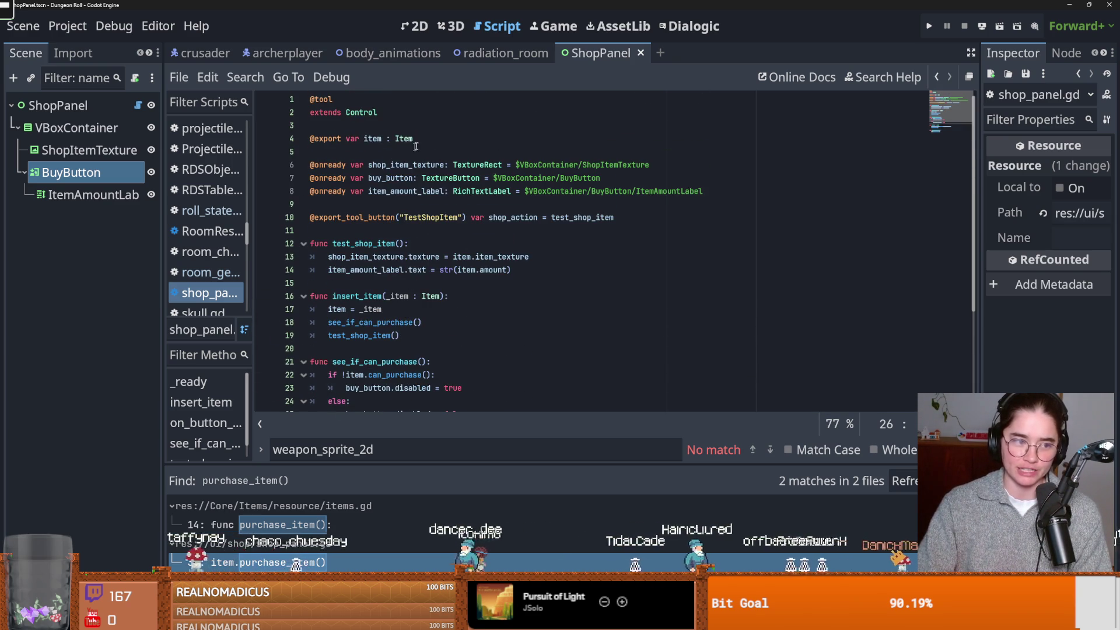
{"action": "left_click", "coordinate": [404, 143], "text": "ctrl"}
Scroll items.gd and highlight item_type_is_incrementable, then heal_amount on line 24 of purchase_item
{"action": "scroll", "coordinate": [448, 296], "scroll_direction": "down", "scroll_amount": 3}
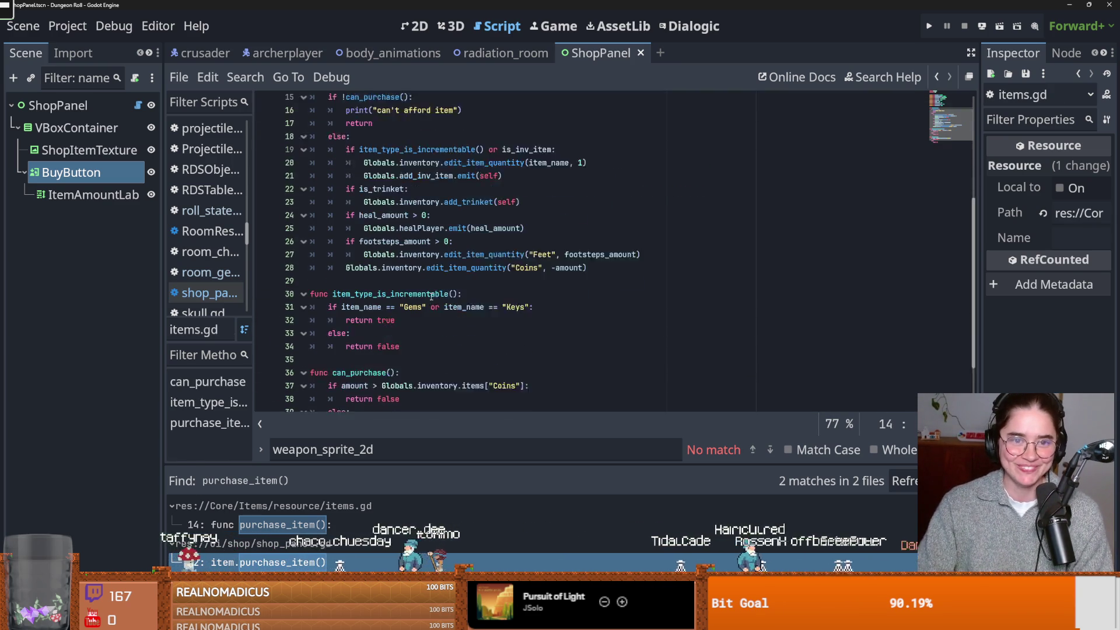
{"action": "scroll", "coordinate": [448, 296], "scroll_direction": "up", "scroll_amount": 3}
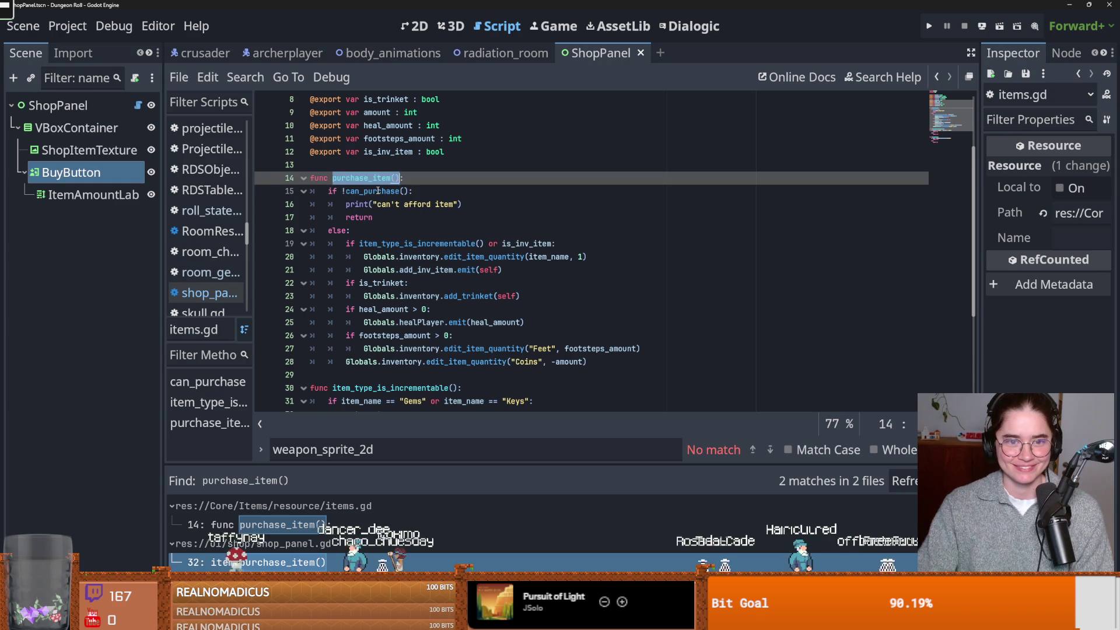
{"action": "double_click", "coordinate": [438, 244]}
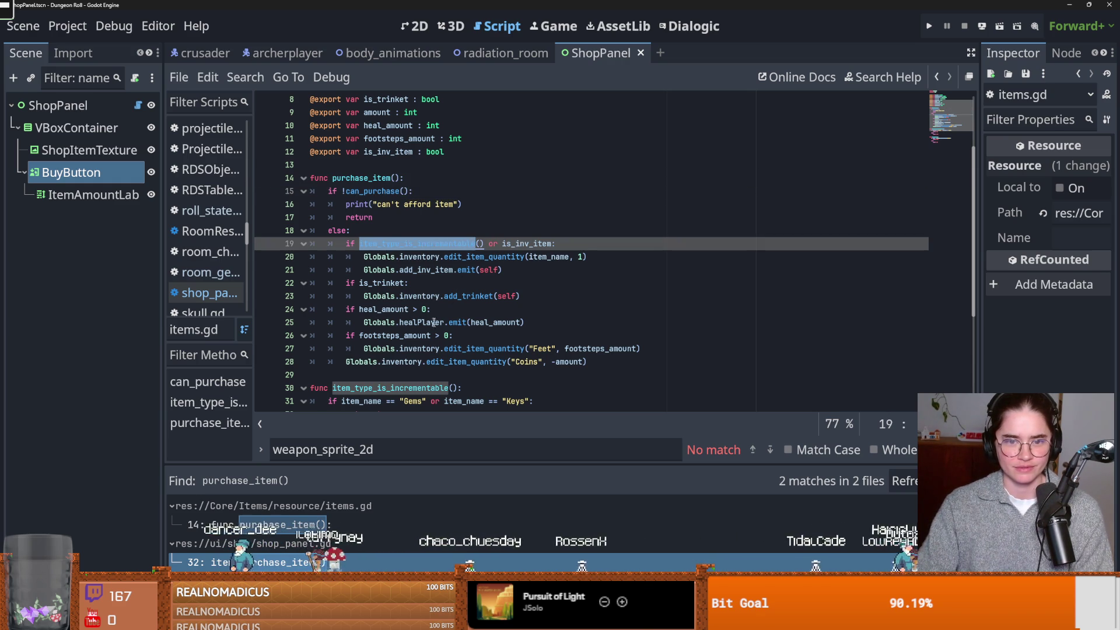
{"action": "double_click", "coordinate": [373, 310]}
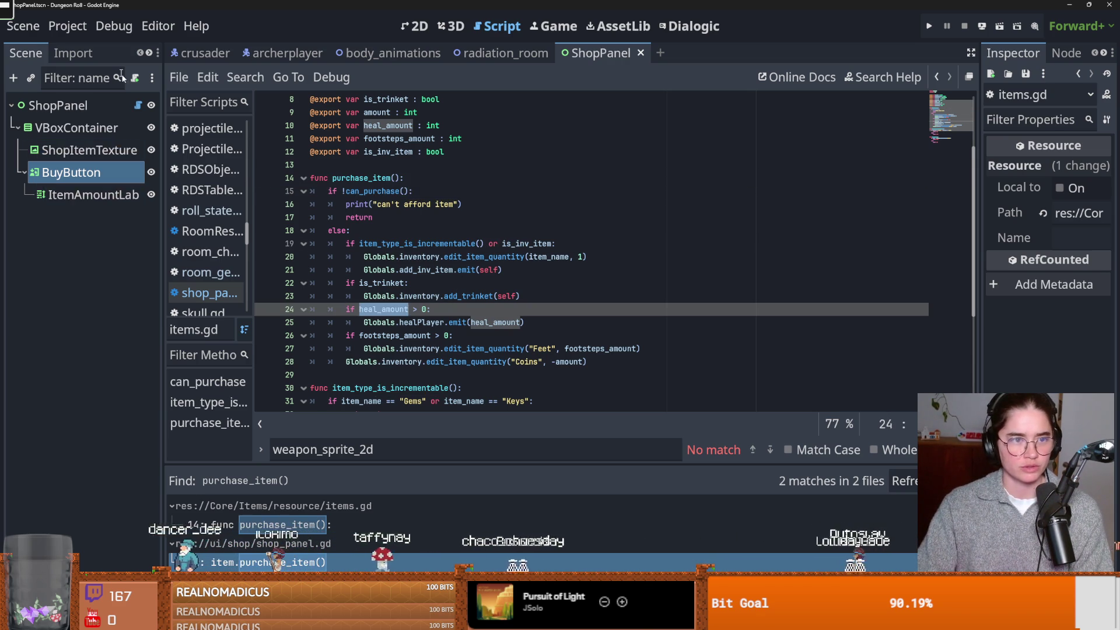
Switch the left dock to FileSystem and shorten the file filter to 'ite'
{"action": "left_click", "coordinate": [73, 53]}
{"action": "left_click", "coordinate": [149, 55]}
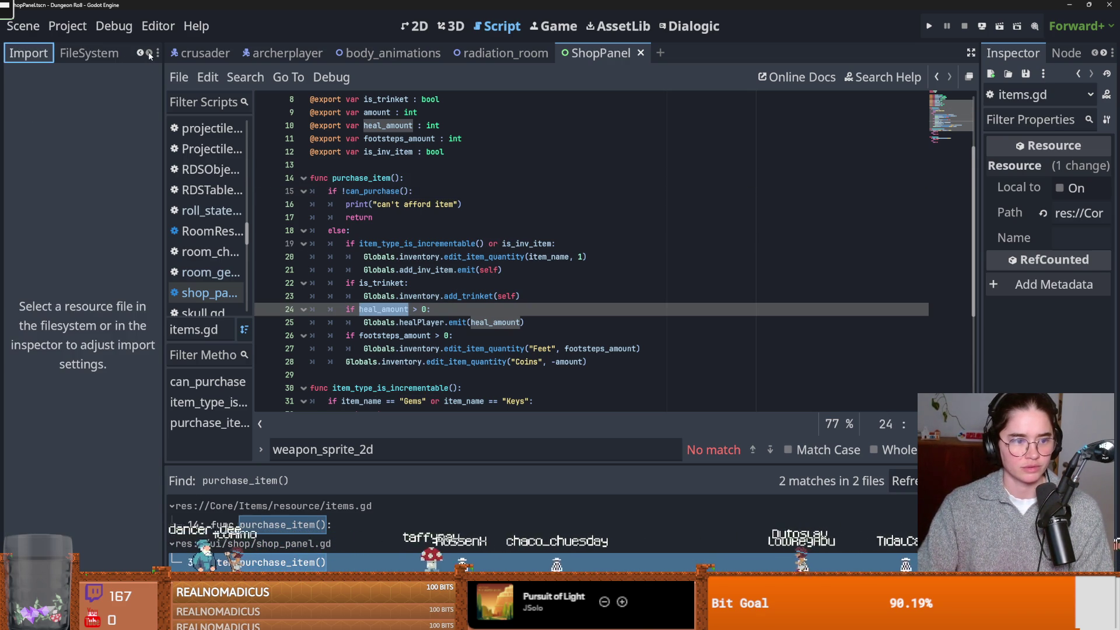
{"action": "left_click", "coordinate": [86, 51]}
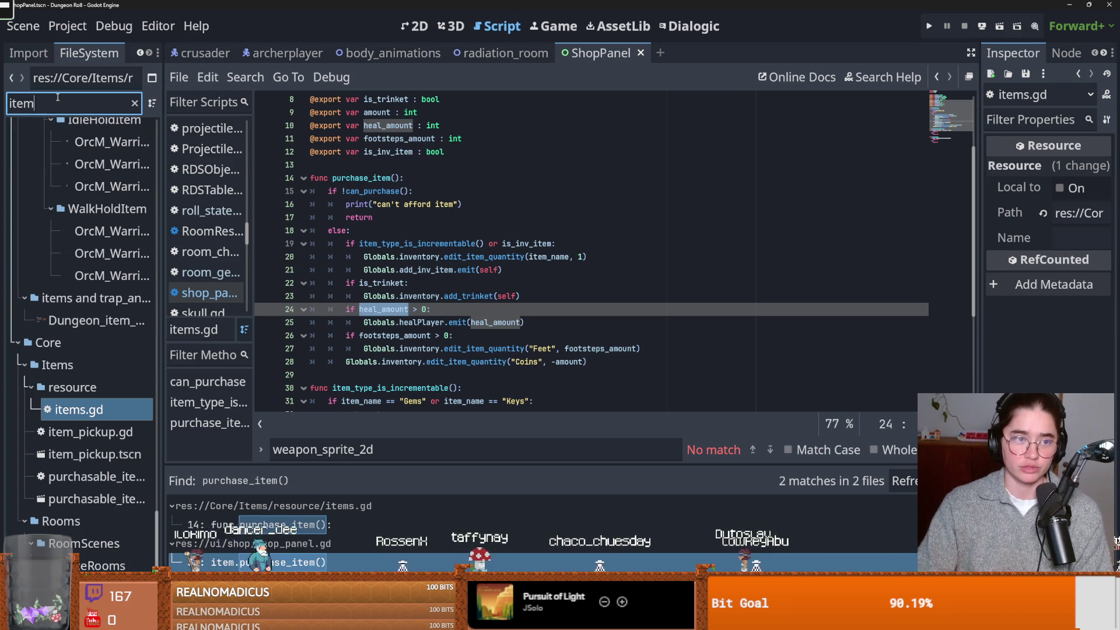
{"action": "key", "text": "BackSpace"}
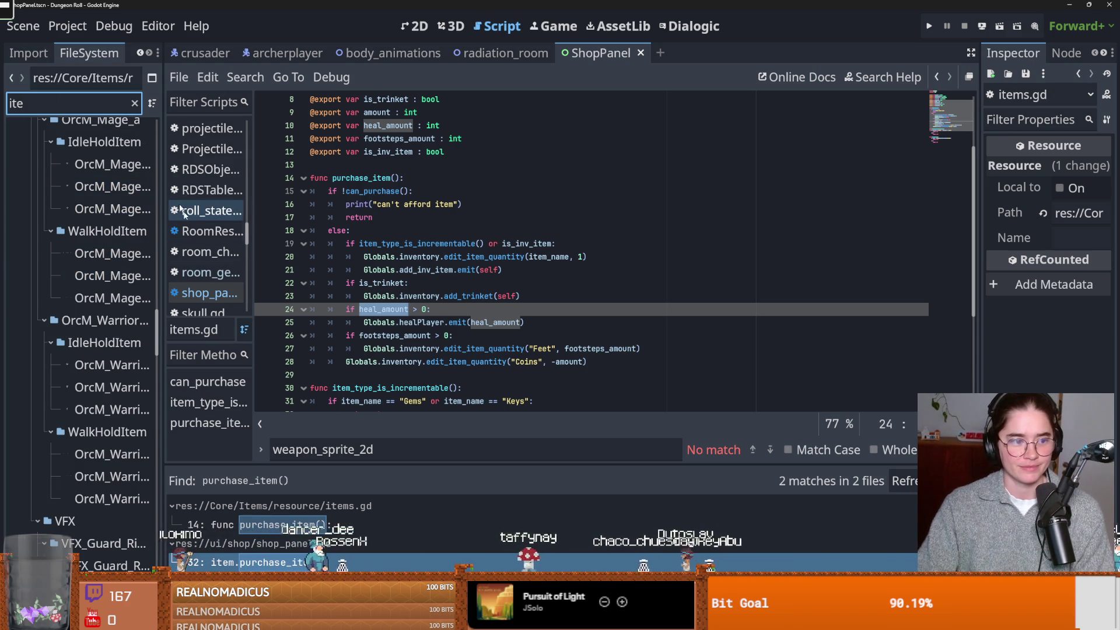
{"action": "left_click", "coordinate": [148, 320]}
Widen the FileSystem panel so file names show in full
{"action": "left_click_drag", "start_coordinate": [162, 320], "coordinate": [222, 319]}
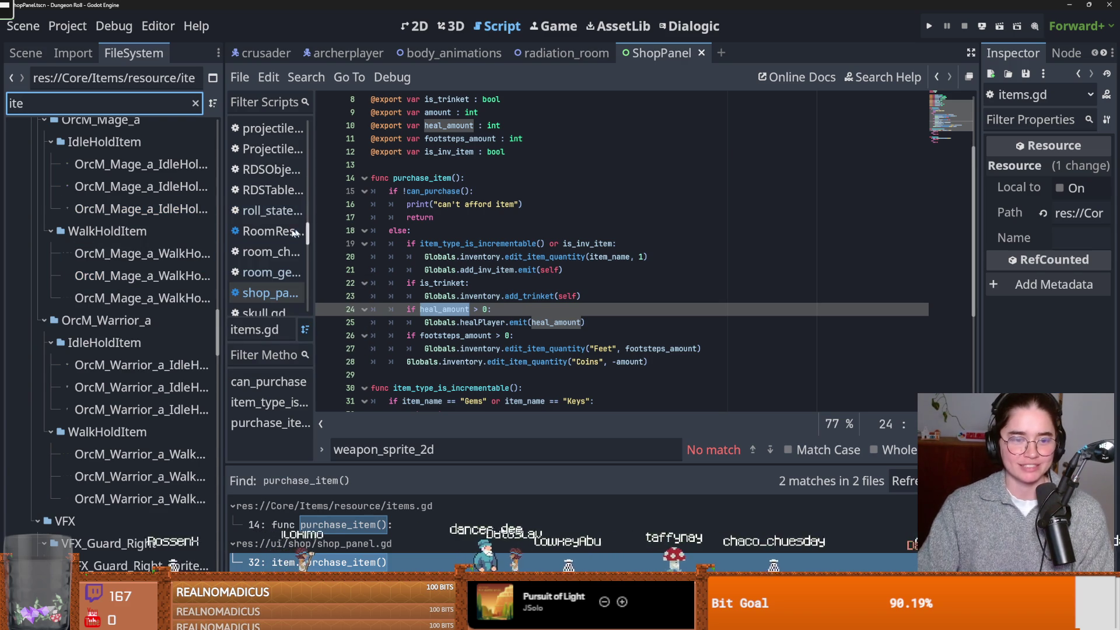
{"action": "left_click_drag", "start_coordinate": [223, 250], "coordinate": [272, 249]}
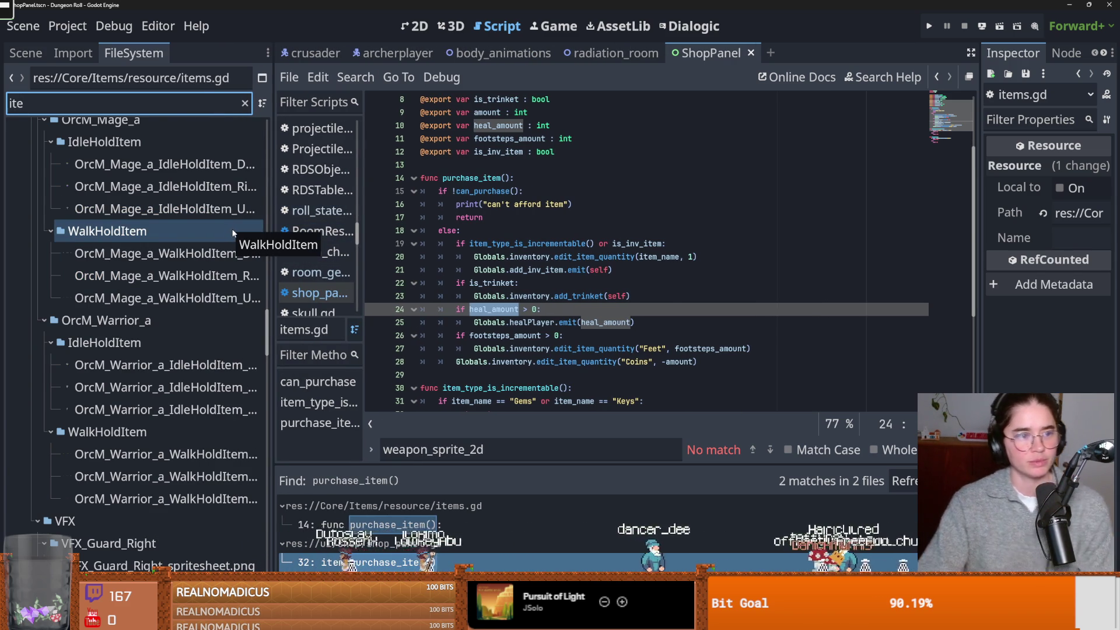
{"action": "mouse_move", "coordinate": [233, 249]}
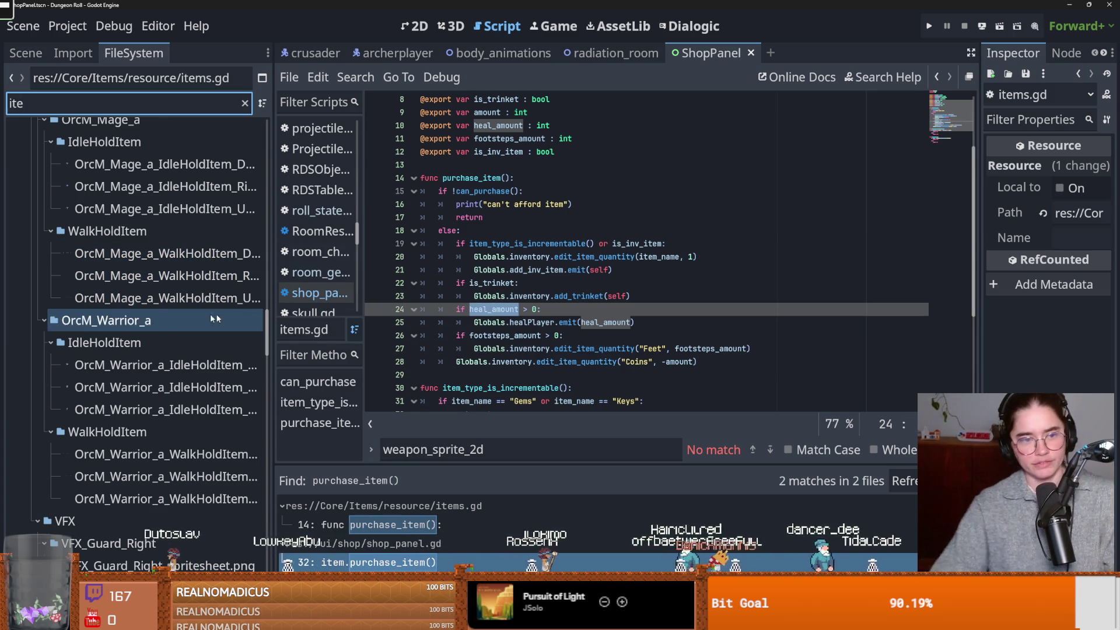
{"action": "scroll", "coordinate": [142, 329], "scroll_direction": "up", "scroll_amount": 5}
{"action": "scroll", "coordinate": [141, 328], "scroll_direction": "up", "scroll_amount": 10}
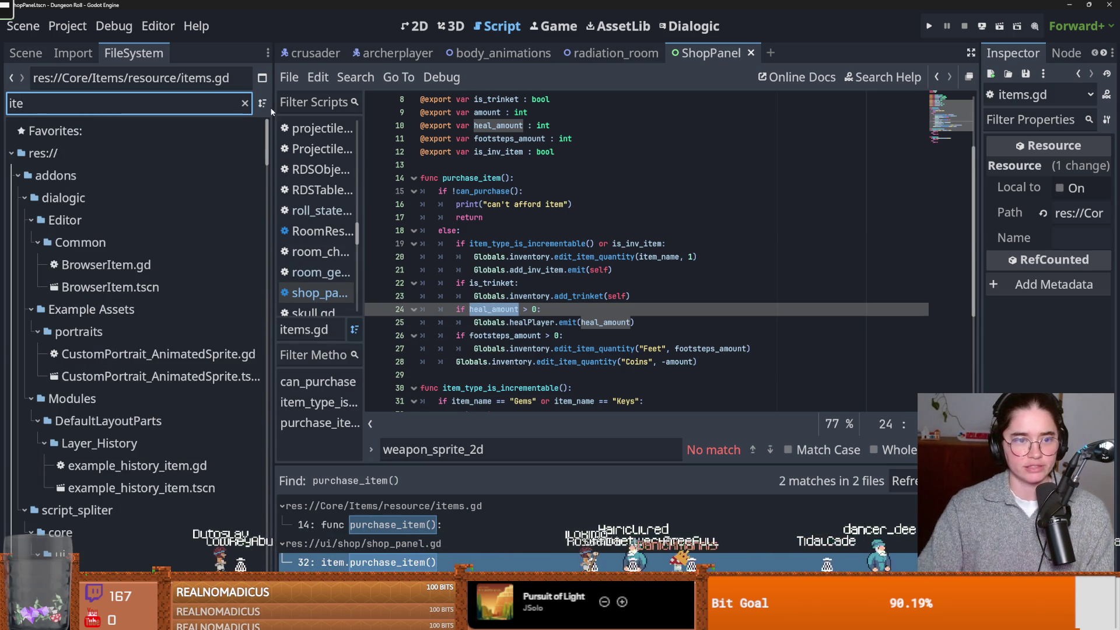
Collapse the dialogic, script_spliter, assets, Actors, Doors, Items and Rooms folders
{"action": "left_click", "coordinate": [24, 198]}
{"action": "left_click", "coordinate": [24, 220]}
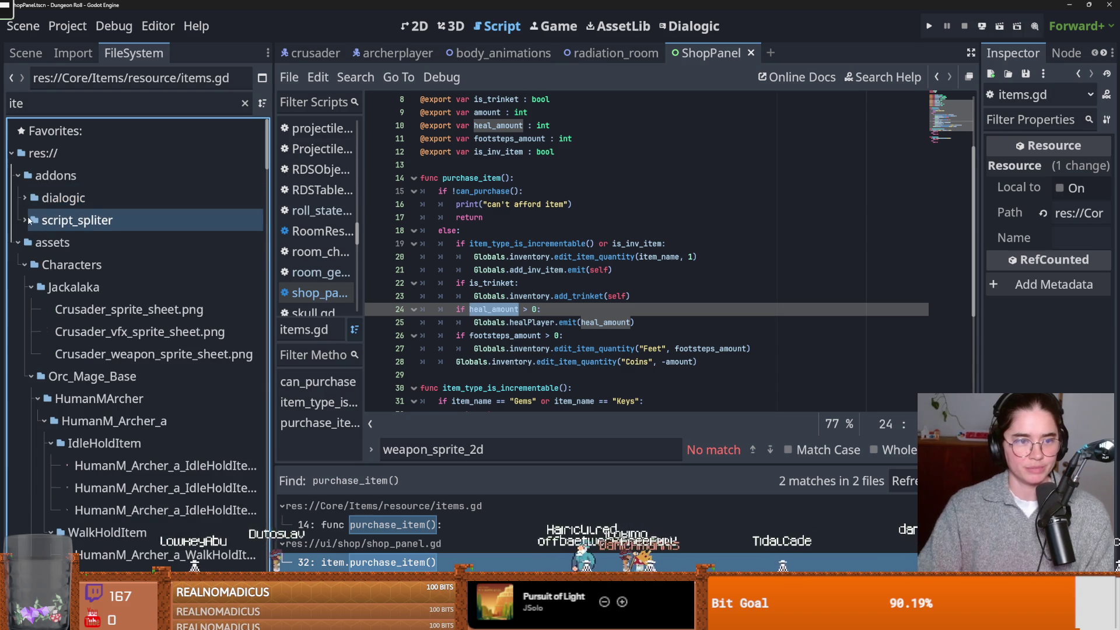
{"action": "left_click", "coordinate": [15, 243]}
{"action": "left_click", "coordinate": [18, 266]}
{"action": "left_click", "coordinate": [17, 266]}
{"action": "left_click", "coordinate": [24, 287]}
{"action": "left_click", "coordinate": [25, 309]}
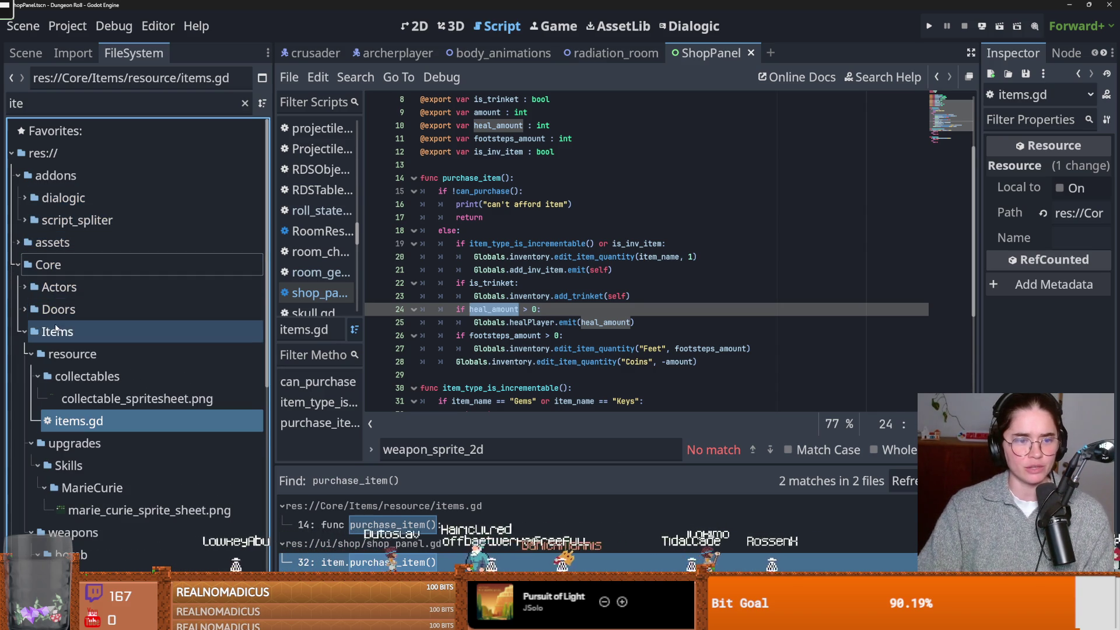
{"action": "left_click", "coordinate": [23, 332]}
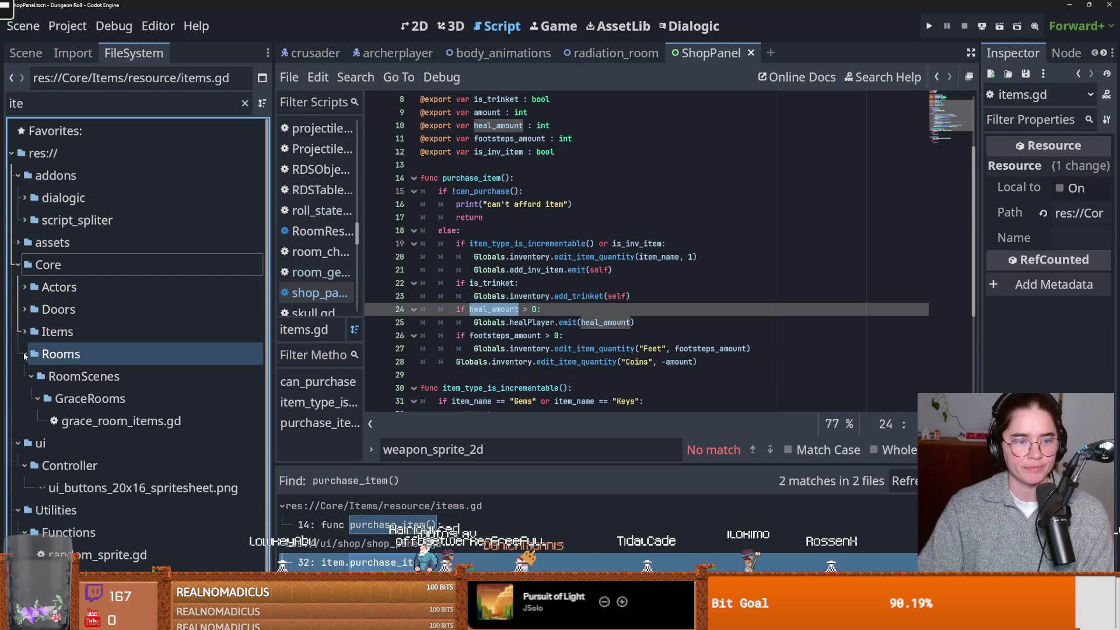
{"action": "left_click", "coordinate": [25, 354]}
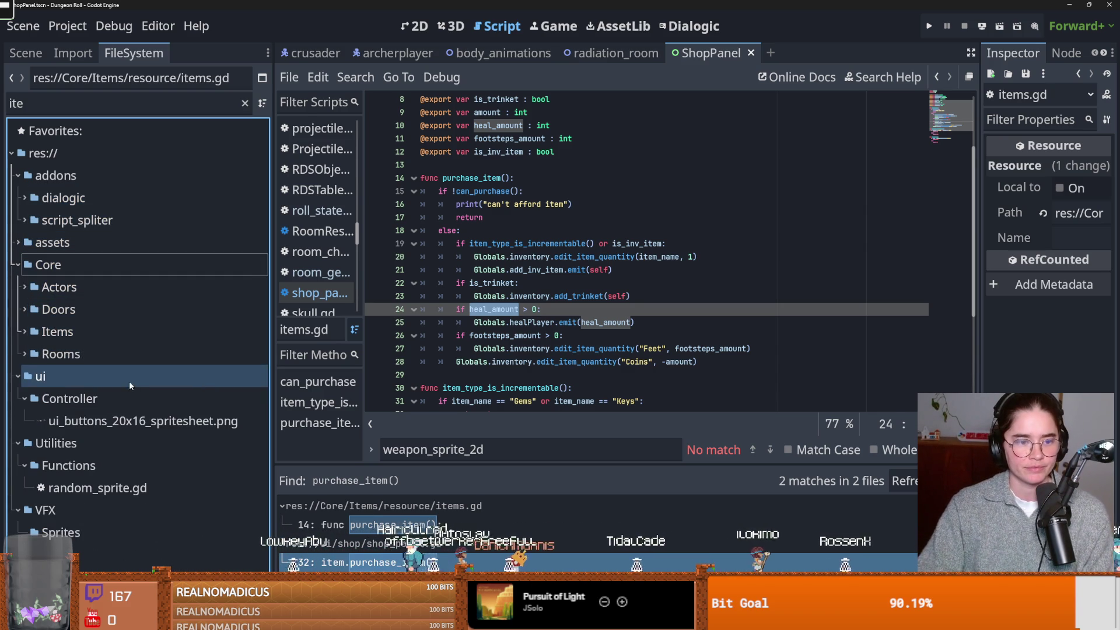
{"action": "left_click", "coordinate": [245, 103]}
Filter files by 'health' and inspect HealthPotion2's Heal Amount property in a wider Inspector
{"action": "type", "text": "health"}
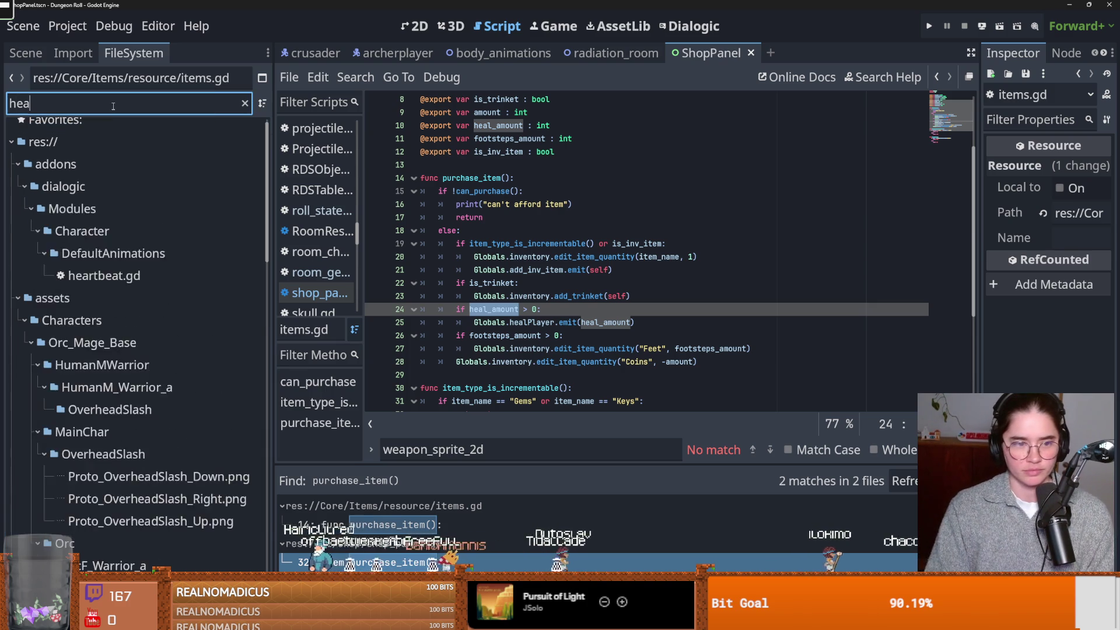
{"action": "left_click", "coordinate": [193, 376]}
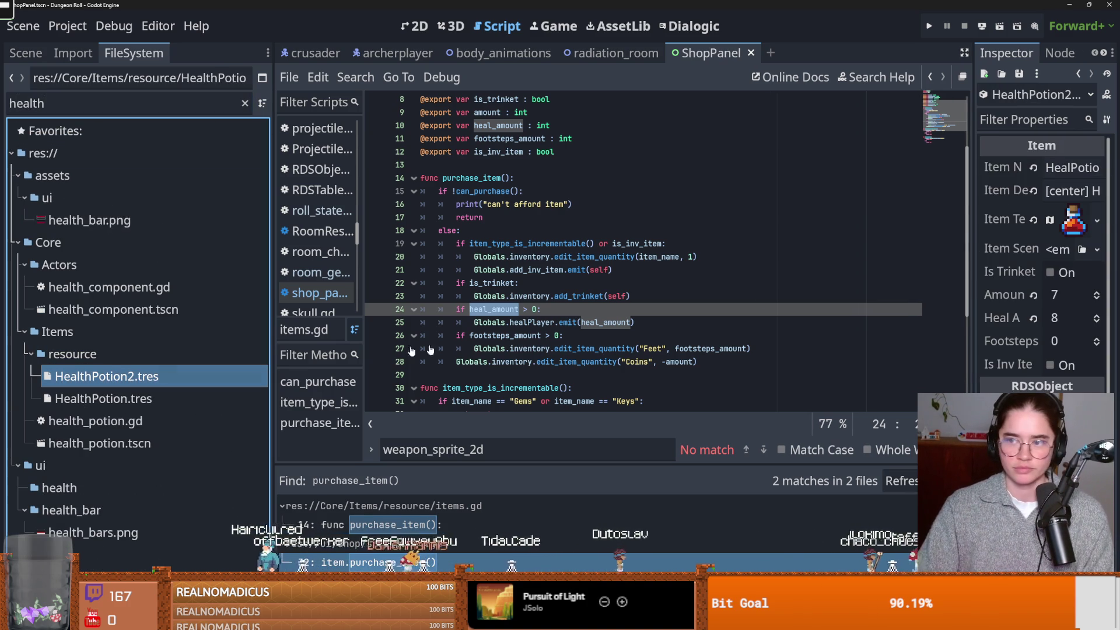
{"action": "mouse_move", "coordinate": [975, 260]}
{"action": "left_mouse_down"}
{"action": "mouse_move", "coordinate": [662, 258]}
{"action": "mouse_move", "coordinate": [707, 263]}
{"action": "left_mouse_up"}
{"action": "left_click", "coordinate": [820, 327]}
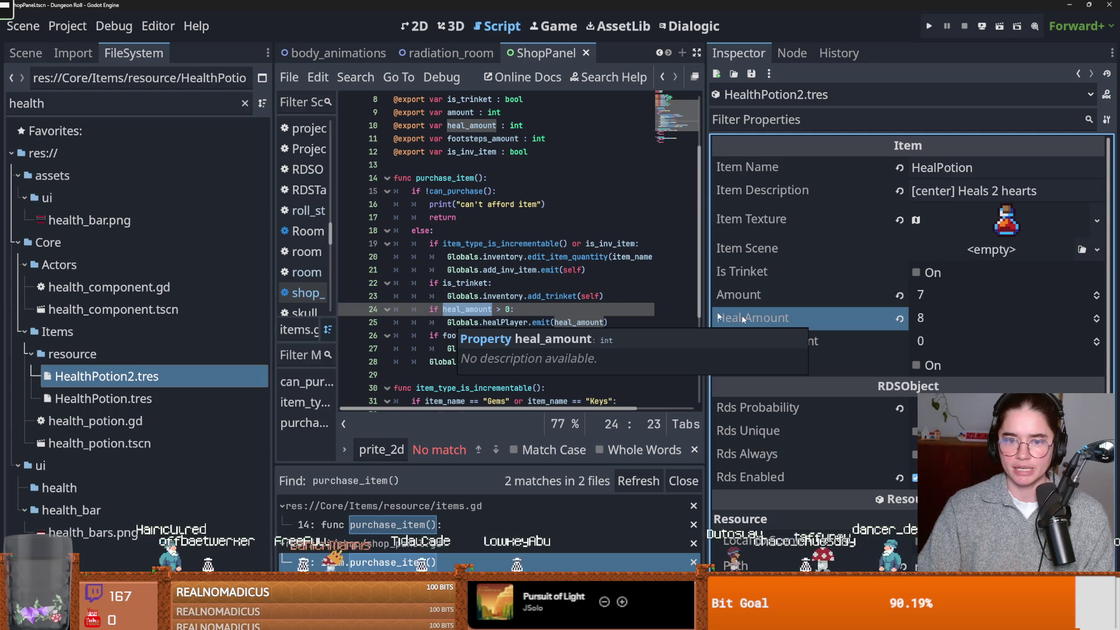
Highlight heal_amount in items.gd, open the original HealthPotion.tres, and select the filter text
{"action": "left_click", "coordinate": [497, 270]}
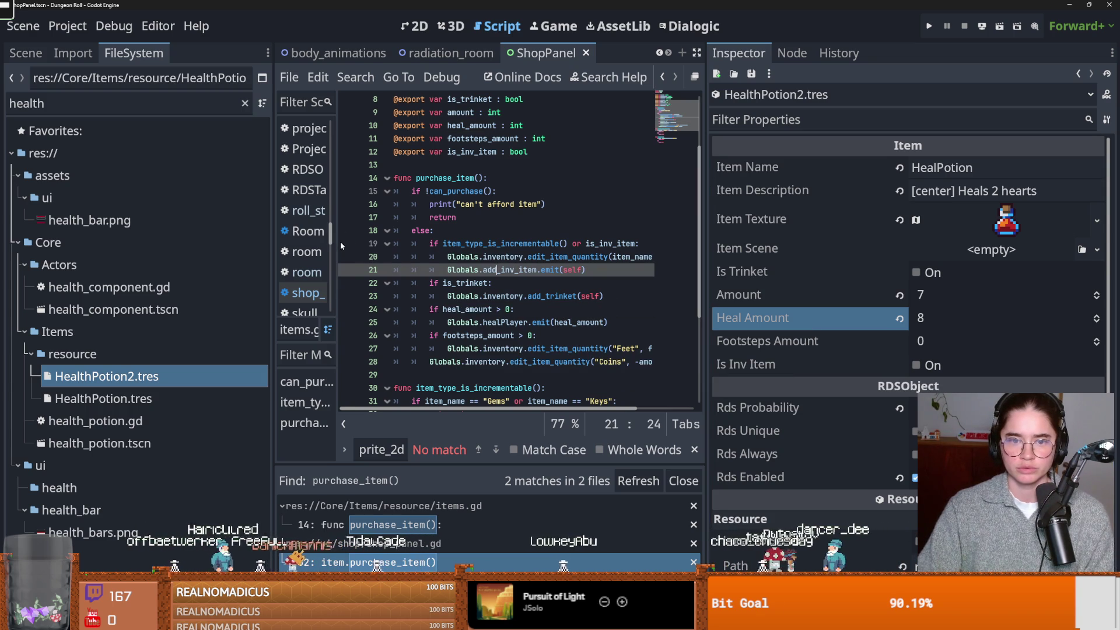
{"action": "double_click", "coordinate": [479, 309]}
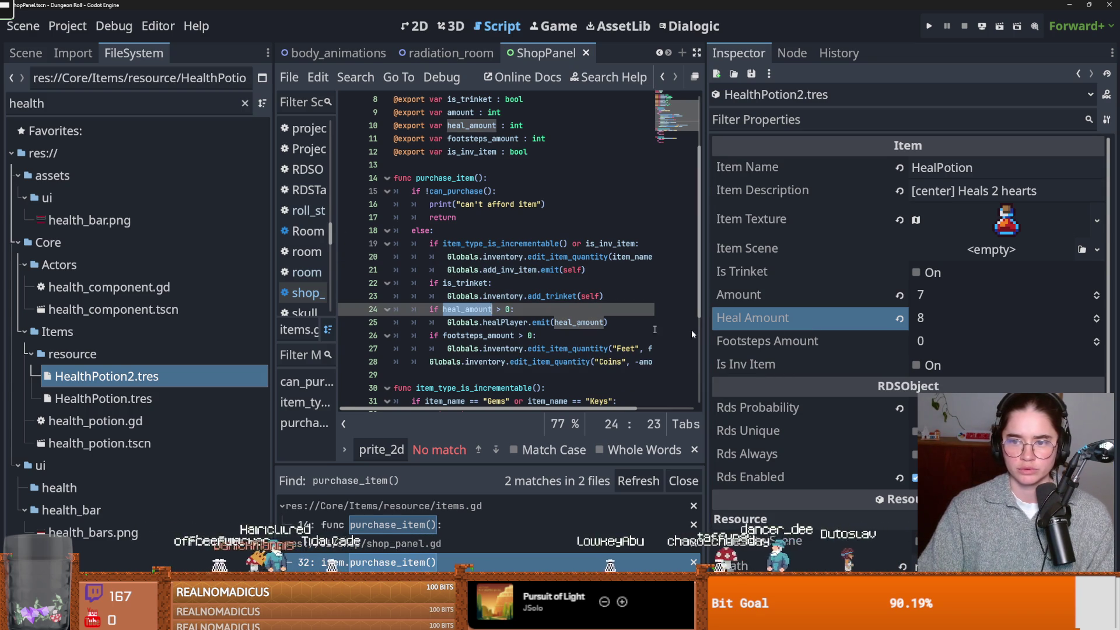
{"action": "left_click", "coordinate": [118, 399]}
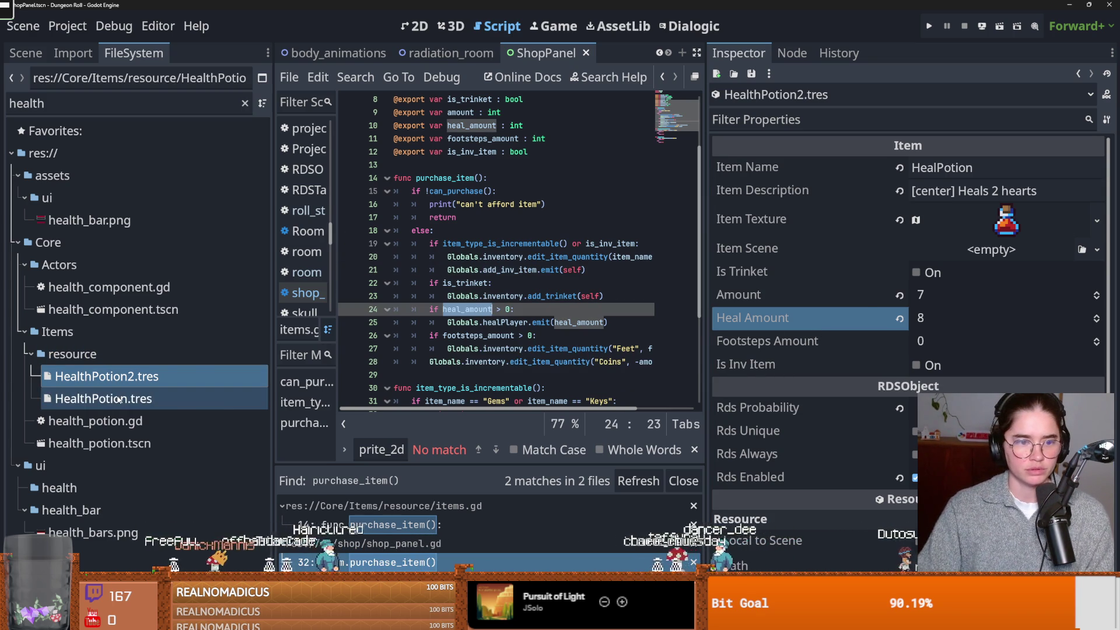
{"action": "left_click", "coordinate": [964, 208]}
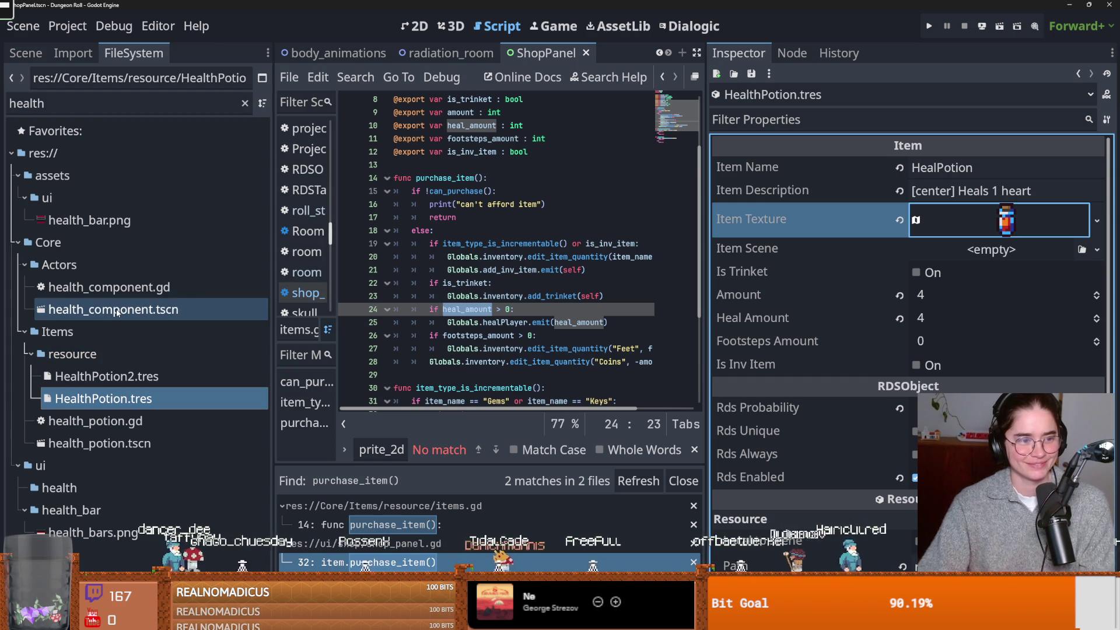
{"action": "left_click", "coordinate": [92, 107]}
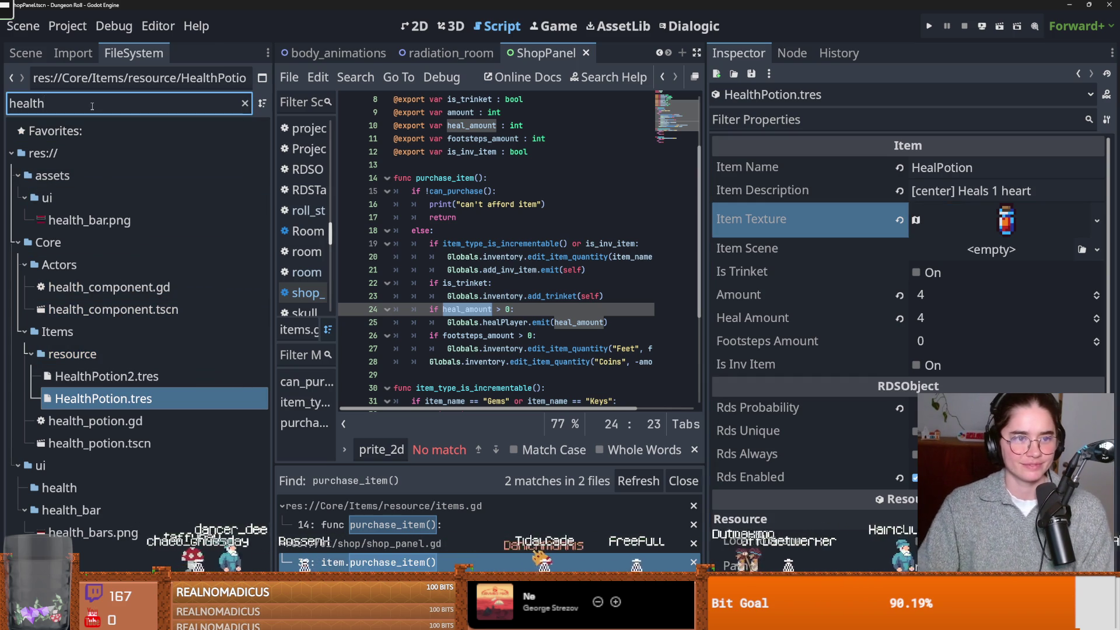
{"action": "key", "text": "ctrl+a"}
Filter by 'shop', inspect HealthPotion2 in ShopLootTable1, add a line 19 breakpoint, and run
{"action": "type", "text": "shop"}
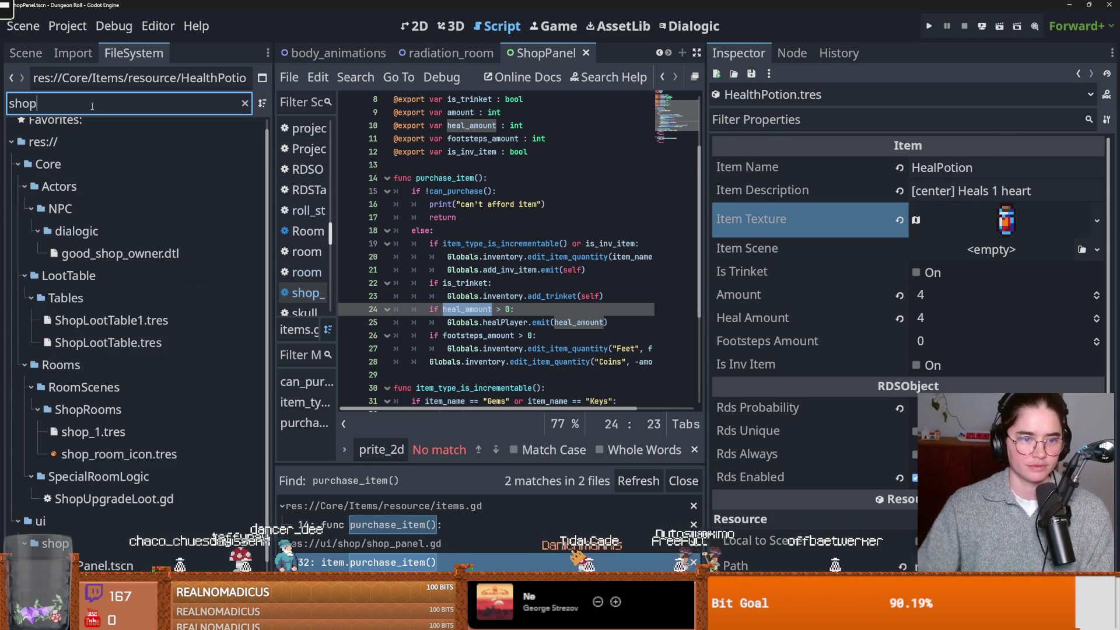
{"action": "left_click", "coordinate": [152, 331]}
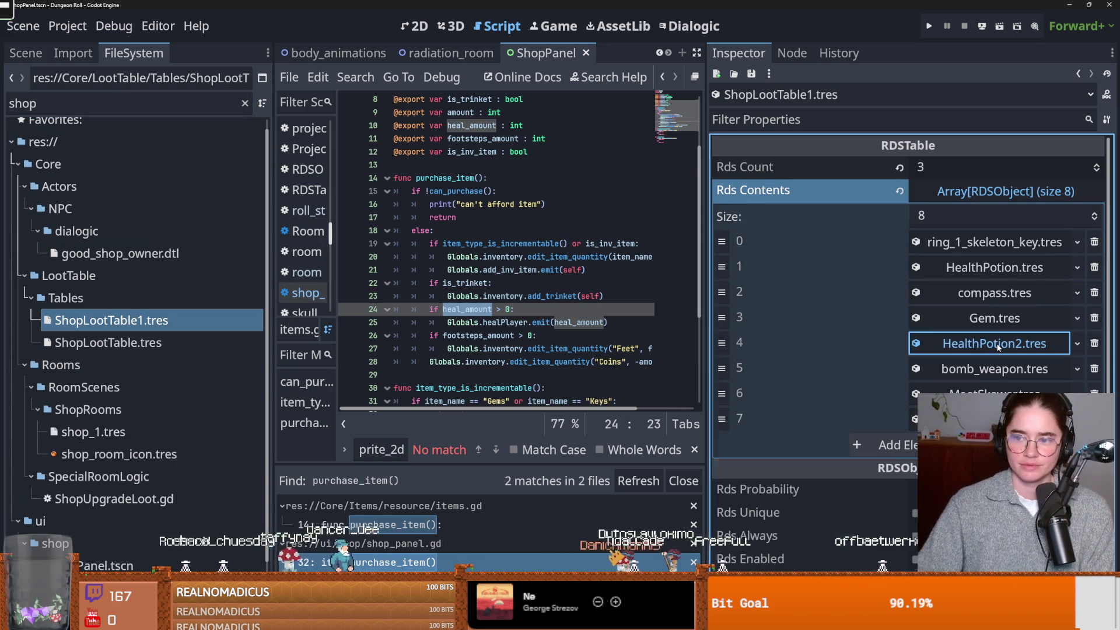
{"action": "left_click", "coordinate": [996, 344]}
{"action": "scroll", "coordinate": [996, 345], "scroll_direction": "down", "scroll_amount": 2}
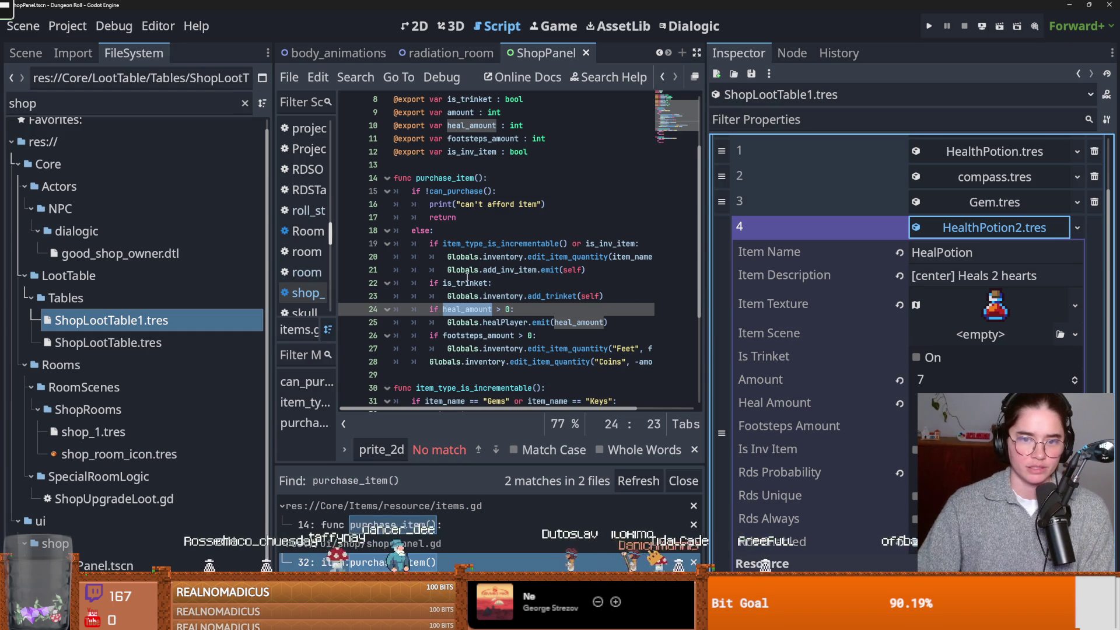
{"action": "scroll", "coordinate": [467, 278], "scroll_direction": "up", "scroll_amount": 1}
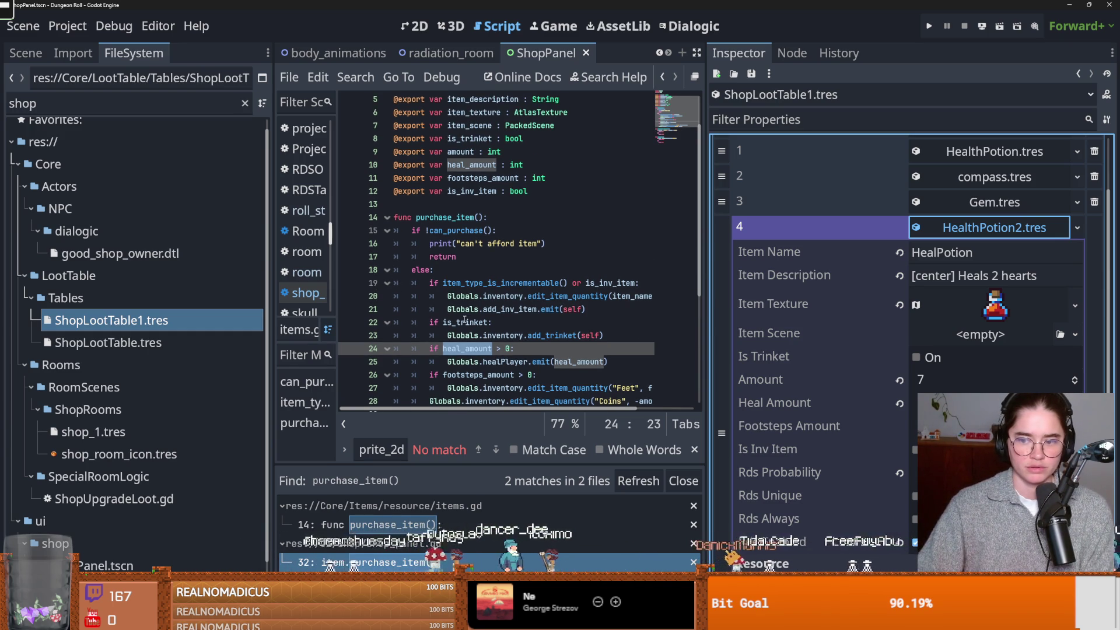
{"action": "left_click", "coordinate": [349, 284]}
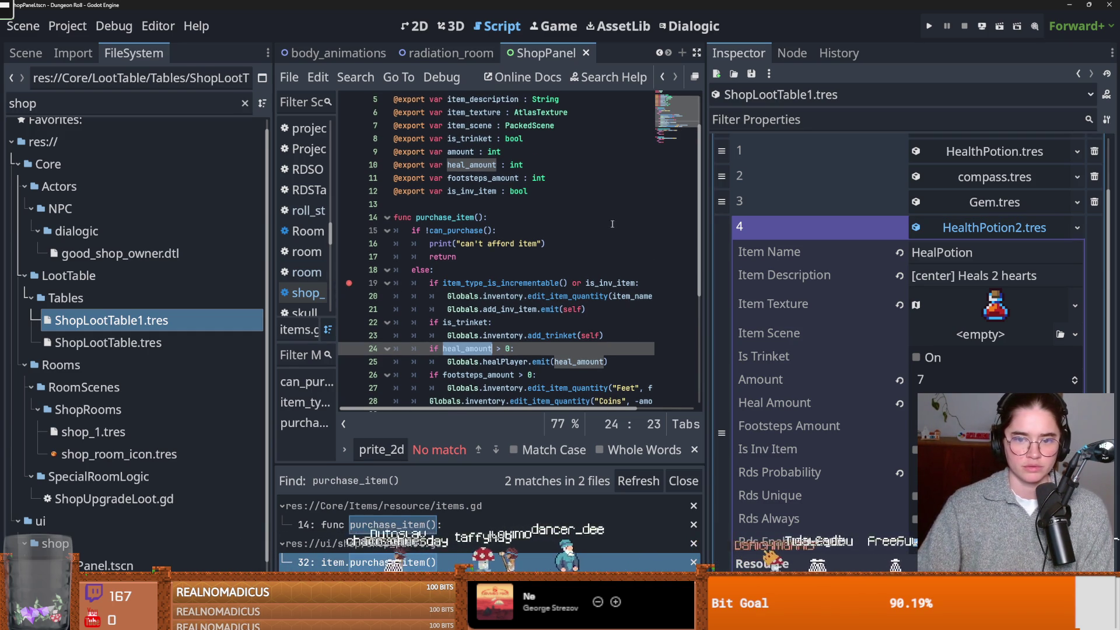
{"action": "left_click", "coordinate": [929, 26]}
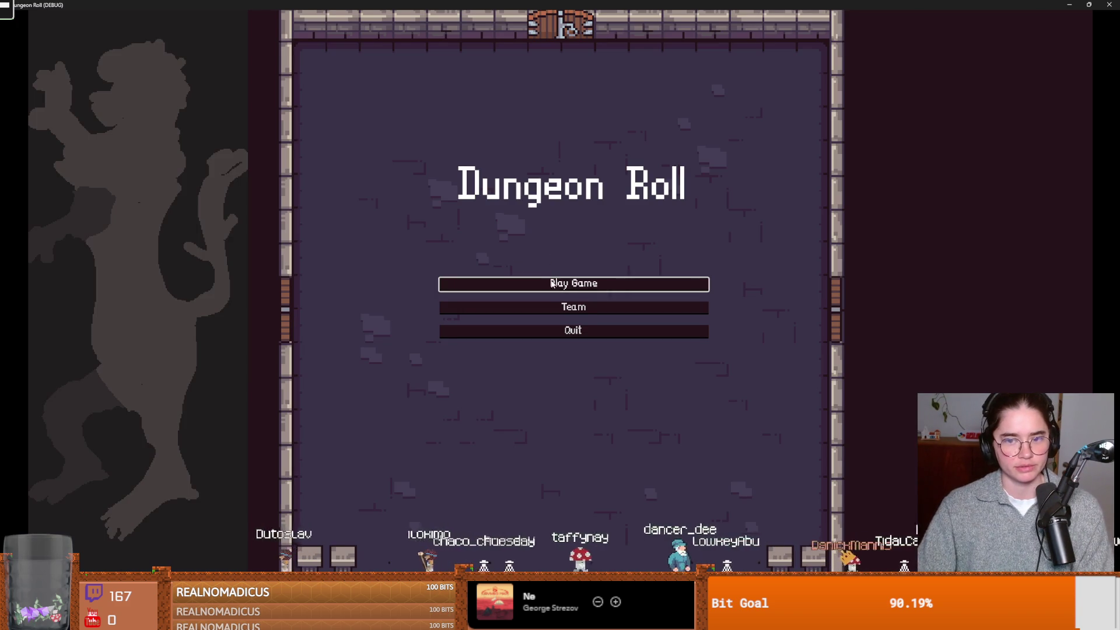
Start a new game as the Crusader and choose the Silk Road room
{"action": "left_click", "coordinate": [552, 283]}
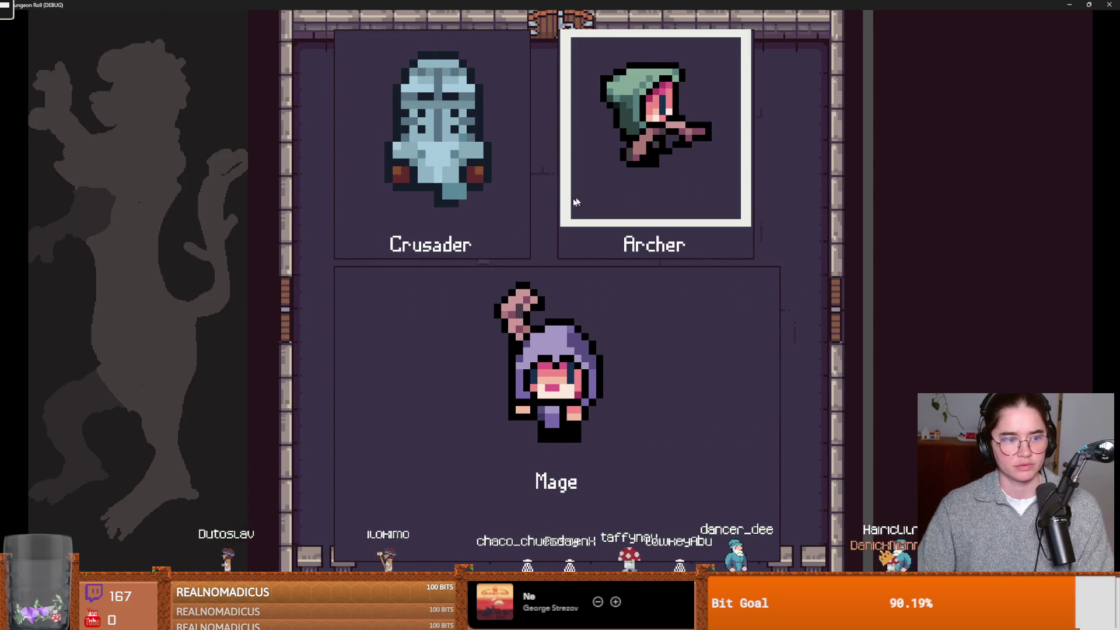
{"action": "left_click", "coordinate": [582, 200]}
{"action": "key", "text": "w"}
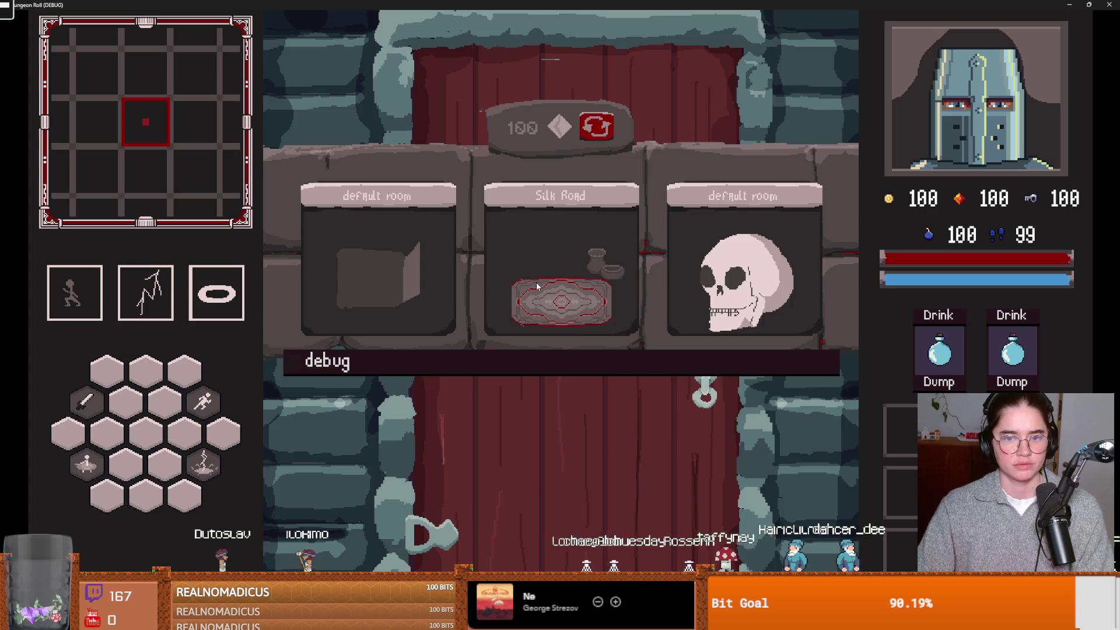
{"action": "left_click", "coordinate": [532, 296]}
Walk up to the merchant, view the wares, and leave without buying
{"action": "key", "text": "w"}
{"action": "key", "text": "w"}
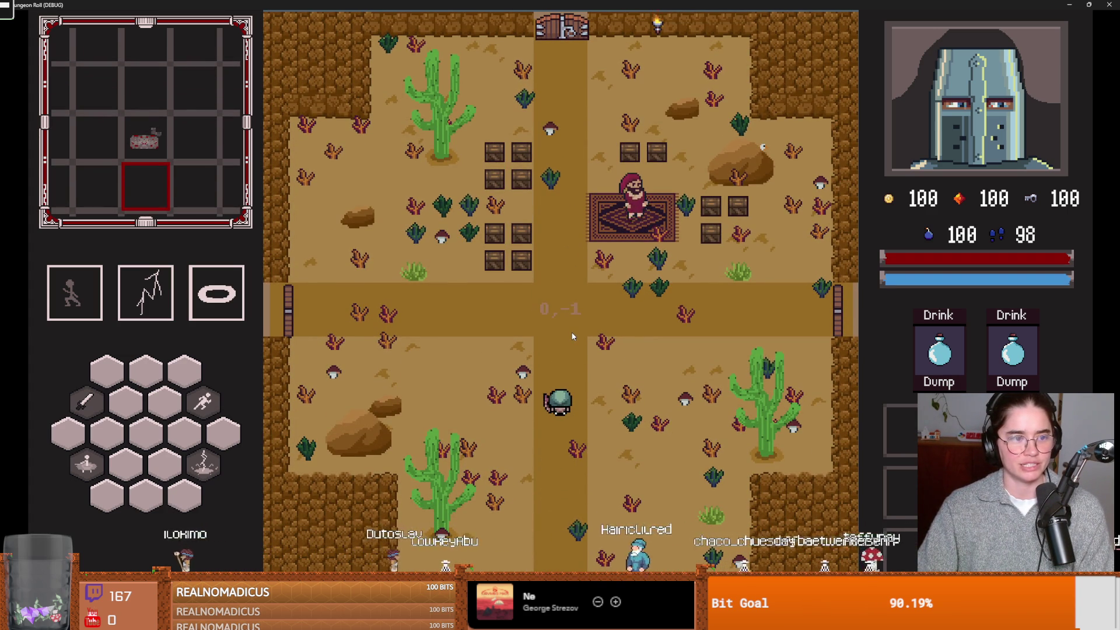
{"action": "key", "text": "w"}
{"action": "key", "text": "d"}
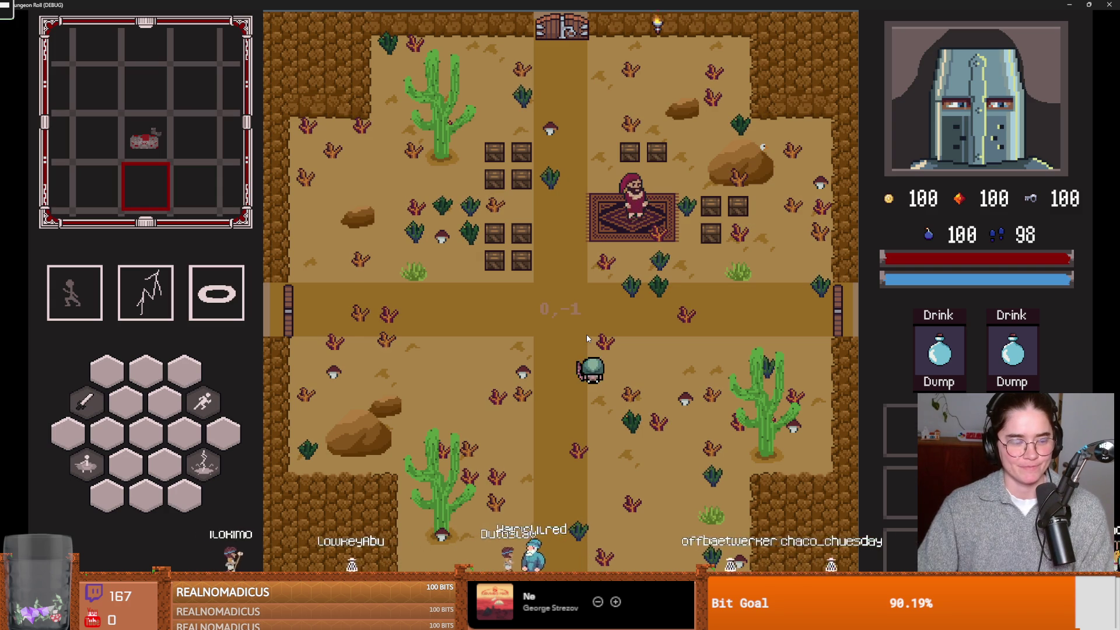
{"action": "key", "text": "w"}
{"action": "key", "text": "d"}
{"action": "key", "text": "w"}
{"action": "key", "text": "d"}
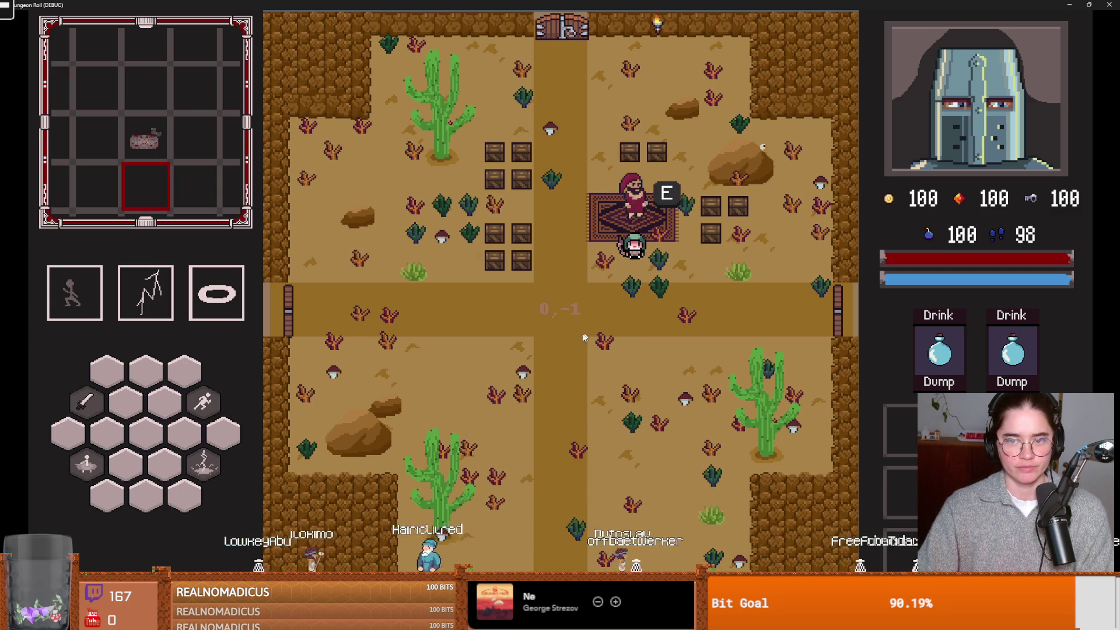
{"action": "key", "text": "e"}
{"action": "left_click", "coordinate": [560, 300]}
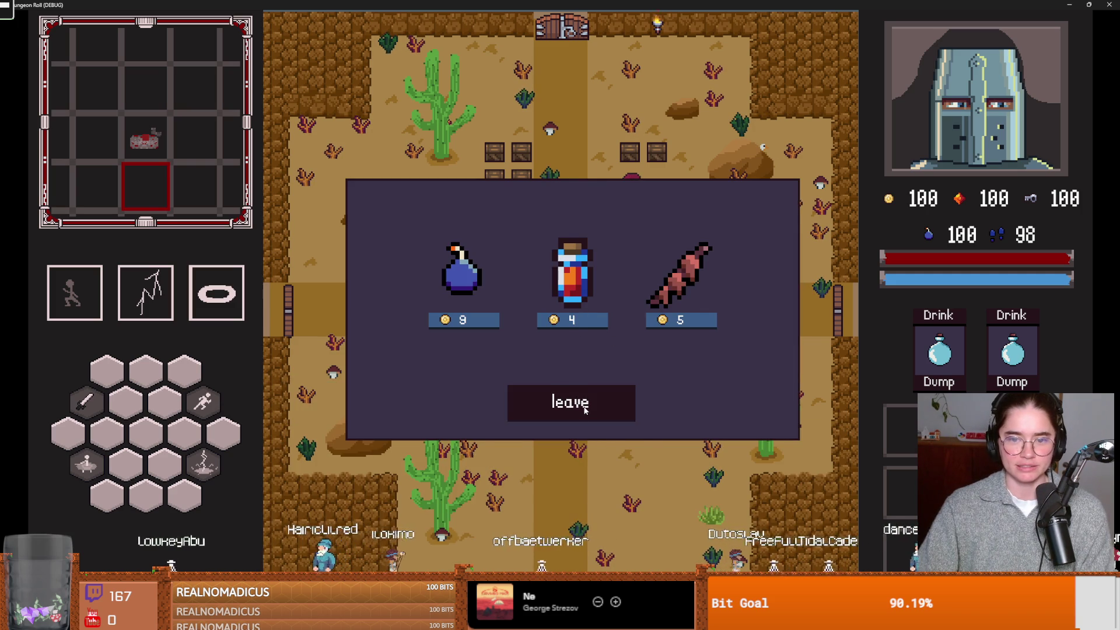
{"action": "left_click", "coordinate": [585, 411]}
Walk to the left doorway and turn on the debug room picker
{"action": "key", "text": "s"}
{"action": "key", "text": "a"}
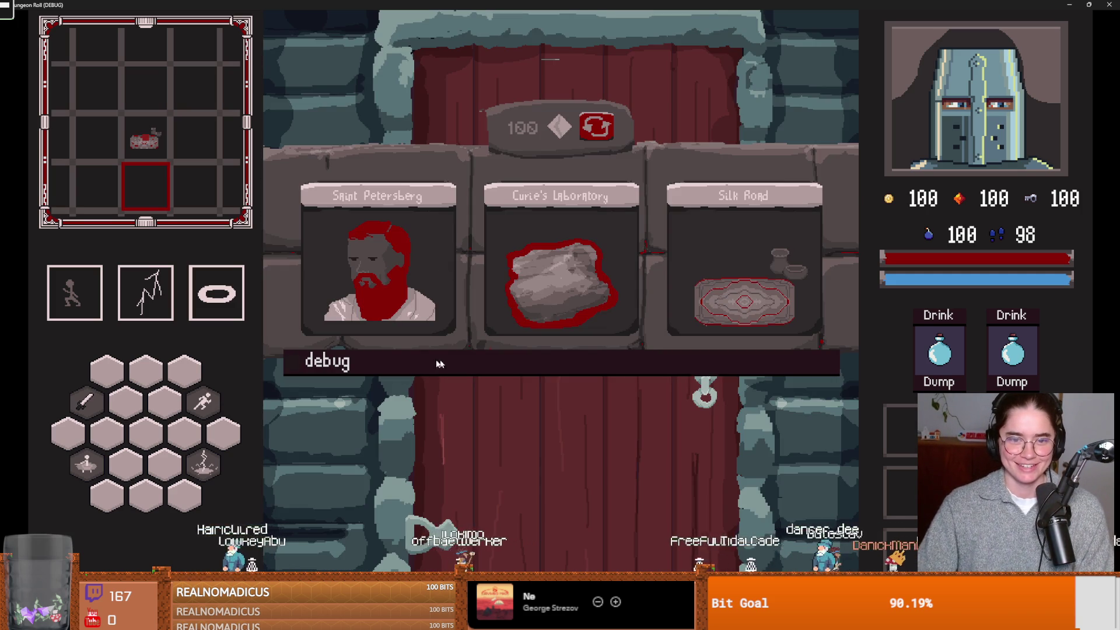
{"action": "left_click", "coordinate": [439, 364]}
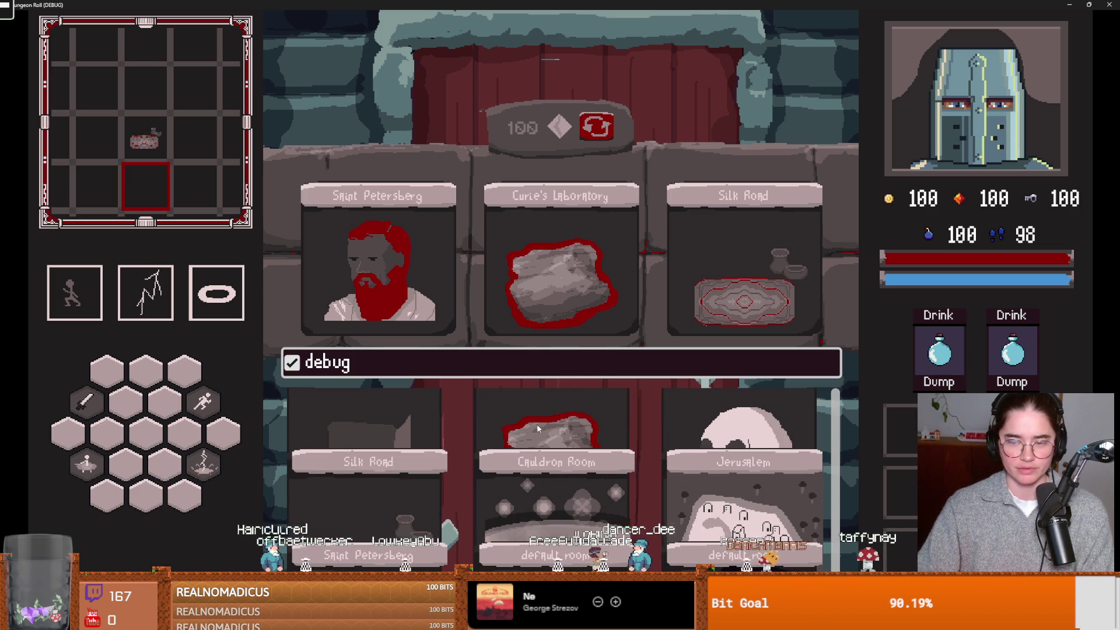
Place a Silk Road room from the debug room list
{"action": "scroll", "coordinate": [842, 517], "scroll_direction": "down", "scroll_amount": 2}
{"action": "scroll", "coordinate": [579, 401], "scroll_direction": "up", "scroll_amount": 2}
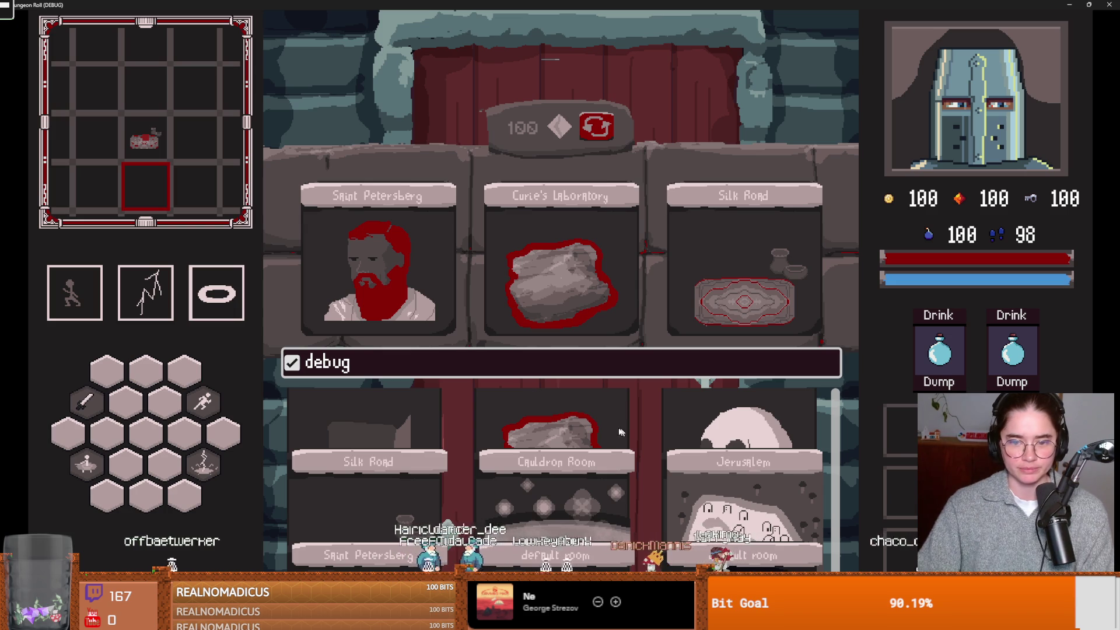
{"action": "scroll", "coordinate": [409, 467], "scroll_direction": "down", "scroll_amount": 2}
{"action": "left_click", "coordinate": [401, 472]}
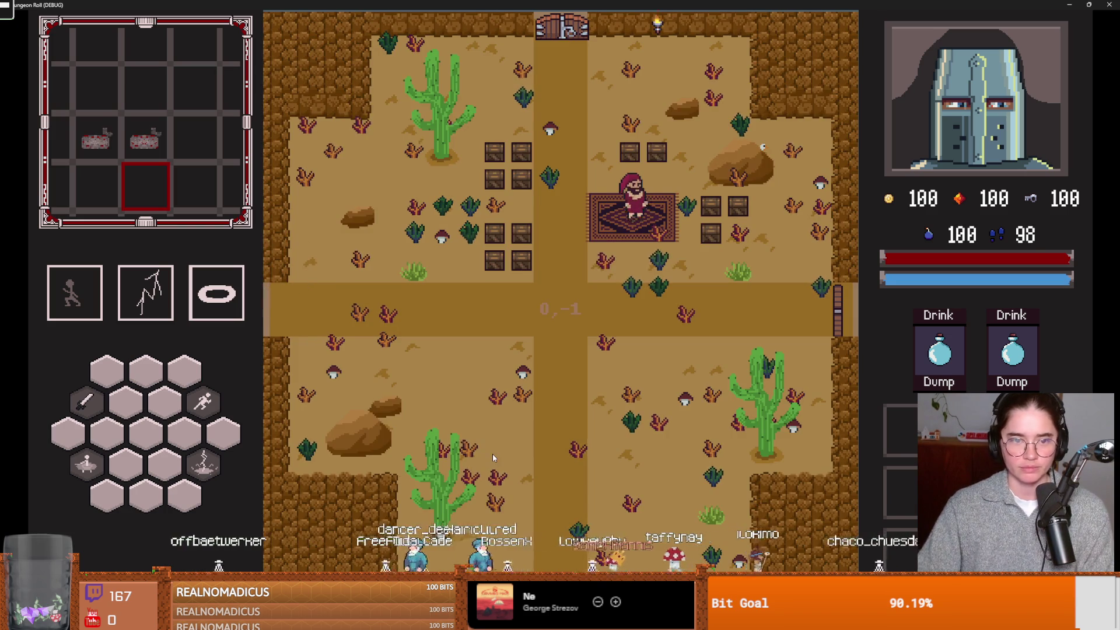
Walk left to the new merchant, open the shop, then leave it
{"action": "key", "text": "a"}
{"action": "key", "text": "w"}
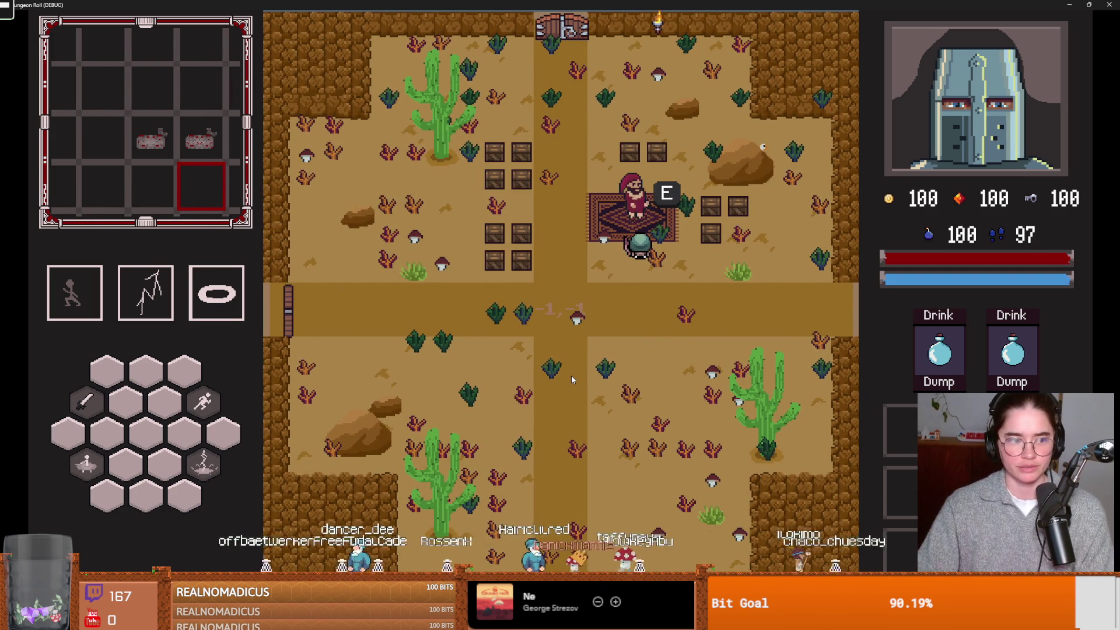
{"action": "key", "text": "e"}
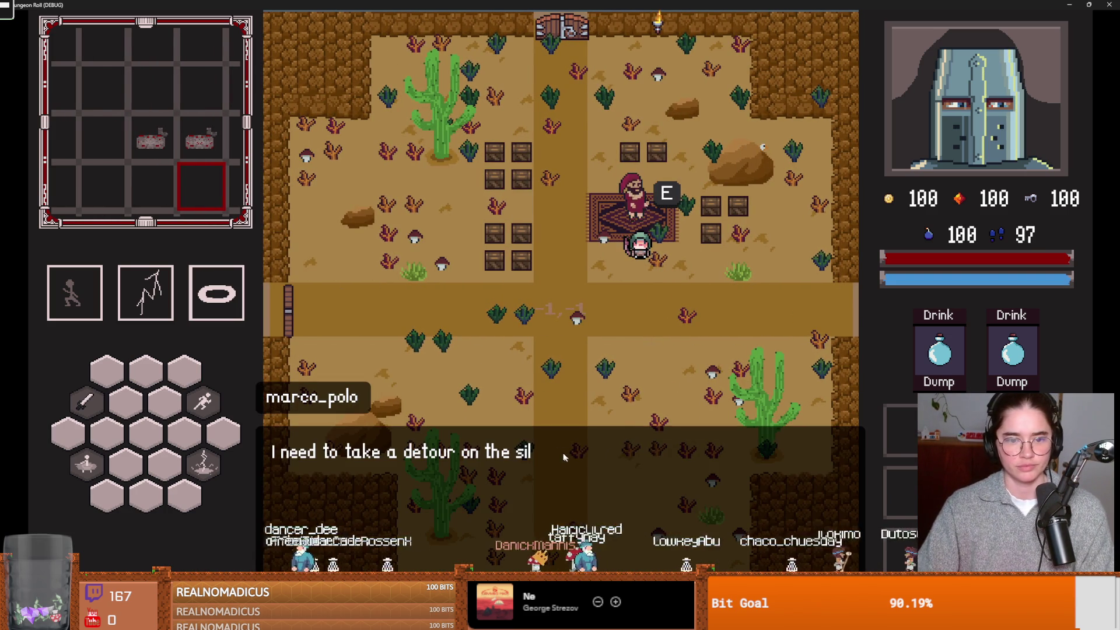
{"action": "left_click", "coordinate": [551, 297]}
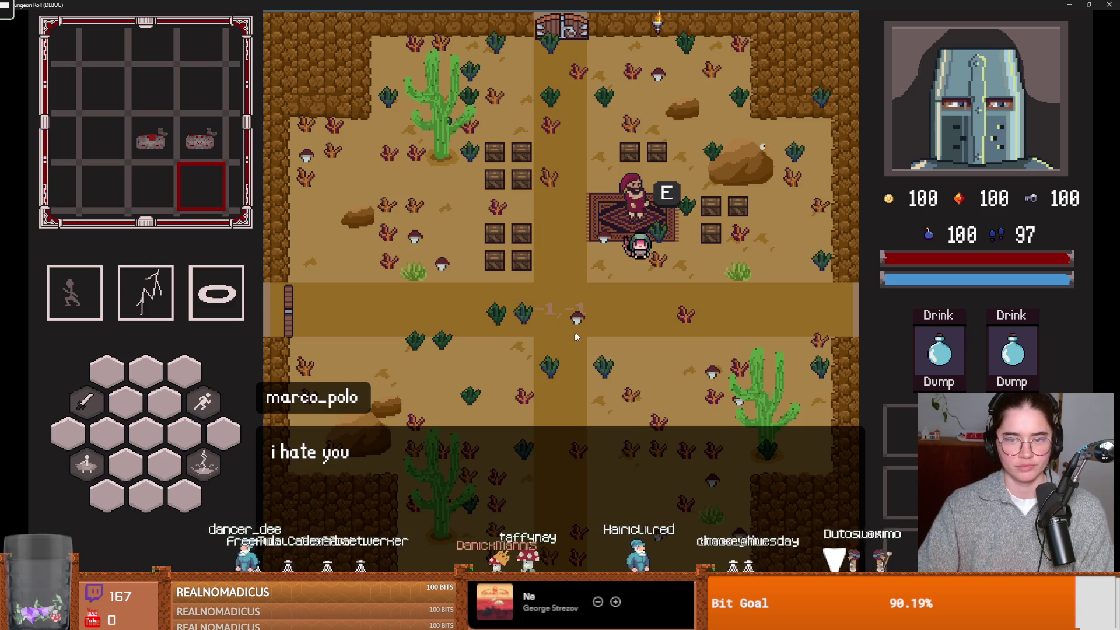
{"action": "left_click", "coordinate": [587, 321]}
{"action": "left_click", "coordinate": [580, 411]}
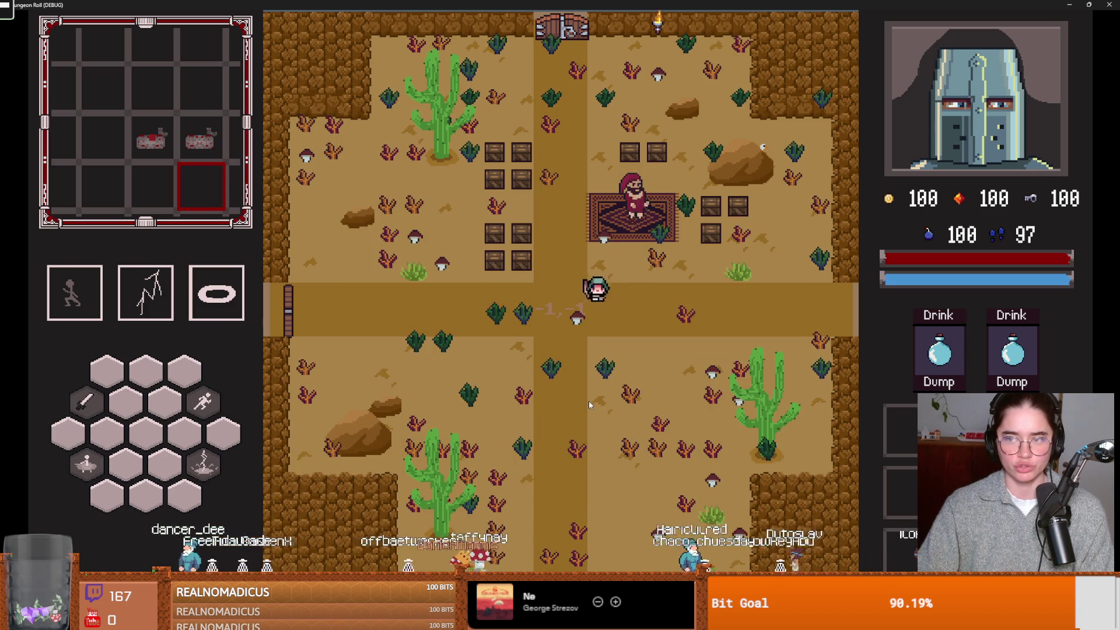
Return to the merchant and buy an item, pausing at the purchase breakpoint
{"action": "key", "text": "a"}
{"action": "key", "text": "d"}
{"action": "key", "text": "w"}
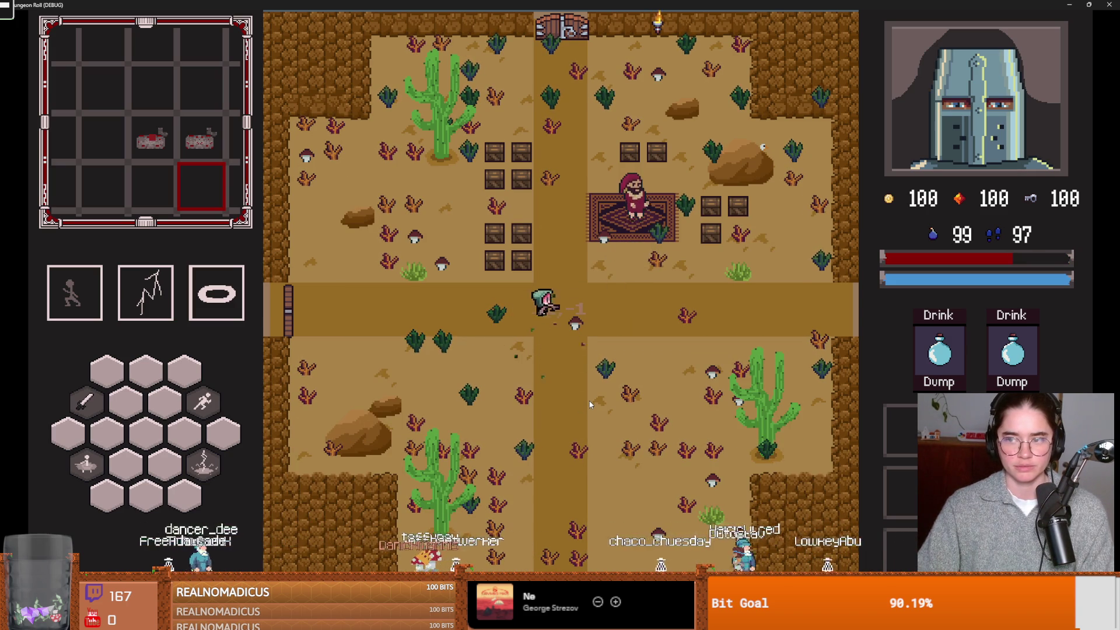
{"action": "key", "text": "e"}
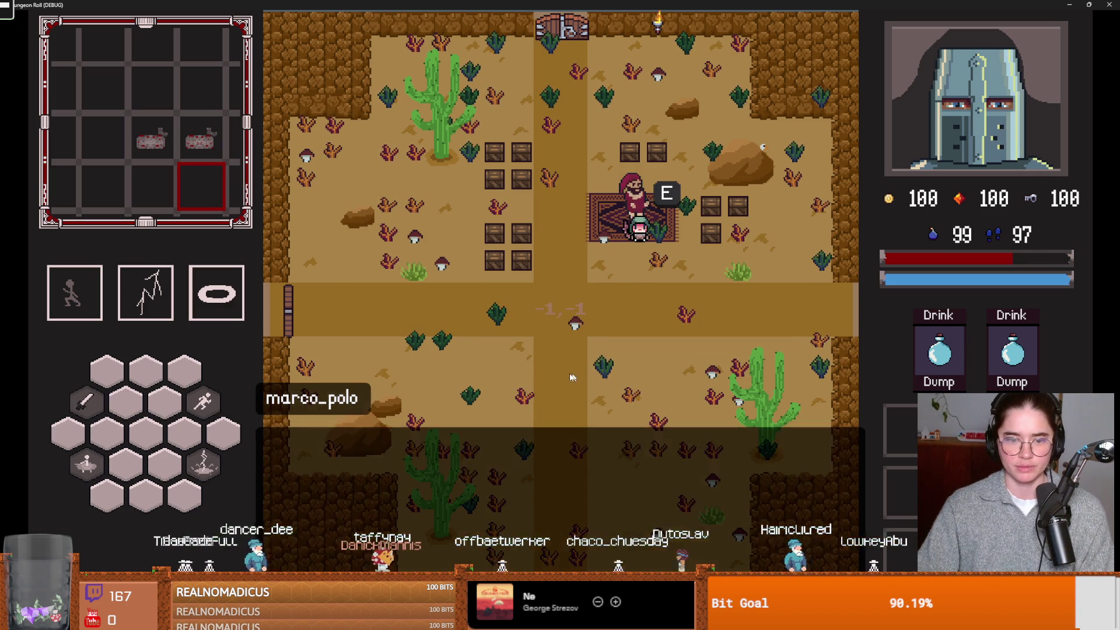
{"action": "left_click", "coordinate": [564, 290]}
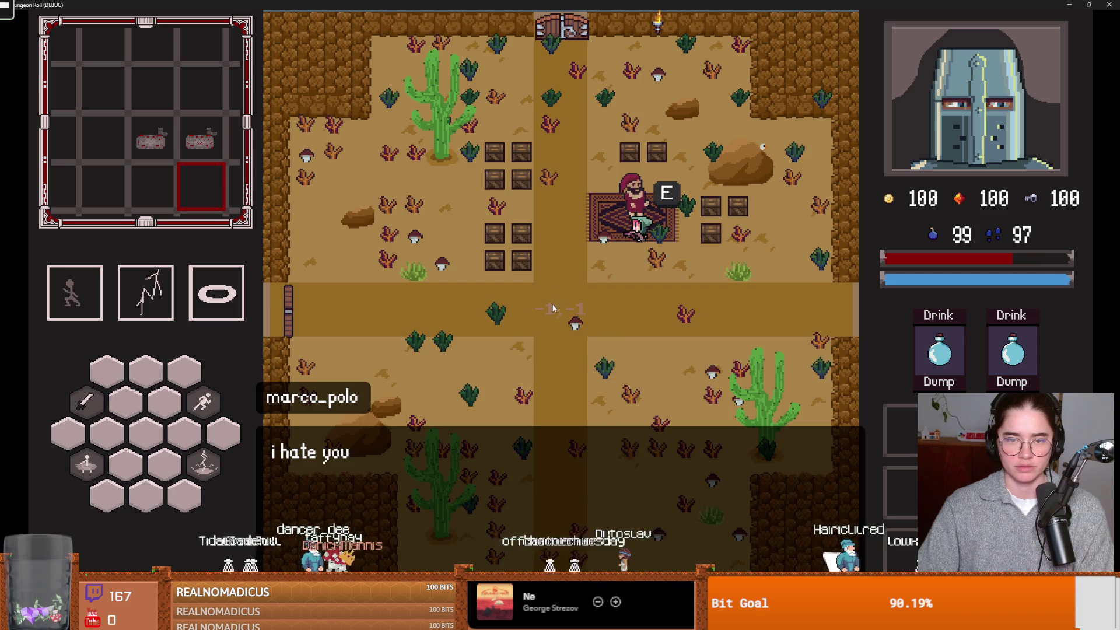
{"action": "left_click", "coordinate": [572, 322]}
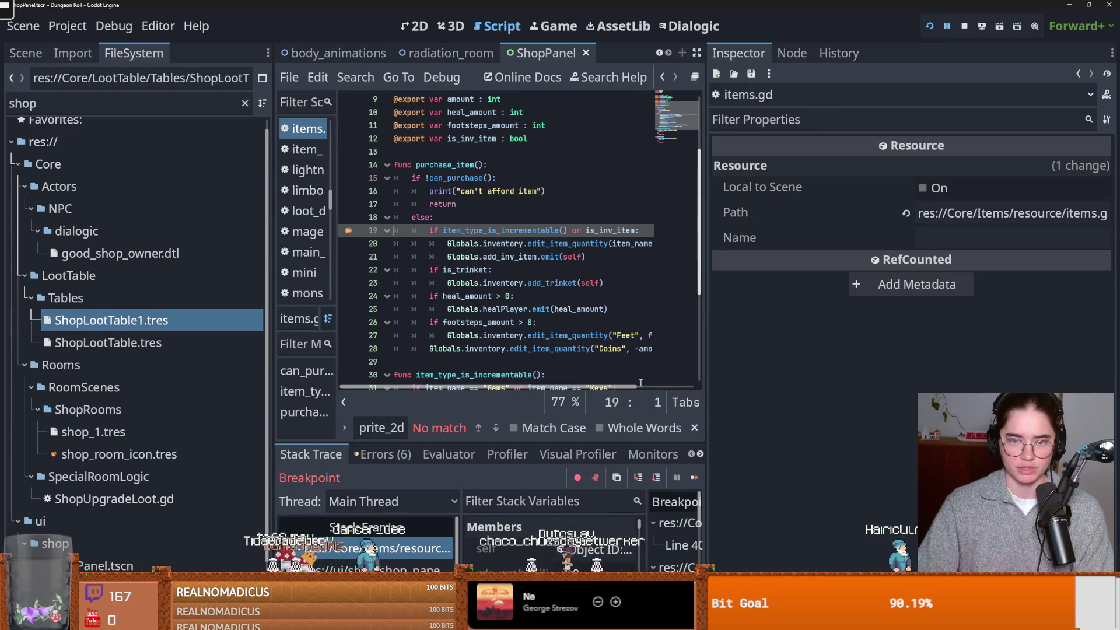
Step through purchase_item past the line 25 healPlayer emit to line 26, selecting healPlayer
{"action": "left_click", "coordinate": [639, 478]}
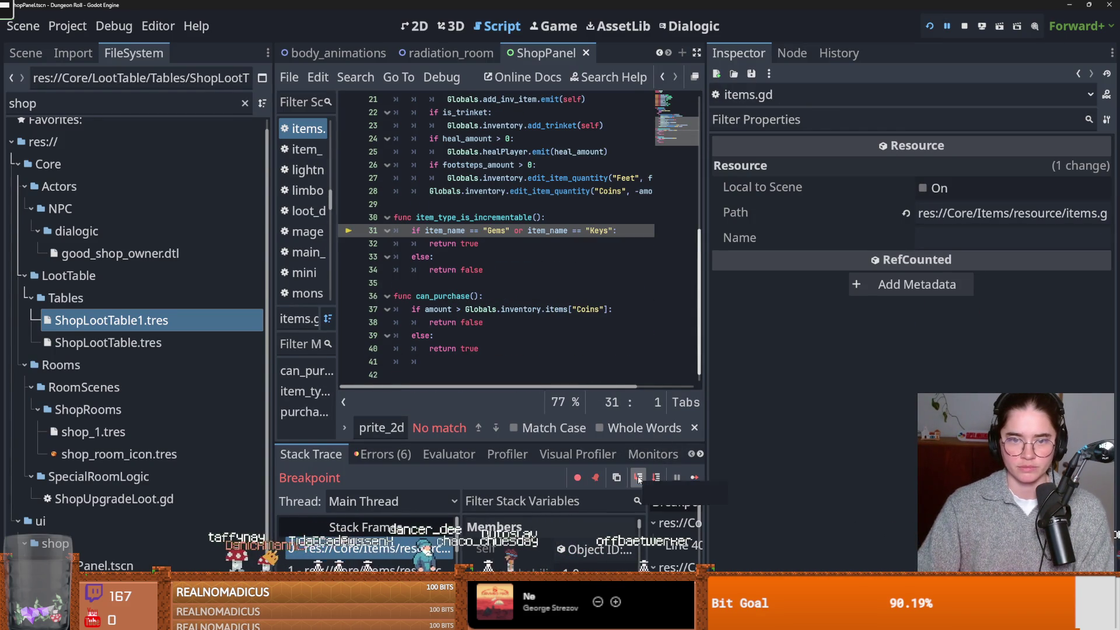
{"action": "scroll", "coordinate": [594, 377], "scroll_direction": "up", "scroll_amount": 3}
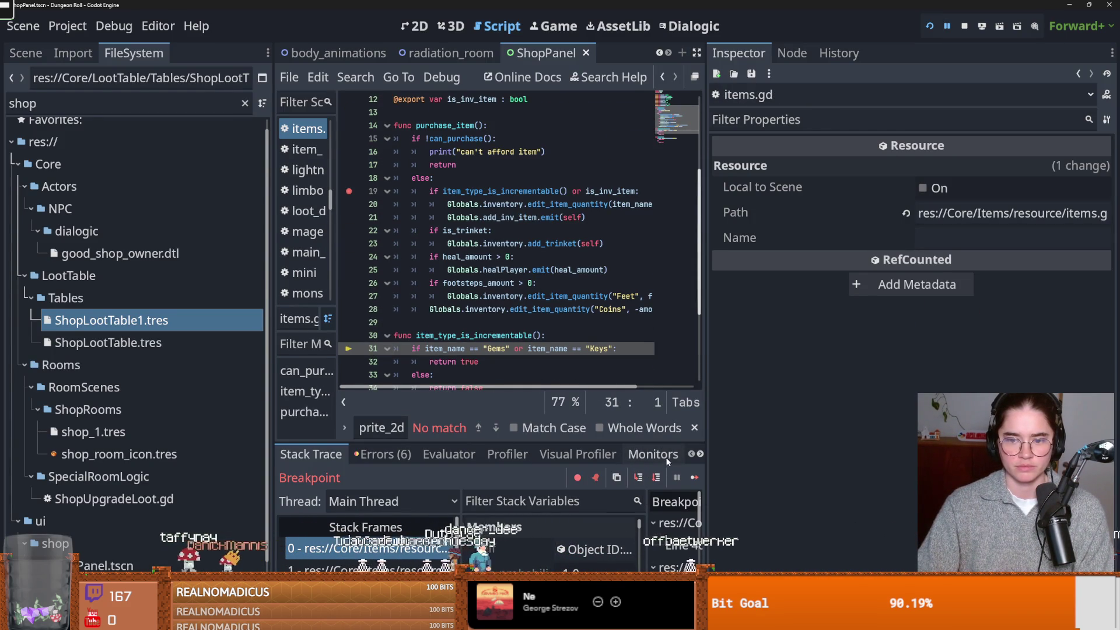
{"action": "left_click", "coordinate": [639, 478]}
{"action": "left_click", "coordinate": [639, 478]}
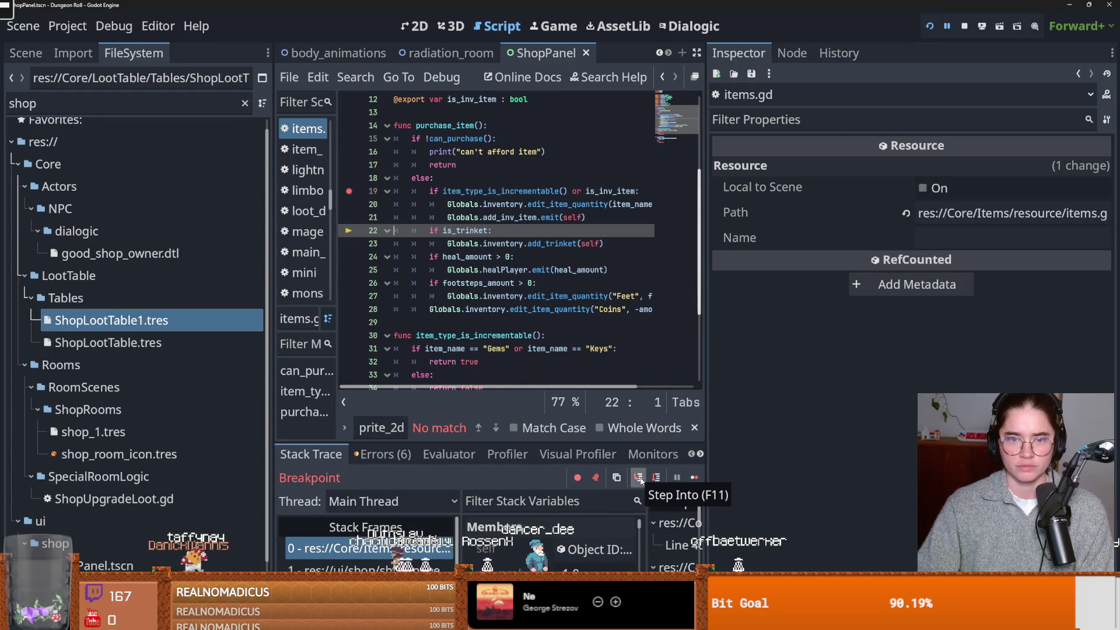
{"action": "left_click", "coordinate": [639, 478]}
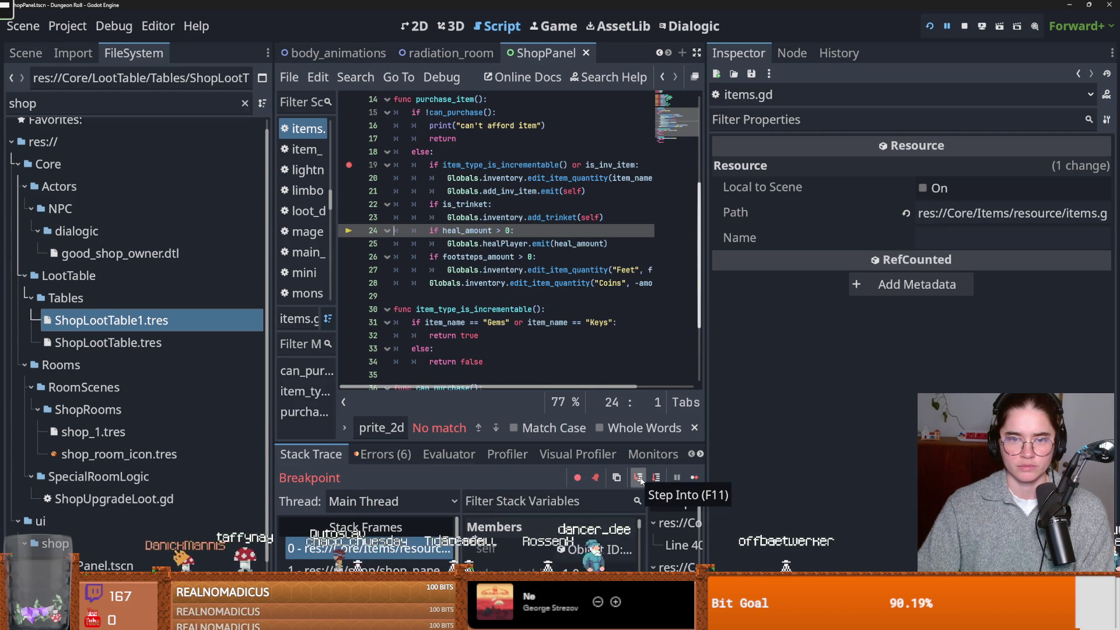
{"action": "left_click", "coordinate": [639, 478]}
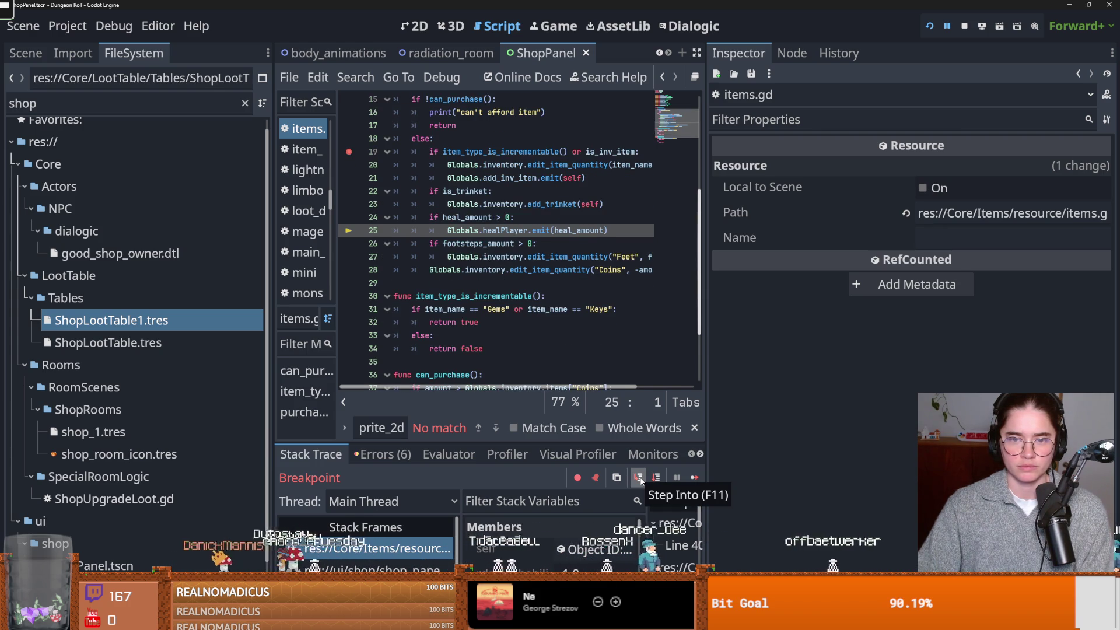
{"action": "left_click", "coordinate": [639, 478]}
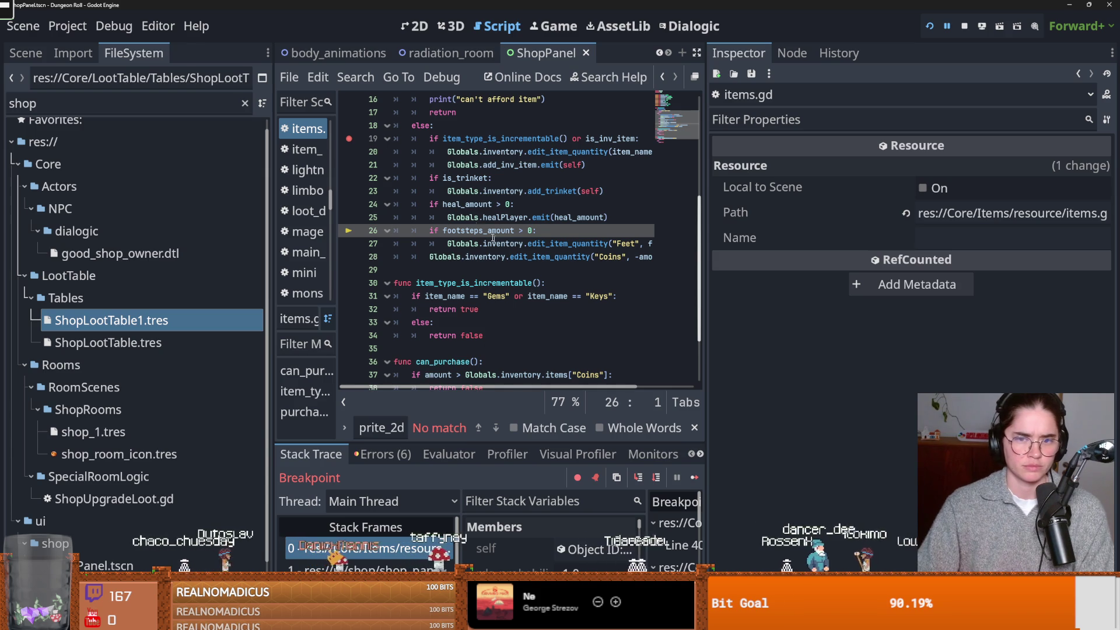
{"action": "double_click", "coordinate": [512, 218]}
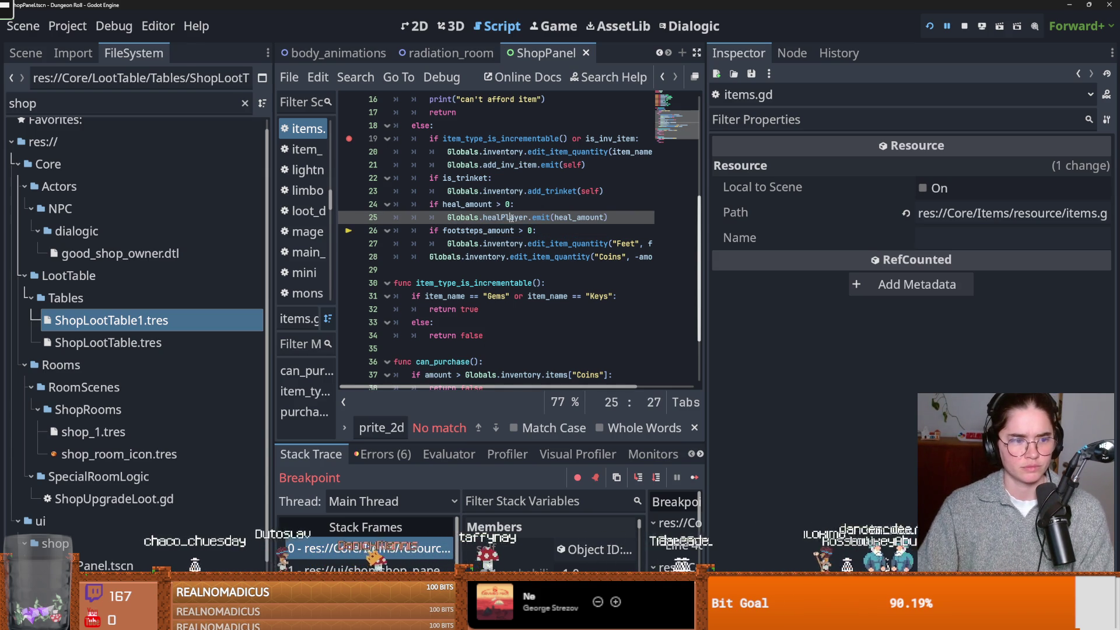
{"action": "mouse_move", "coordinate": [513, 218]}
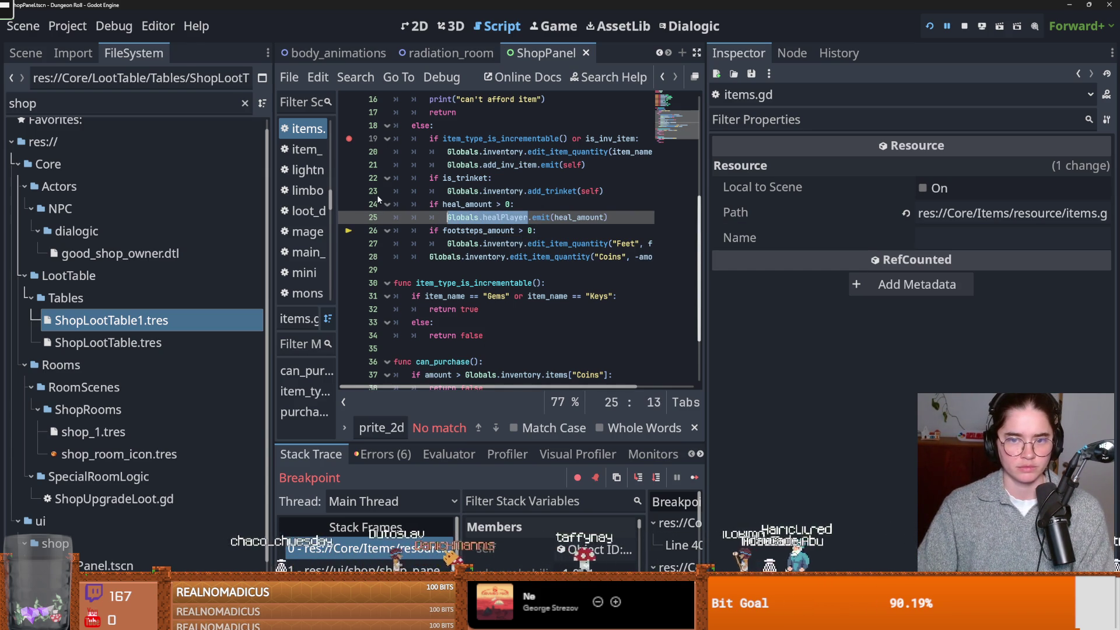
Enlarge the debugger to read HealPotion's members (heal_amount 8), narrow FileSystem, then restore the code view
{"action": "left_click_drag", "start_coordinate": [555, 443], "coordinate": [554, 239]}
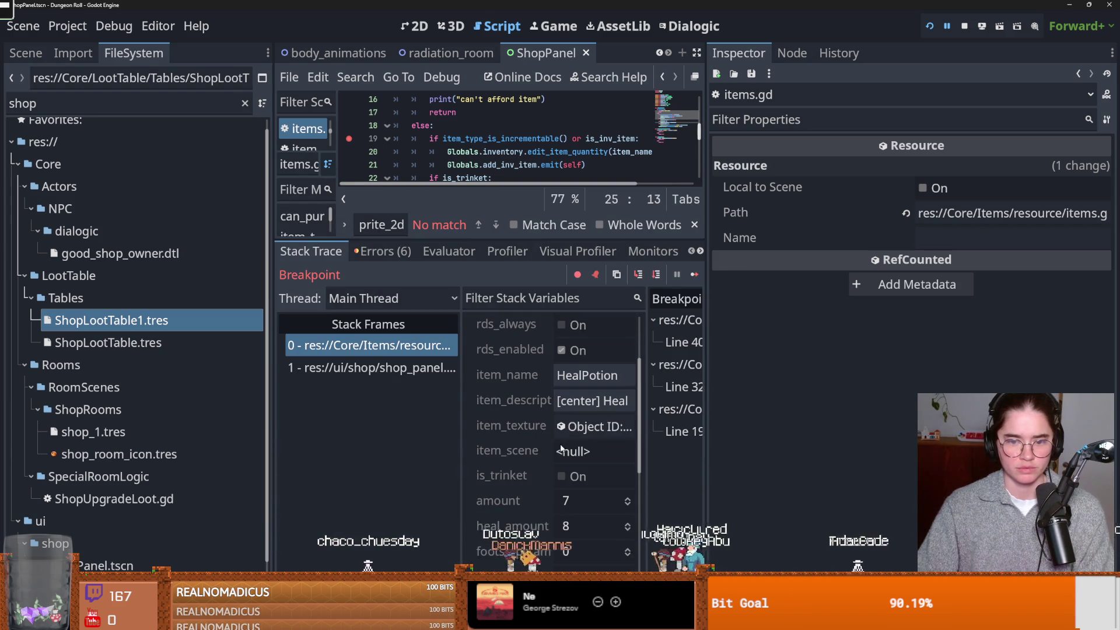
{"action": "scroll", "coordinate": [561, 448], "scroll_direction": "down", "scroll_amount": 5}
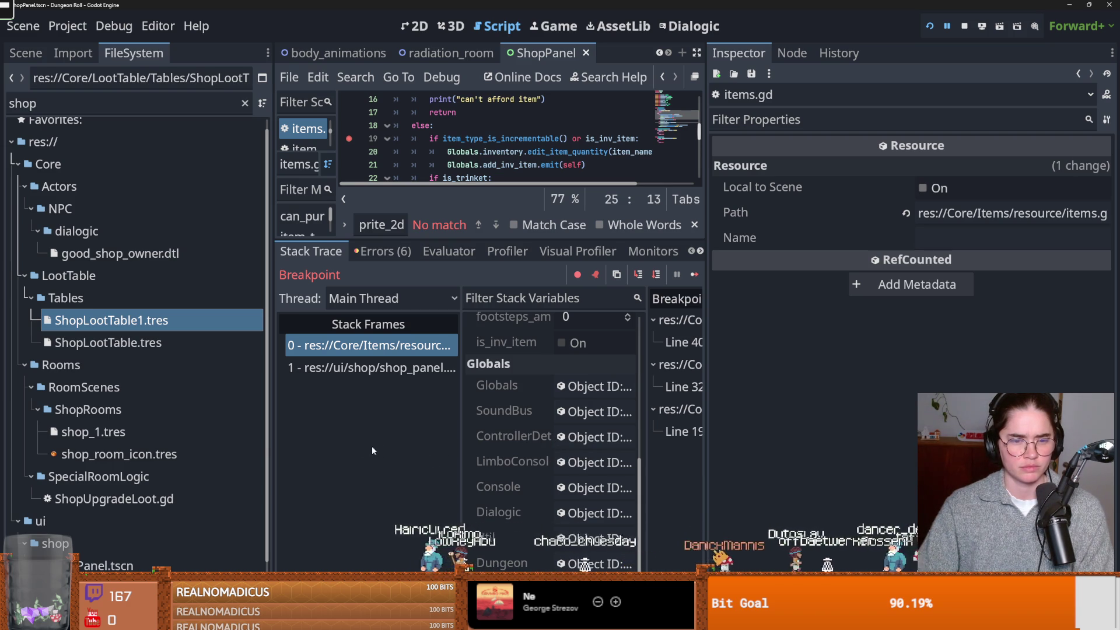
{"action": "left_click_drag", "start_coordinate": [272, 443], "coordinate": [101, 444]}
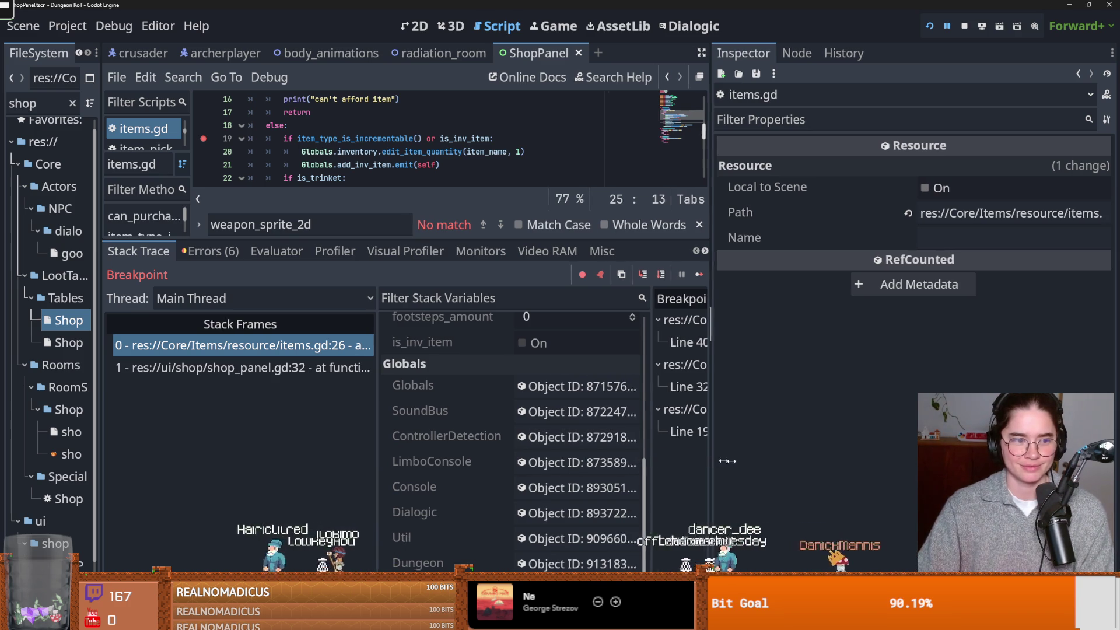
{"action": "scroll", "coordinate": [659, 460], "scroll_direction": "up", "scroll_amount": 3}
{"action": "scroll", "coordinate": [659, 460], "scroll_direction": "up", "scroll_amount": 4}
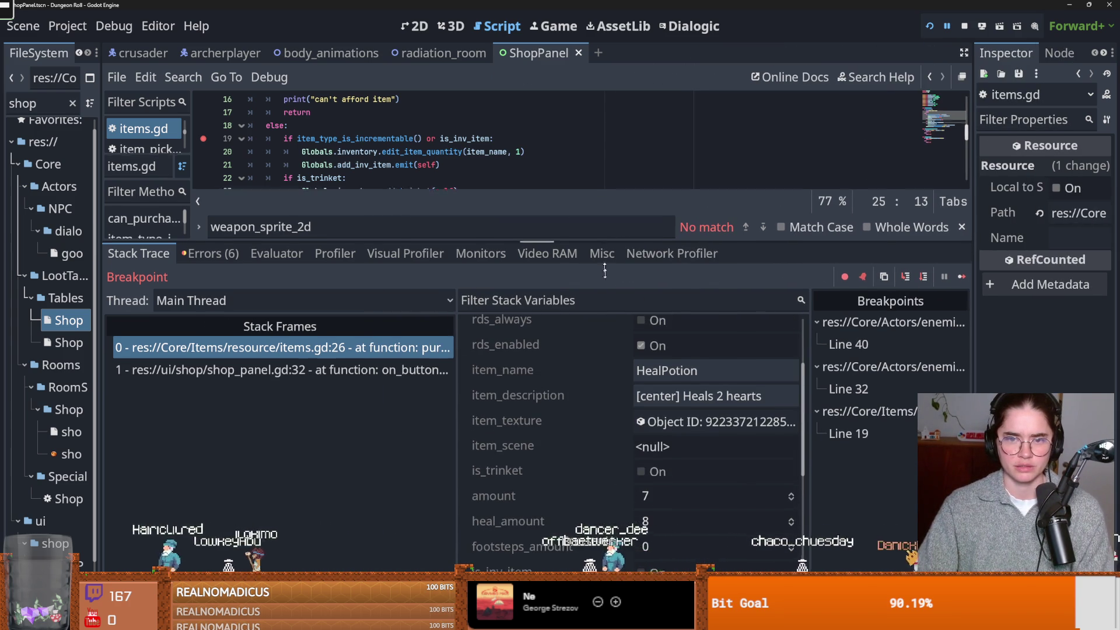
{"action": "left_click_drag", "start_coordinate": [604, 242], "coordinate": [604, 445]}
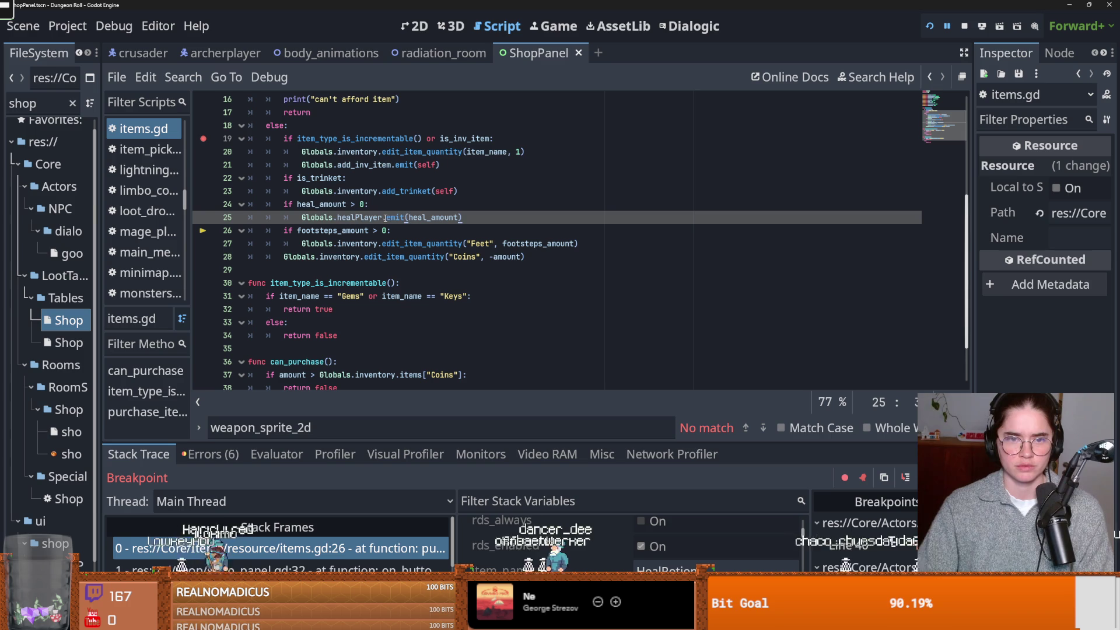
Find 'Globals.healPlayer' in all project files and open its connect line in crusader.gd
{"action": "double_click", "coordinate": [376, 217]}
{"action": "left_click", "coordinate": [182, 77]}
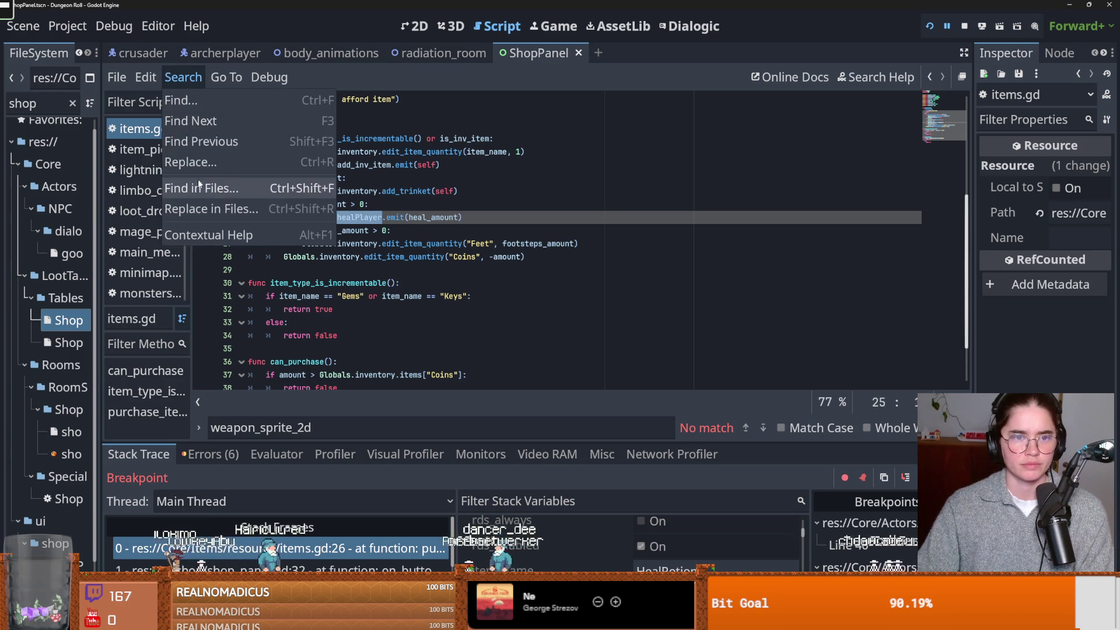
{"action": "left_click", "coordinate": [198, 187]}
{"action": "left_click", "coordinate": [560, 390]}
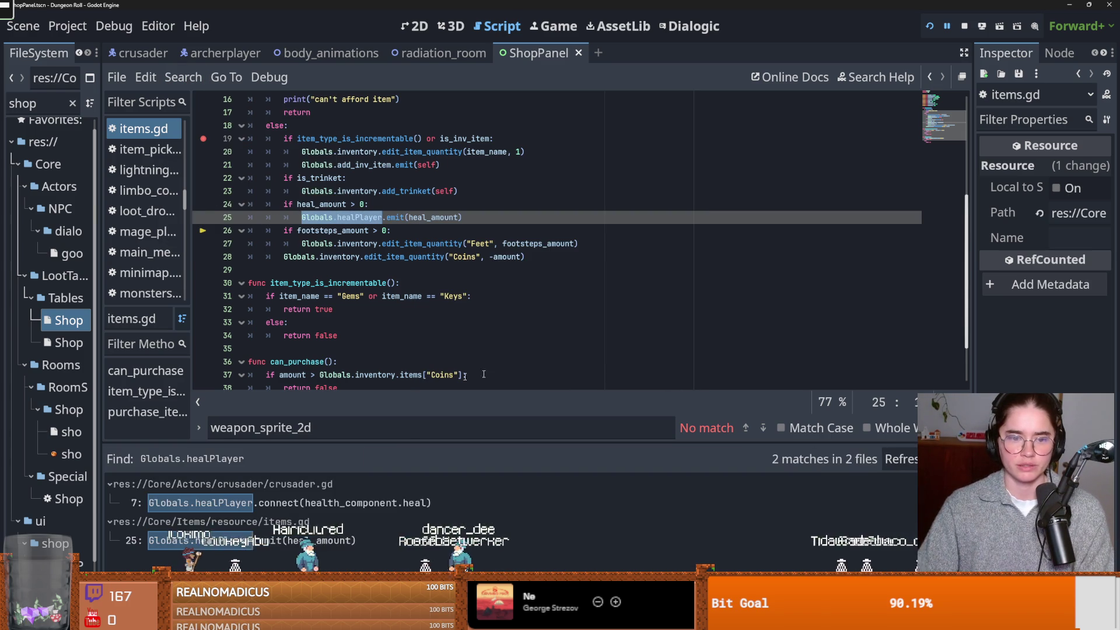
{"action": "left_click", "coordinate": [440, 505]}
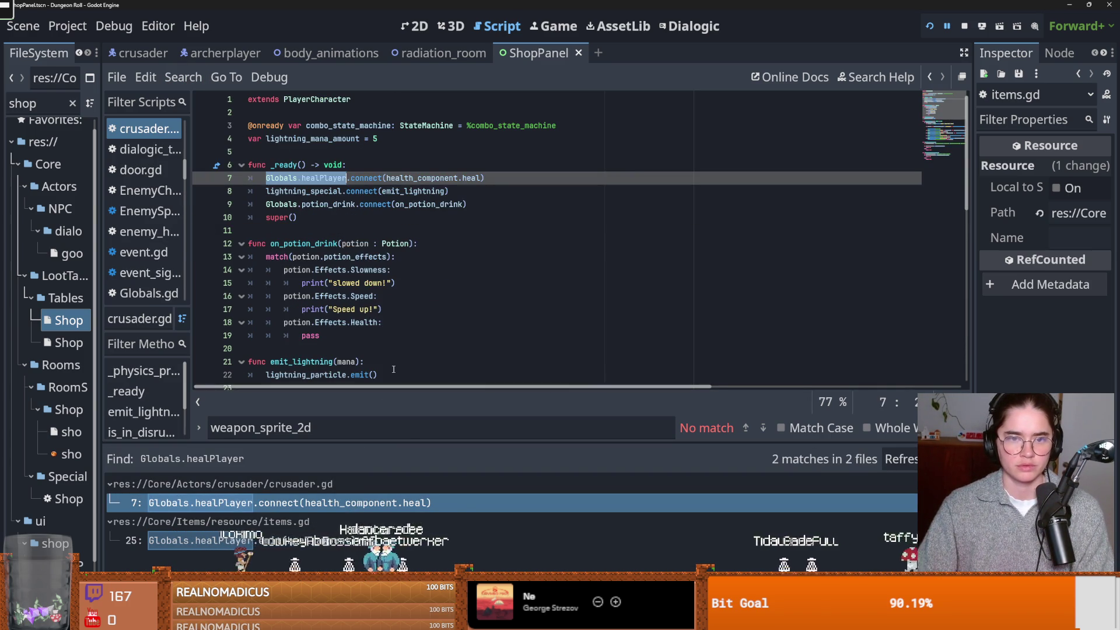
Cut the connect line from crusader.gd, paste it into PlayerCharacter's _ready, and save
{"action": "mouse_move", "coordinate": [485, 178]}
{"action": "left_mouse_down"}
{"action": "mouse_move", "coordinate": [274, 169]}
{"action": "mouse_move", "coordinate": [261, 179]}
{"action": "left_mouse_up"}
{"action": "key", "text": "ctrl+c"}
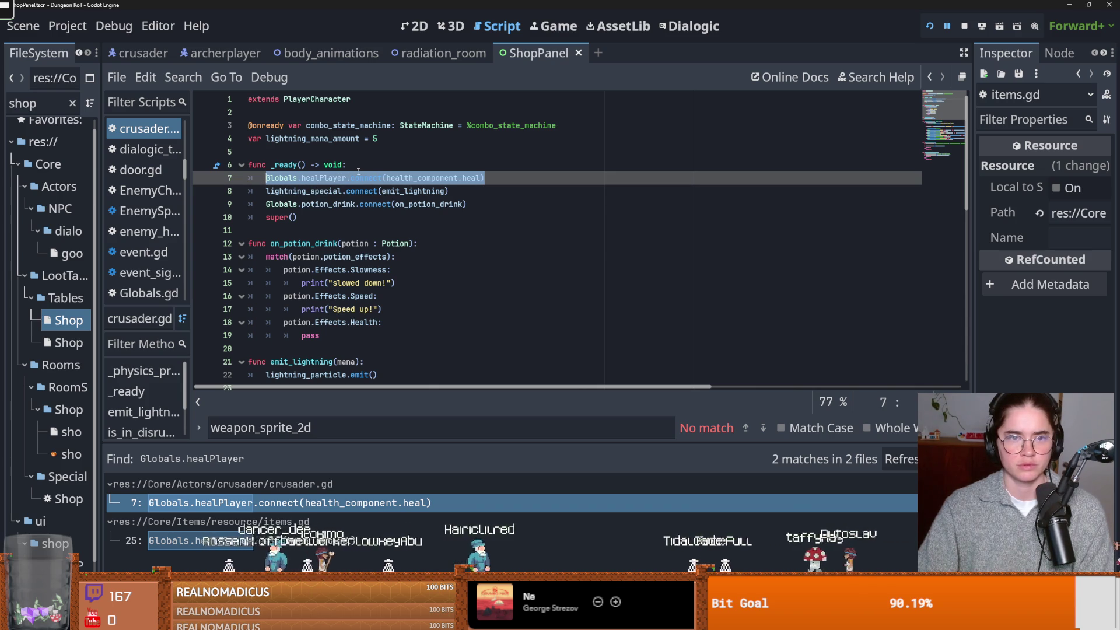
{"action": "key", "text": "BackSpace"}
{"action": "left_click", "coordinate": [305, 100], "text": "ctrl"}
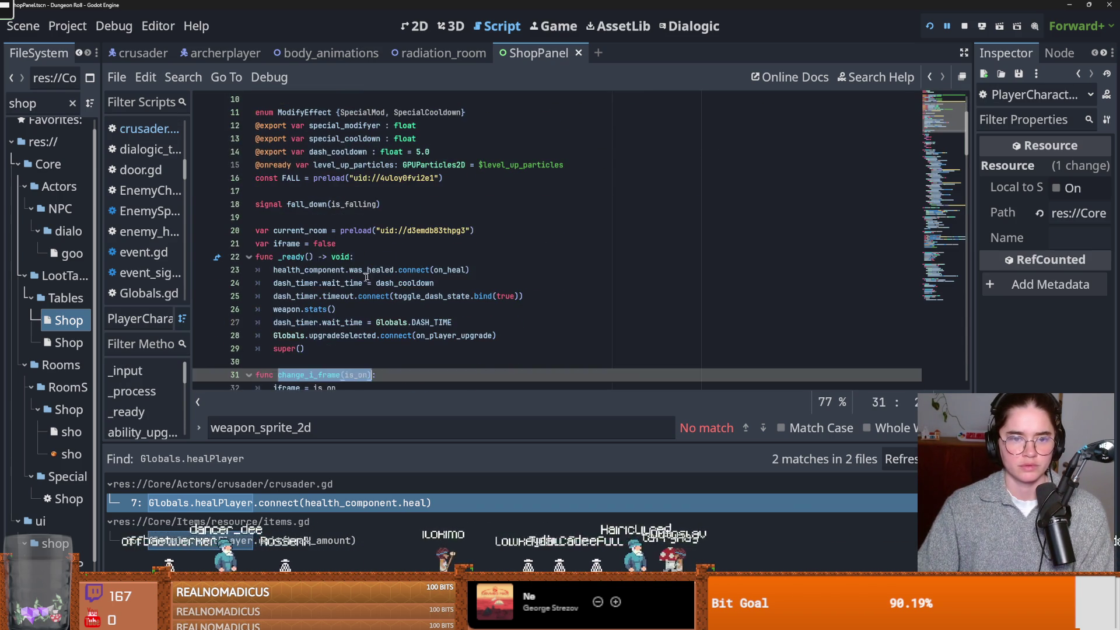
{"action": "left_click", "coordinate": [397, 258]}
{"action": "key", "text": "Return"}
{"action": "key", "text": "ctrl+v"}
{"action": "key", "text": "ctrl+s"}
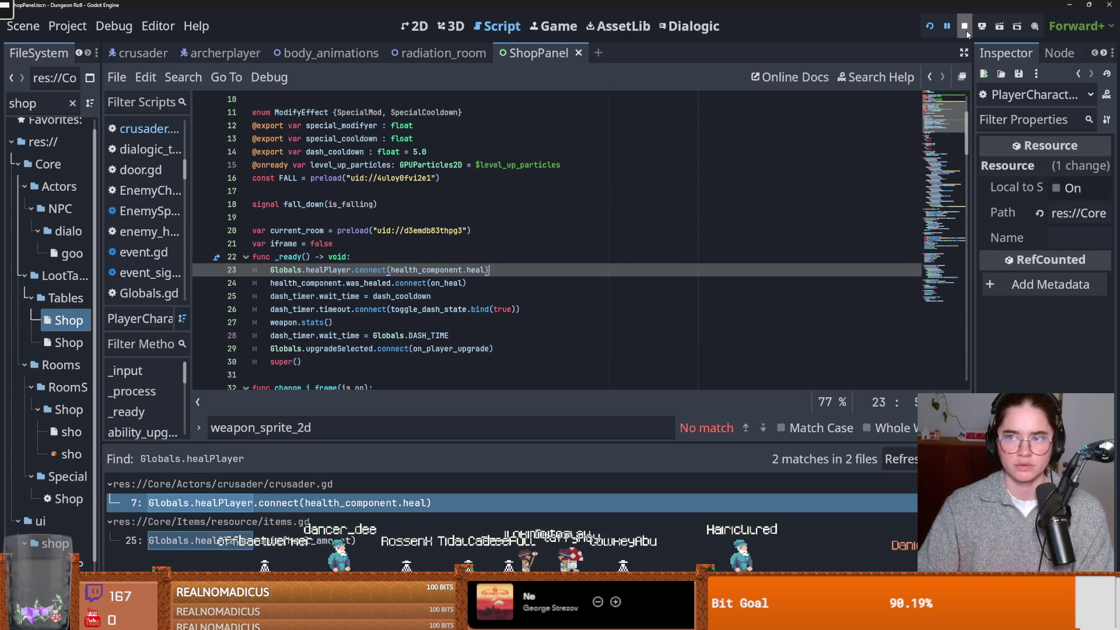
Rerun the game, continue past the breakpoint, buy the 7-coin potion, and leave with 79 coins
{"action": "left_click", "coordinate": [948, 29]}
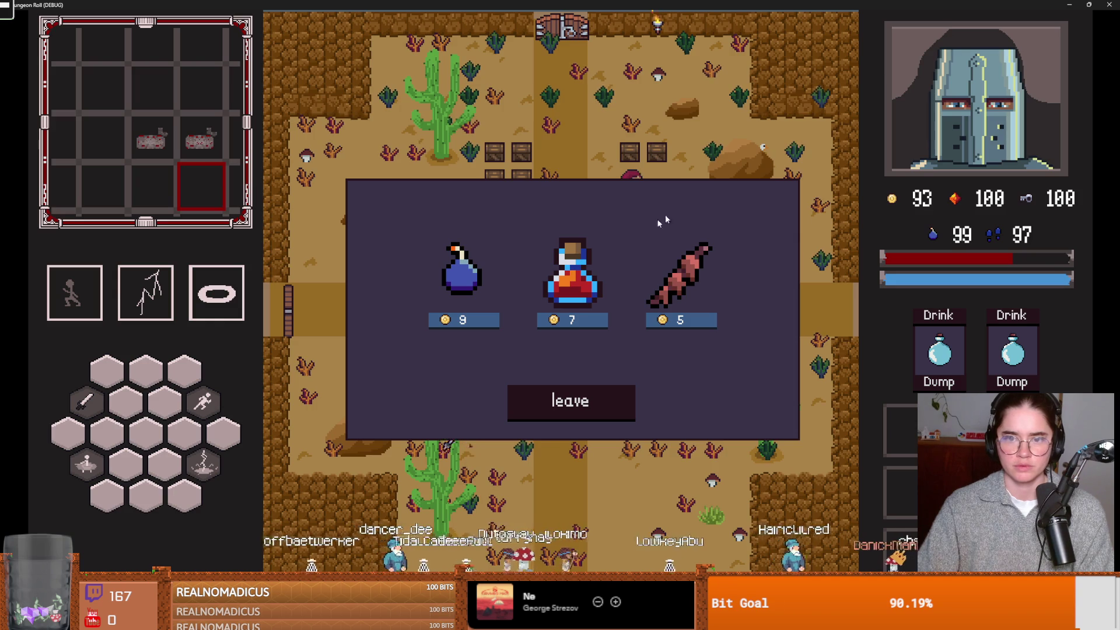
{"action": "left_click", "coordinate": [570, 322]}
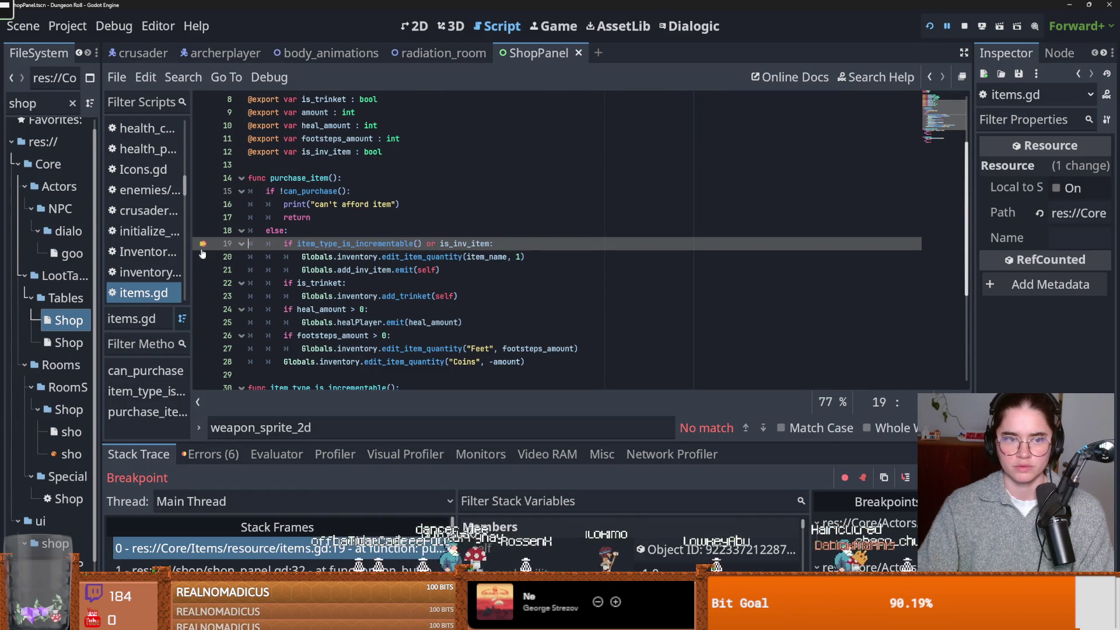
{"action": "key", "text": "F12"}
{"action": "left_click", "coordinate": [577, 323]}
{"action": "left_click", "coordinate": [598, 397]}
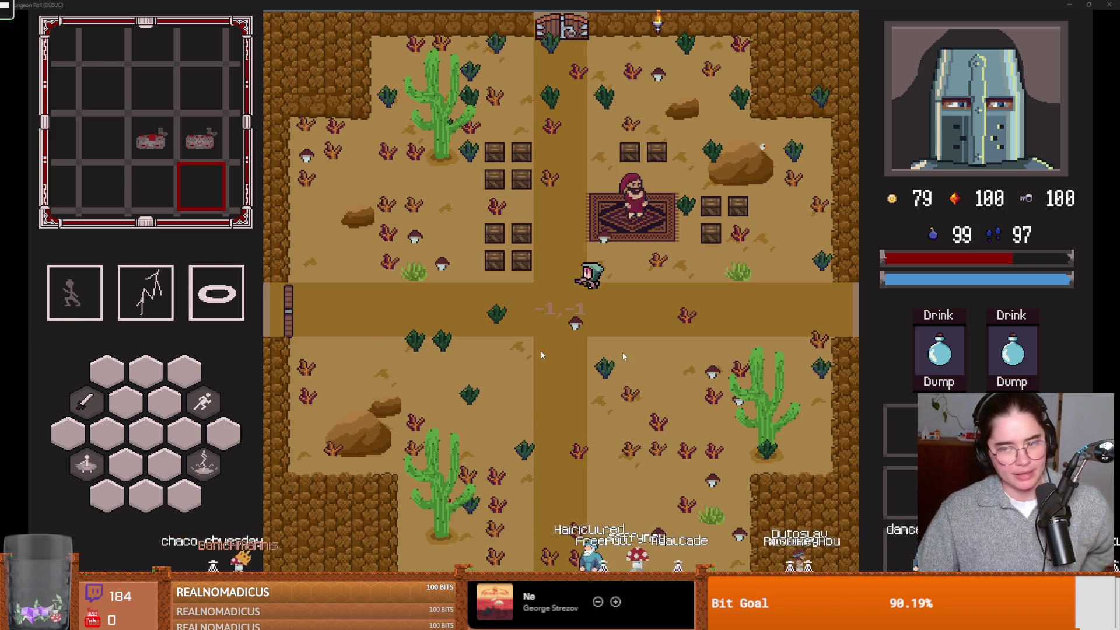
Walk the knight to the crates, smash them for loot, then step onto the merchant's rug
{"action": "key", "text": "s"}
{"action": "key", "text": "a"}
{"action": "key", "text": "w"}
{"action": "left_click", "coordinate": [508, 191]}
{"action": "key", "text": "d"}
{"action": "key", "text": "s"}
{"action": "key", "text": "d"}
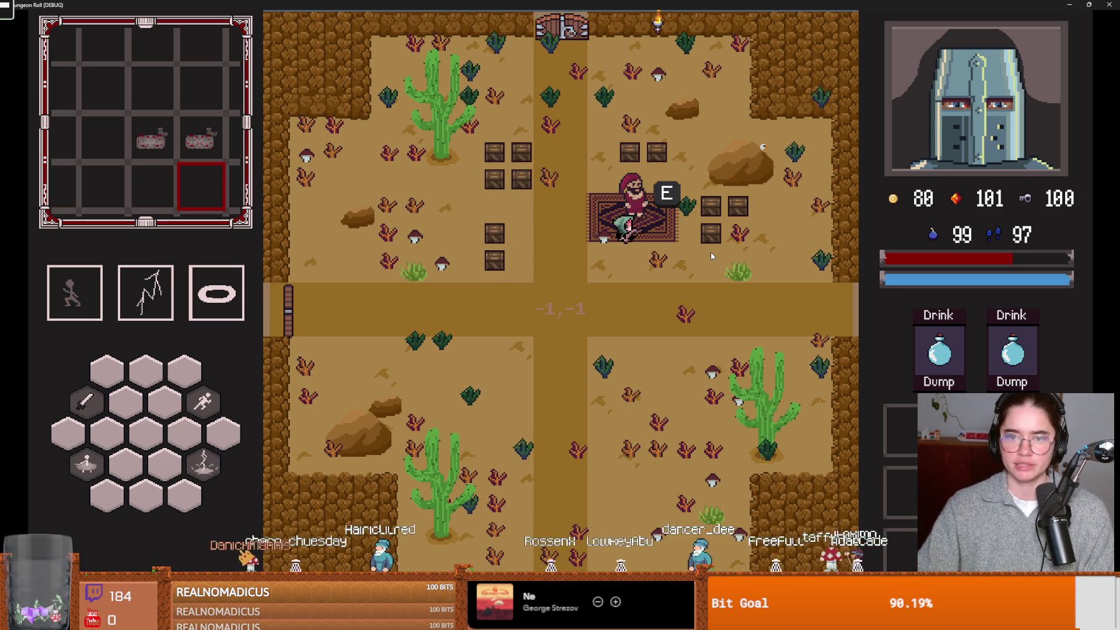
Quit to the main menu, start a new Crusader run, and enter the Silk Road room
{"action": "key", "text": "Escape"}
{"action": "key", "text": "Down"}
{"action": "key", "text": "Down"}
{"action": "key", "text": "Down"}
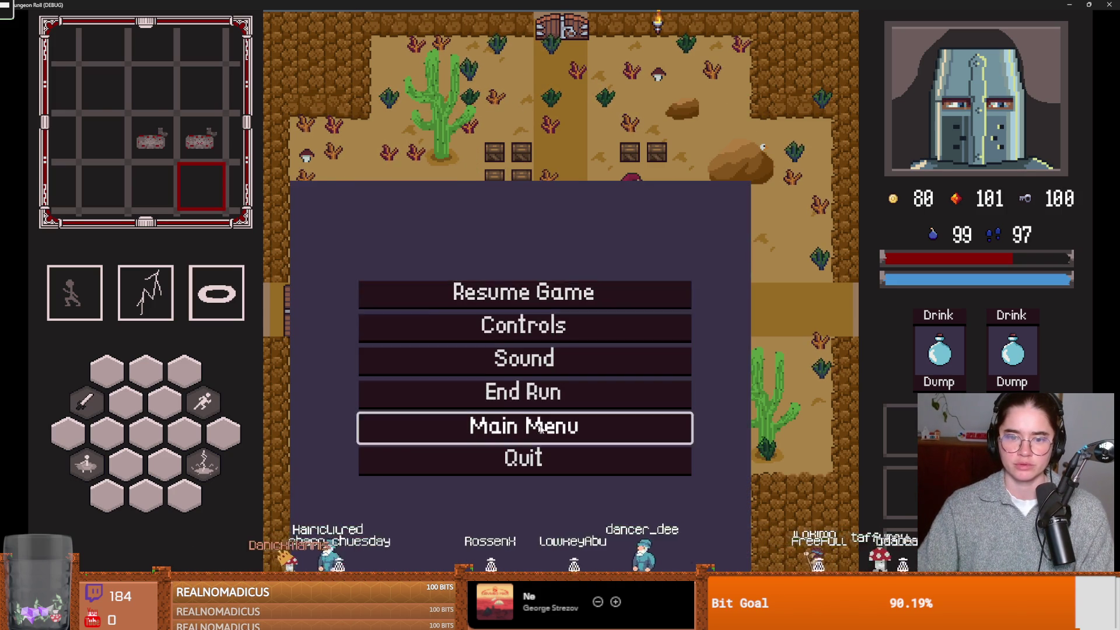
{"action": "key", "text": "Return"}
{"action": "key", "text": "Return"}
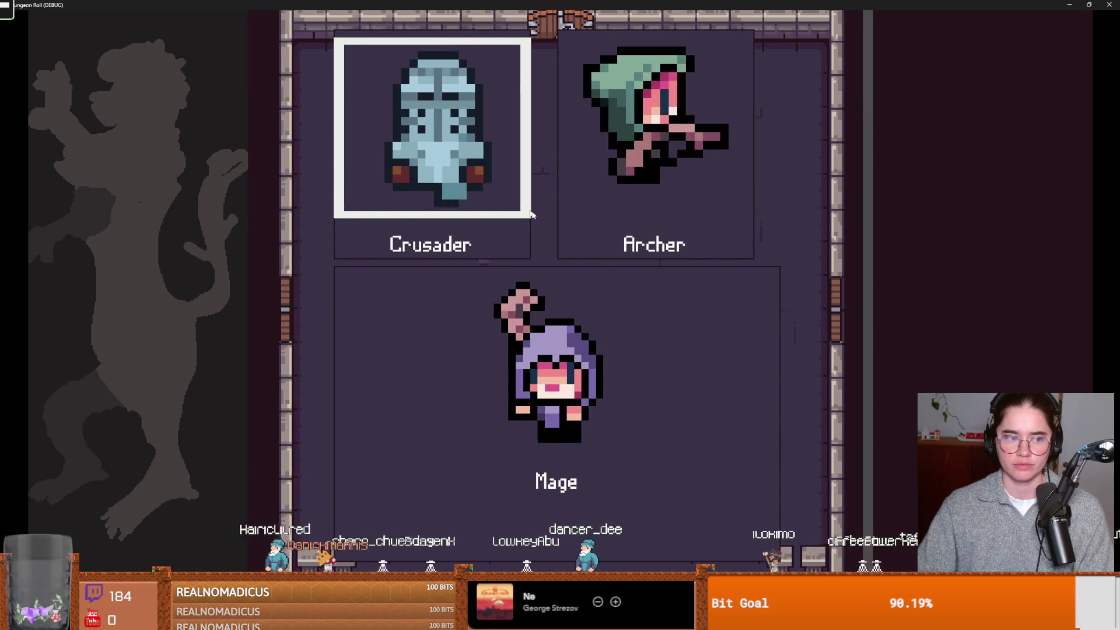
{"action": "key", "text": "Return"}
{"action": "key", "text": "w"}
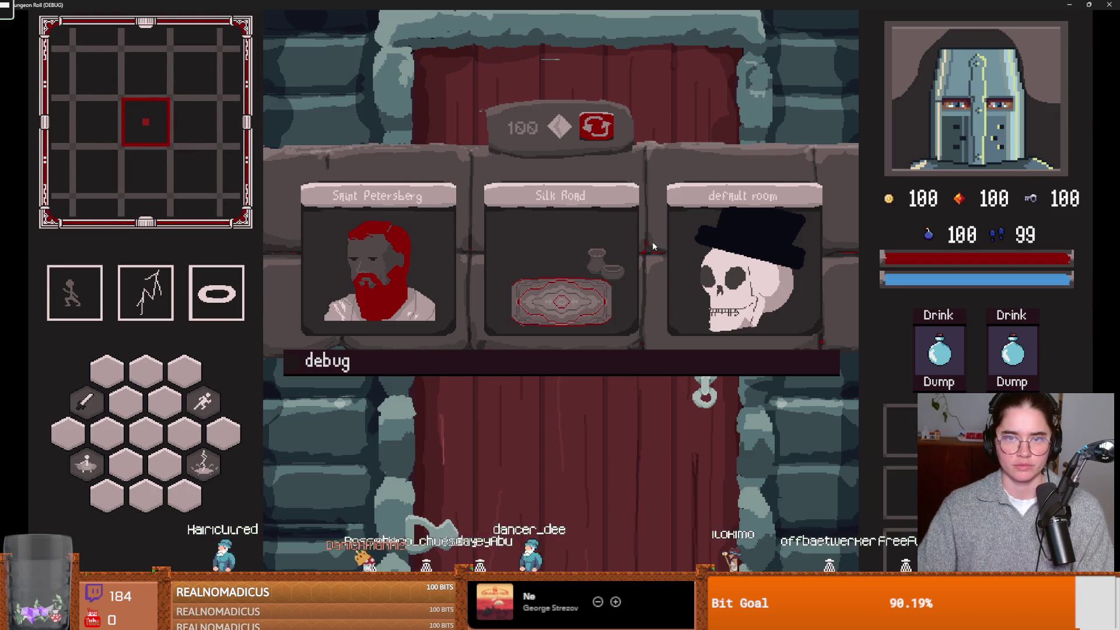
{"action": "left_click", "coordinate": [531, 290]}
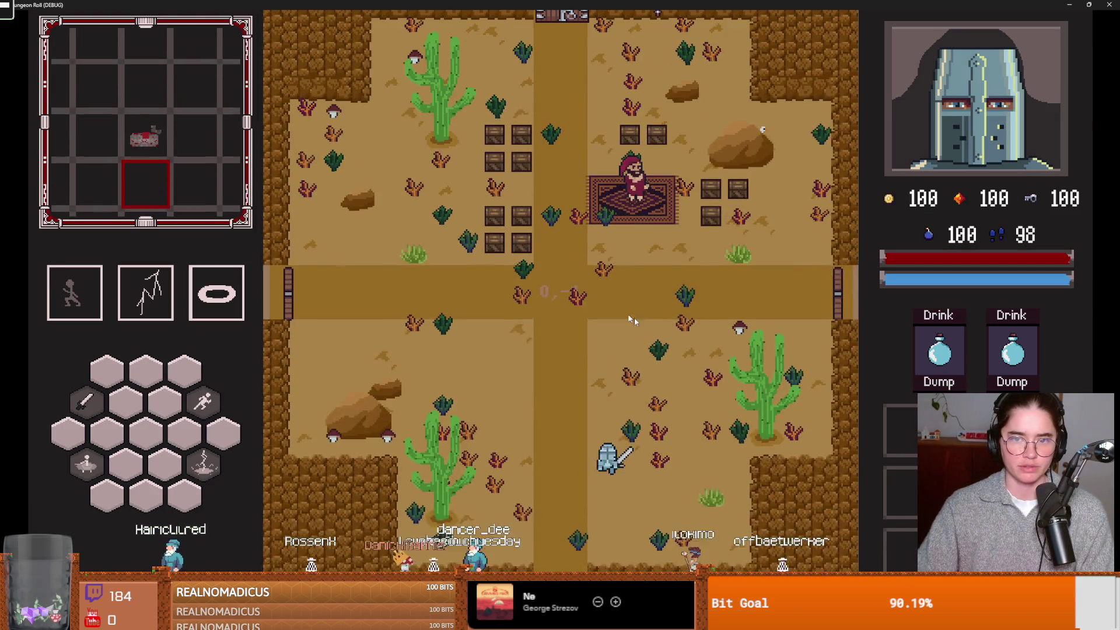
Talk to the Silk Road merchant, browse the wares, then leave the shop
{"action": "key", "text": "w"}
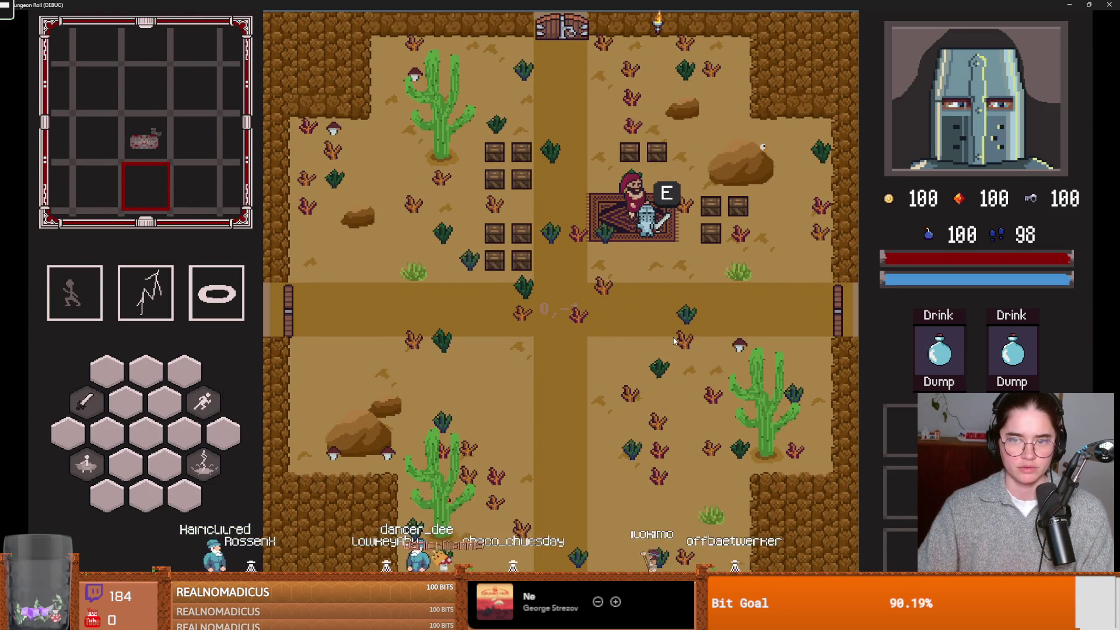
{"action": "key", "text": "e"}
{"action": "left_click", "coordinate": [534, 292]}
{"action": "left_click", "coordinate": [574, 399]}
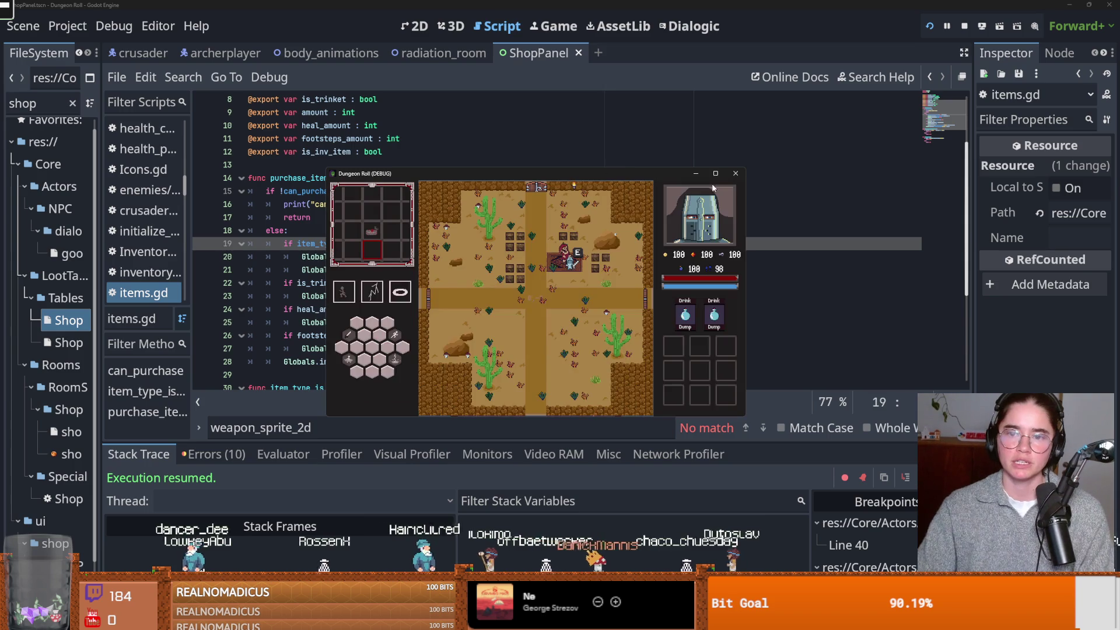
Stop the Dungeon Roll debug game with F8 and launch the Cannon chat game
{"action": "key", "text": "F8"}
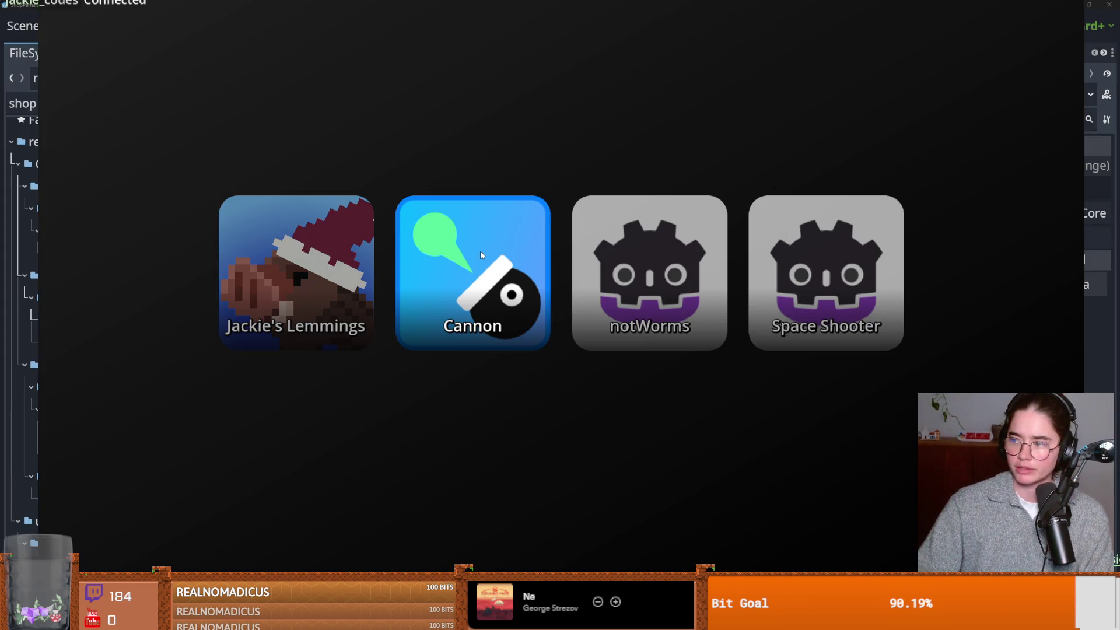
{"action": "left_click", "coordinate": [481, 250]}
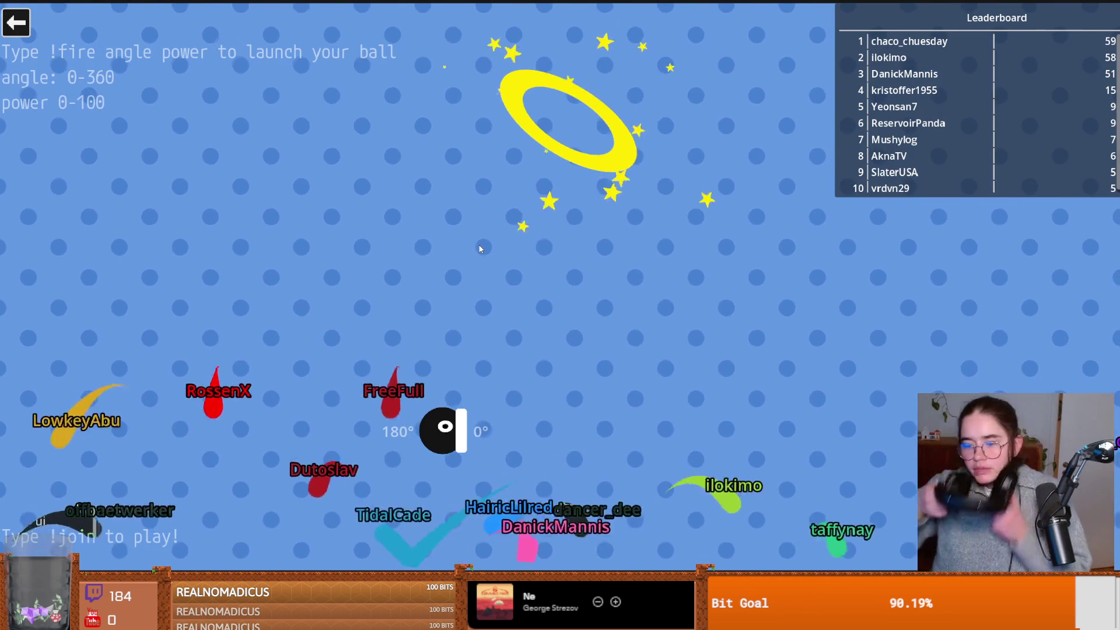
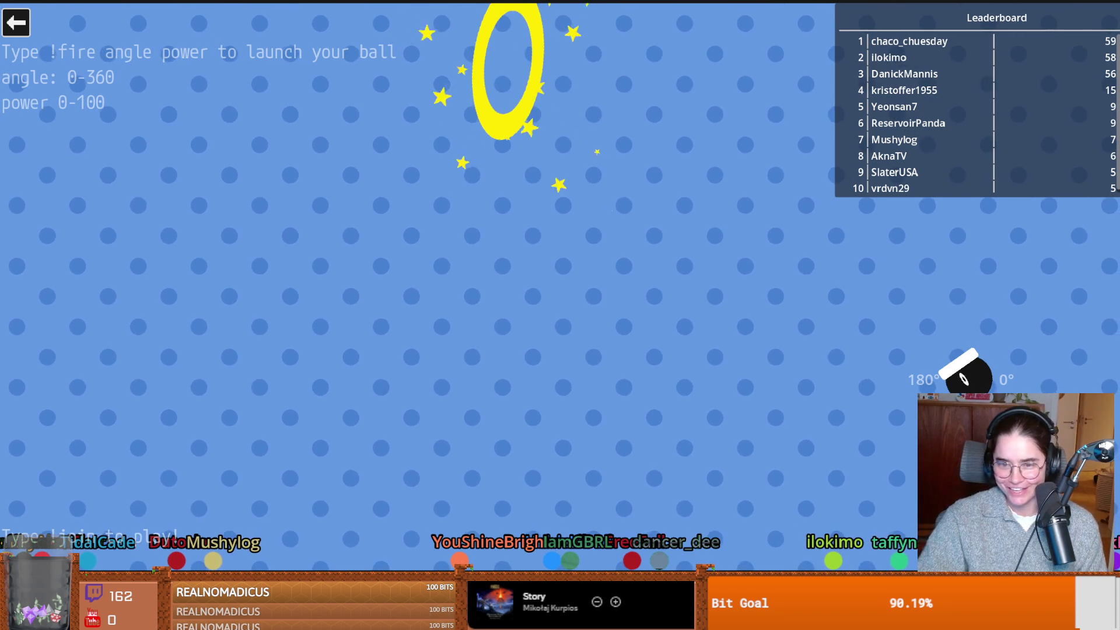
Exit the cannon ball game and dismiss its launcher to reveal the paused Yakutsk video
{"action": "key", "text": "Escape"}
{"action": "left_click", "coordinate": [461, 338]}
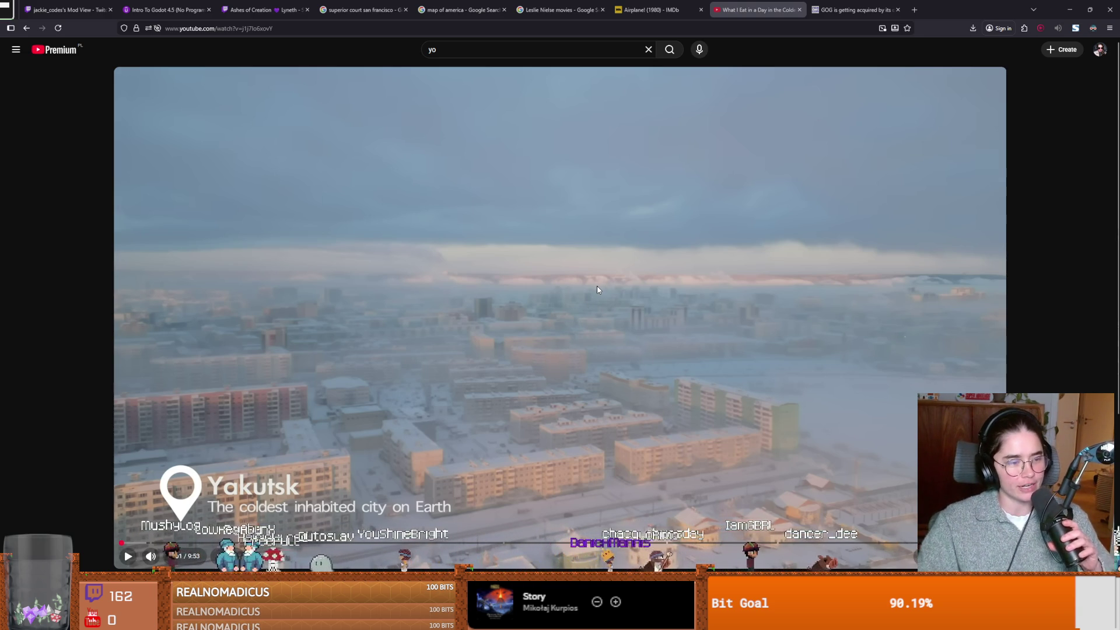
Play the Yakutsk video past the breakfast scene, pausing finally on the snowy staircase scene
{"action": "left_click", "coordinate": [608, 343]}
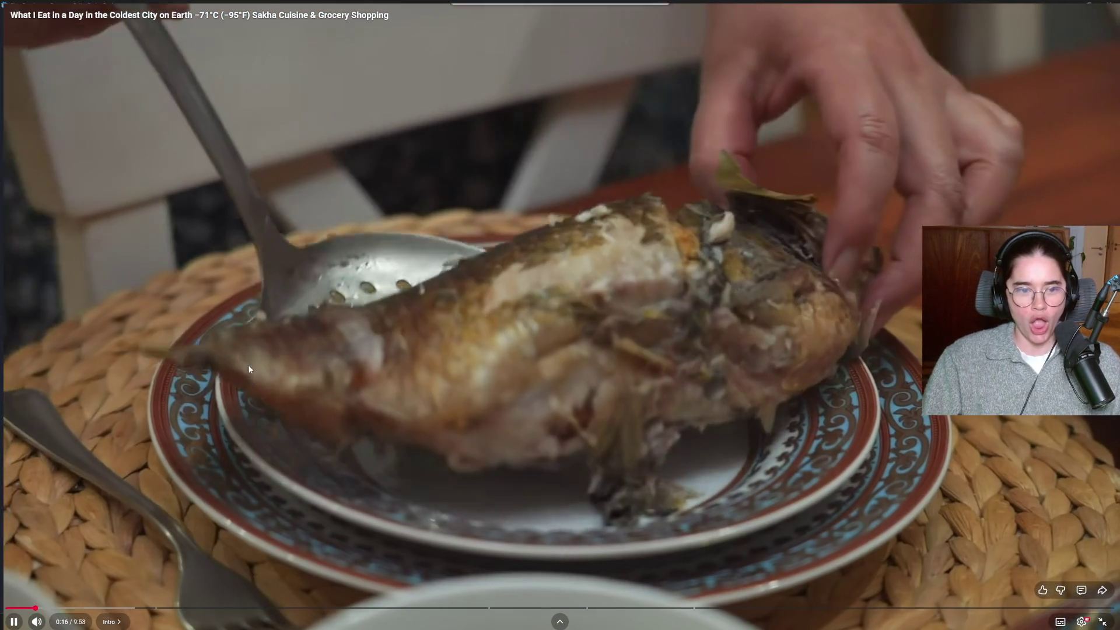
{"action": "left_click", "coordinate": [243, 377]}
{"action": "left_click", "coordinate": [332, 372]}
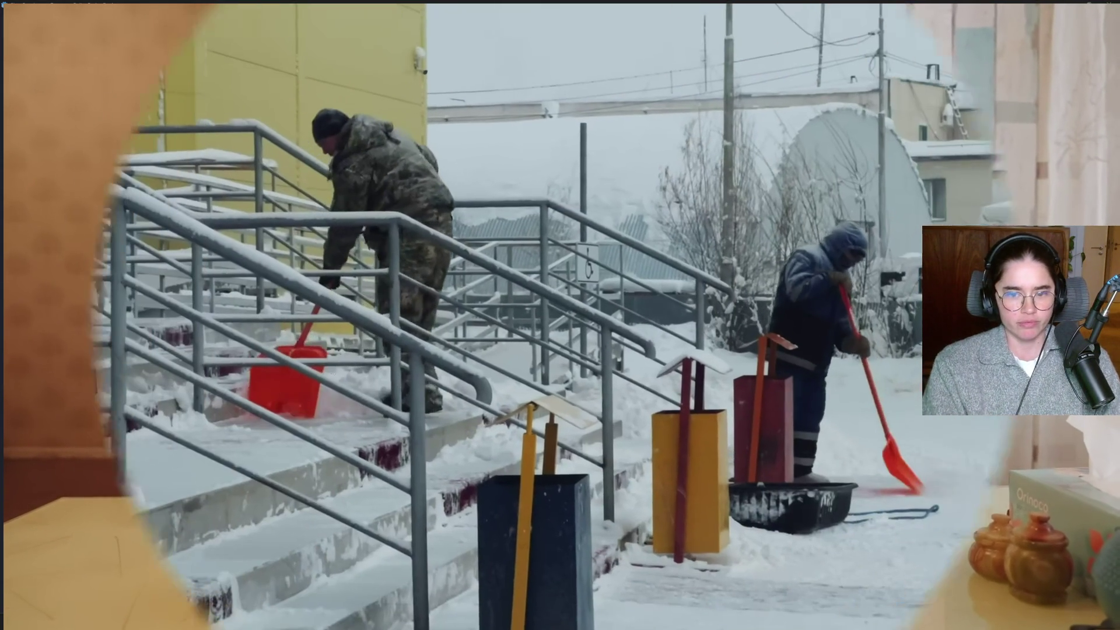
{"action": "left_click", "coordinate": [332, 371]}
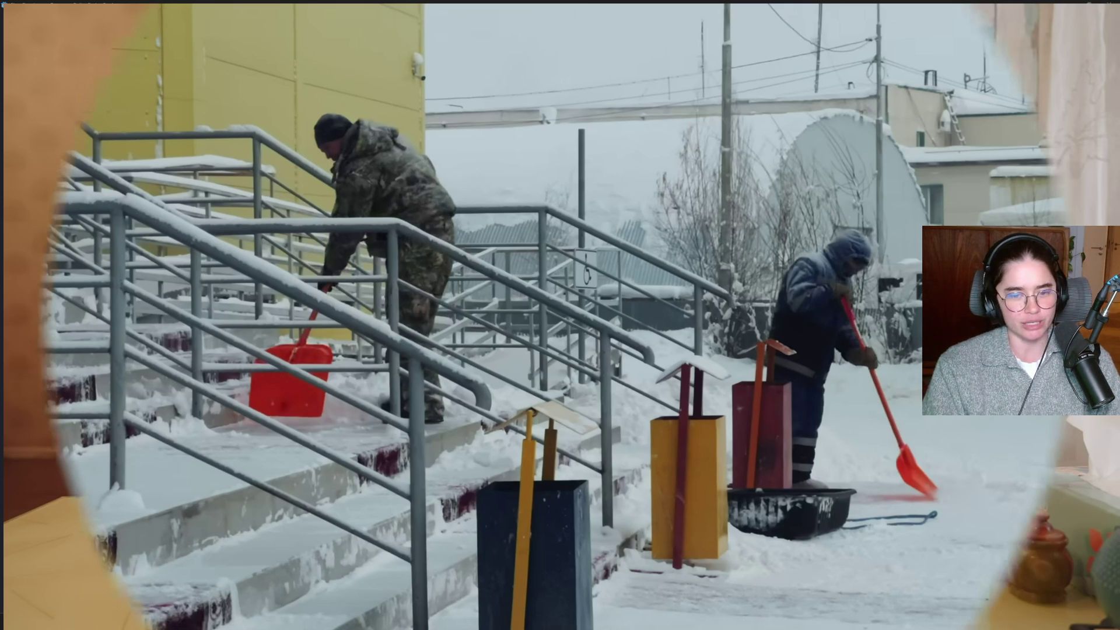
Resume the video and pause it at 2:50 on the egg shelves priced 172 rubles
{"action": "left_click", "coordinate": [331, 370]}
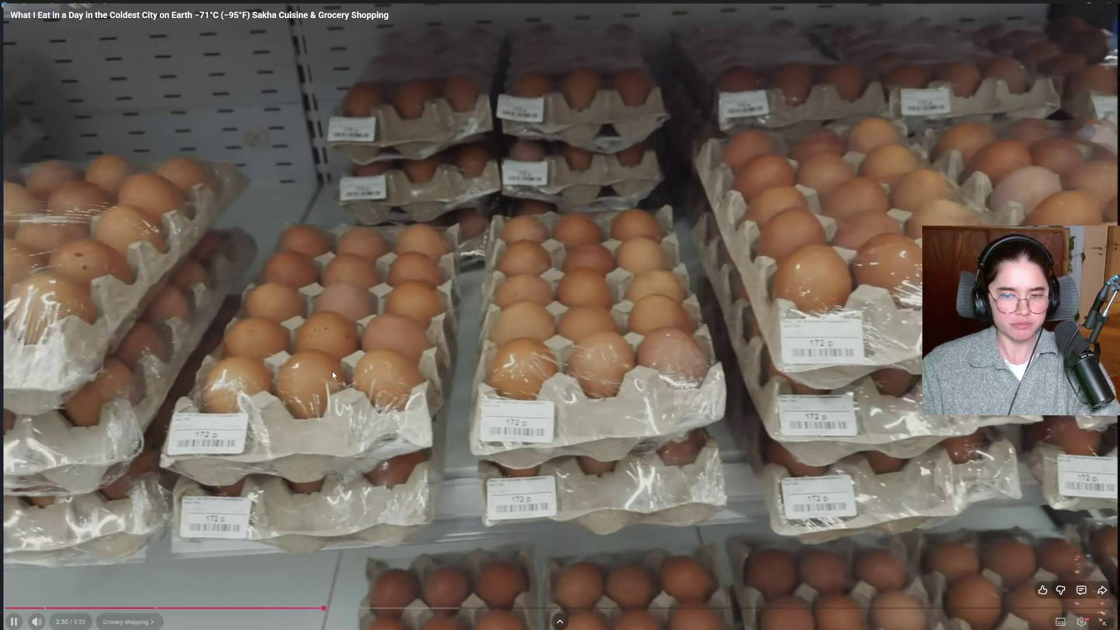
{"action": "left_click", "coordinate": [332, 374]}
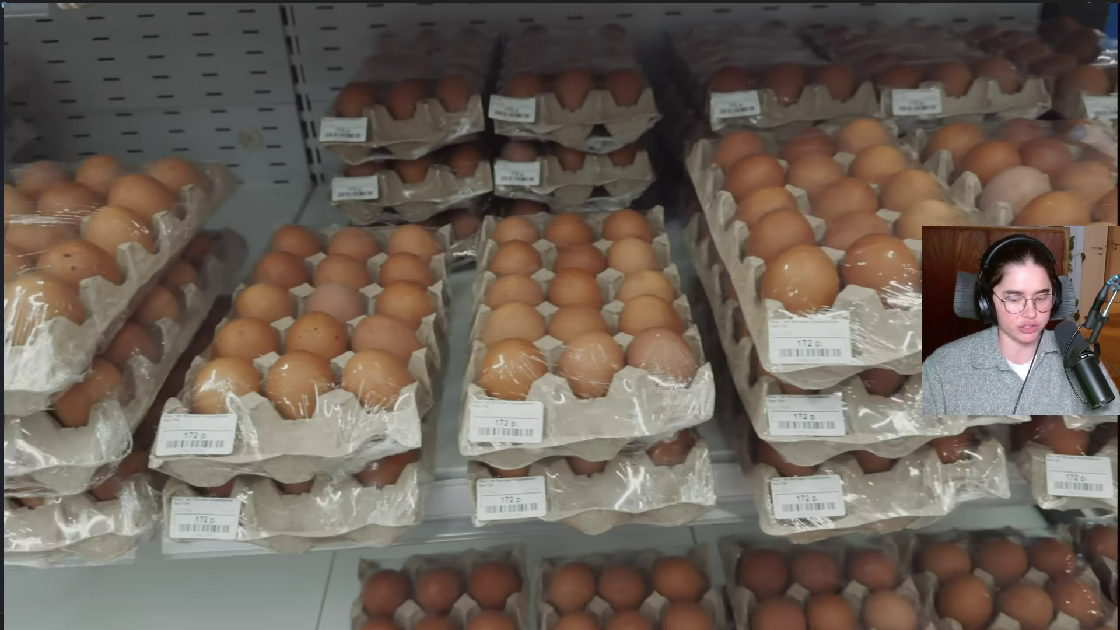
Resume the video and pause at 3:48 on the whole chicken (1 kg) $10 caption
{"action": "left_click", "coordinate": [332, 374]}
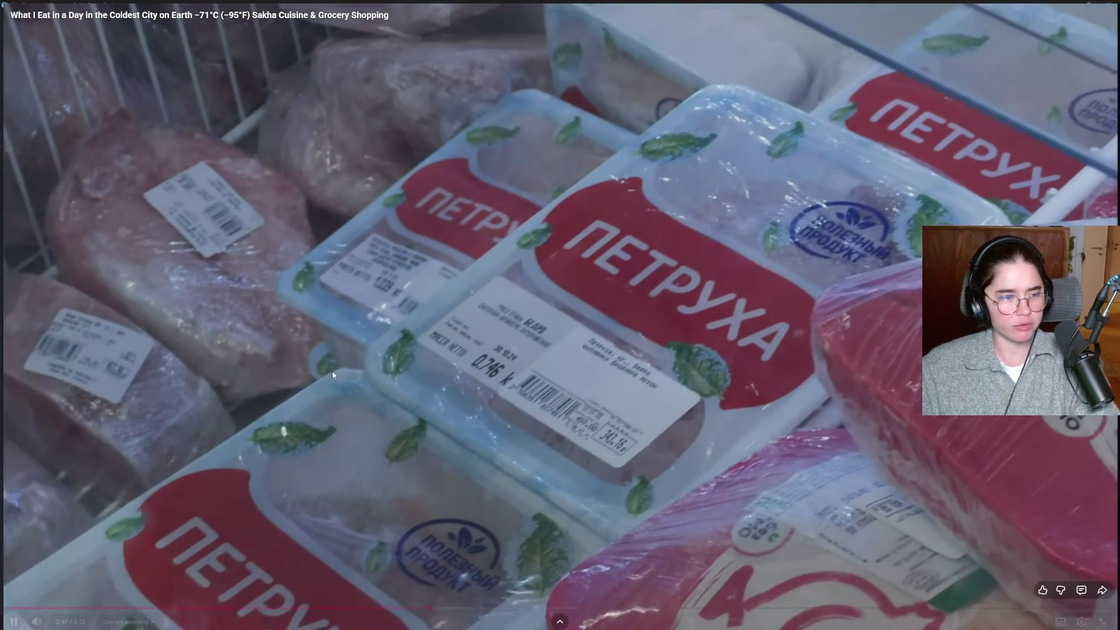
{"action": "left_click", "coordinate": [333, 375]}
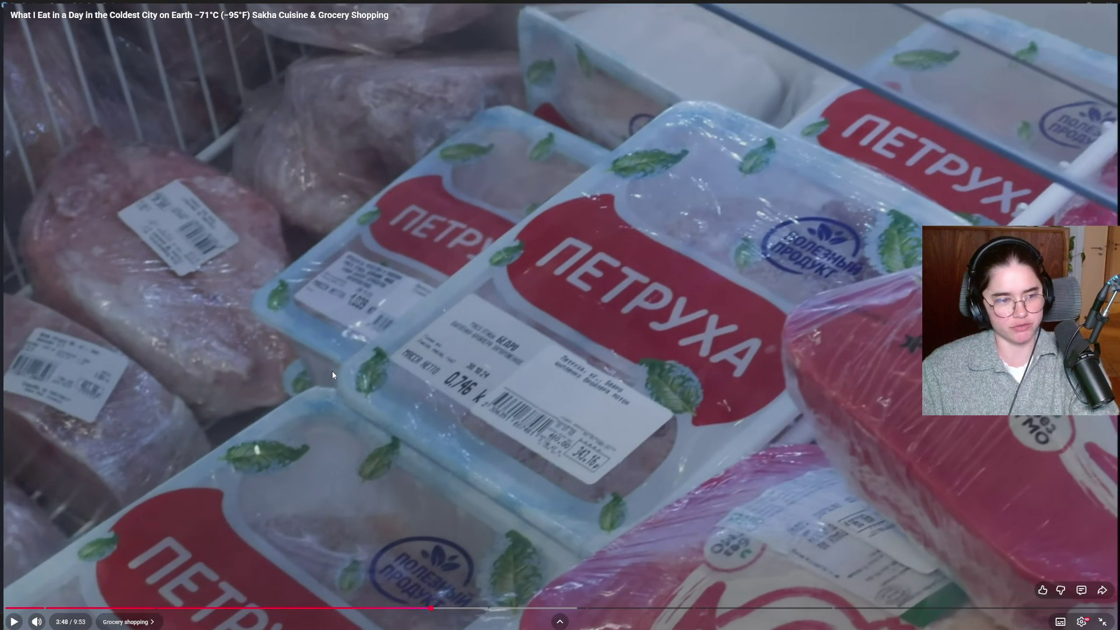
Resume the video through the lunch chapter, continuing on to the frozen fish market
{"action": "left_click", "coordinate": [333, 375]}
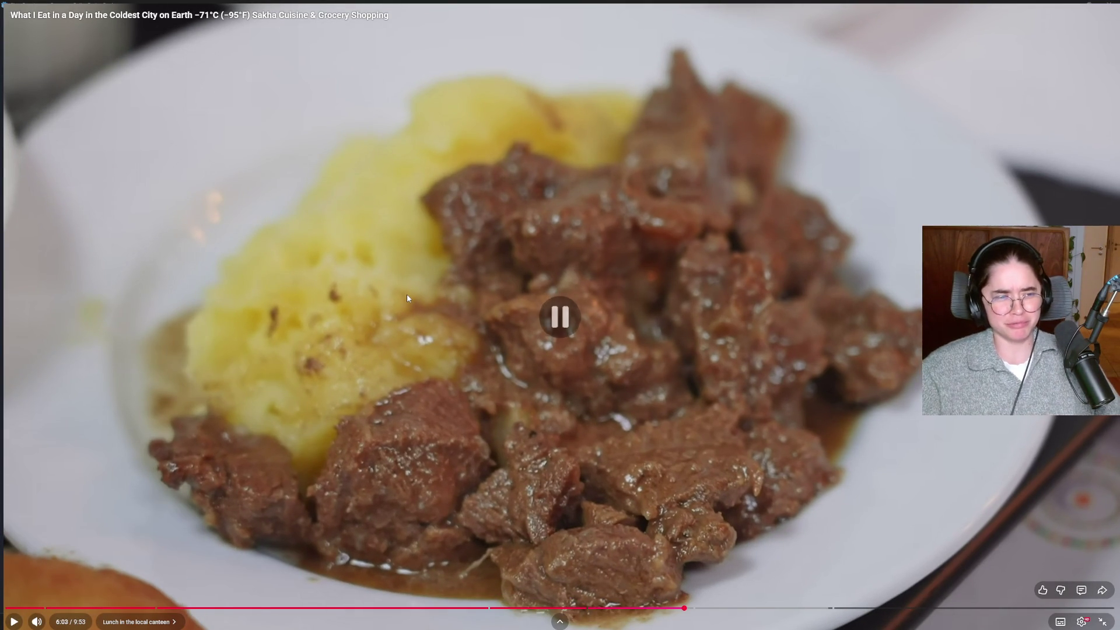
{"action": "left_click", "coordinate": [407, 295]}
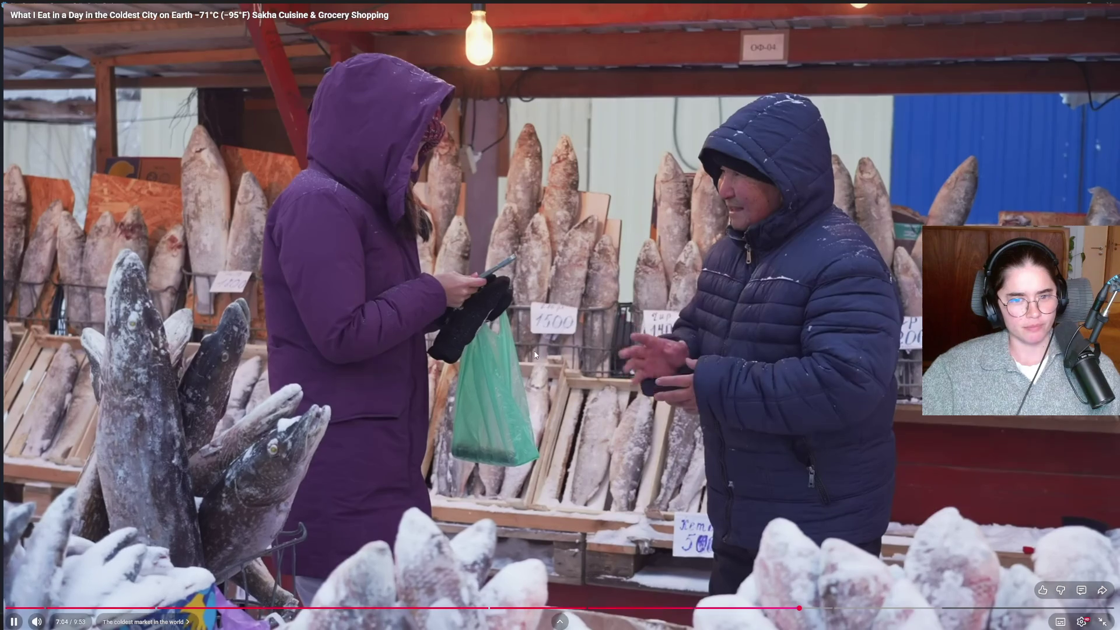
Pause at the market scene, resume, then stop at 7:31 on the Dinner title card
{"action": "left_click", "coordinate": [536, 354]}
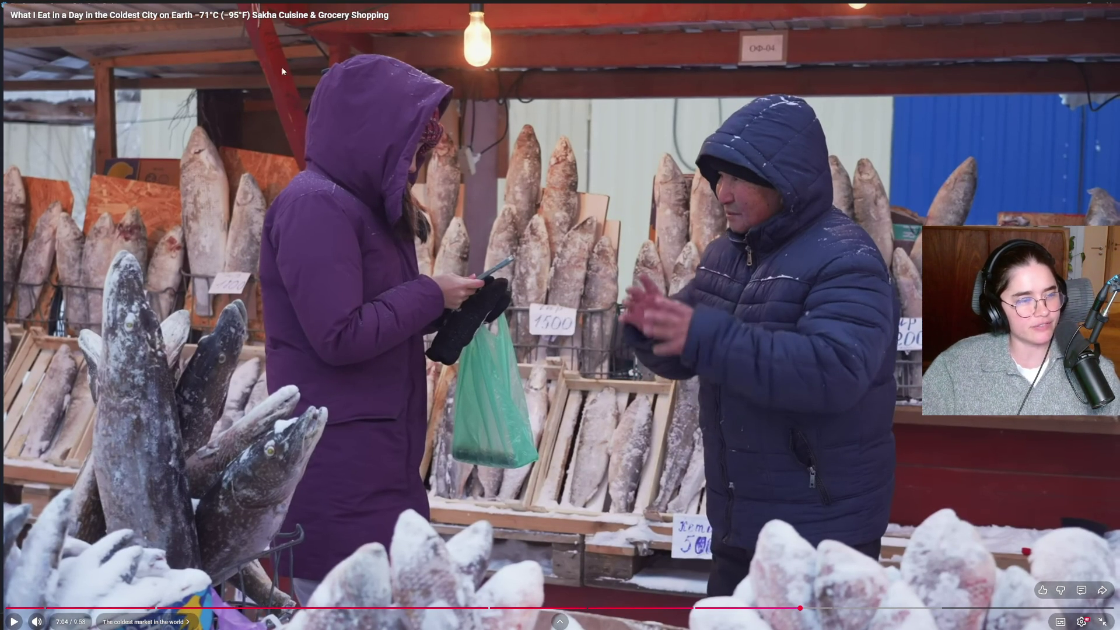
{"action": "left_click", "coordinate": [579, 286]}
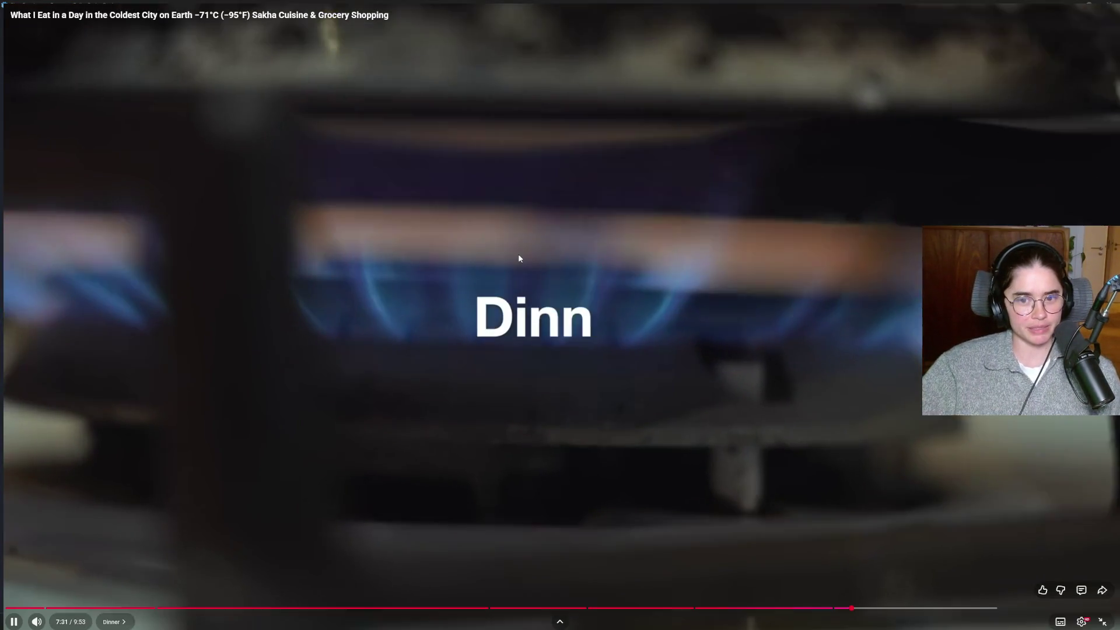
{"action": "left_click", "coordinate": [571, 285]}
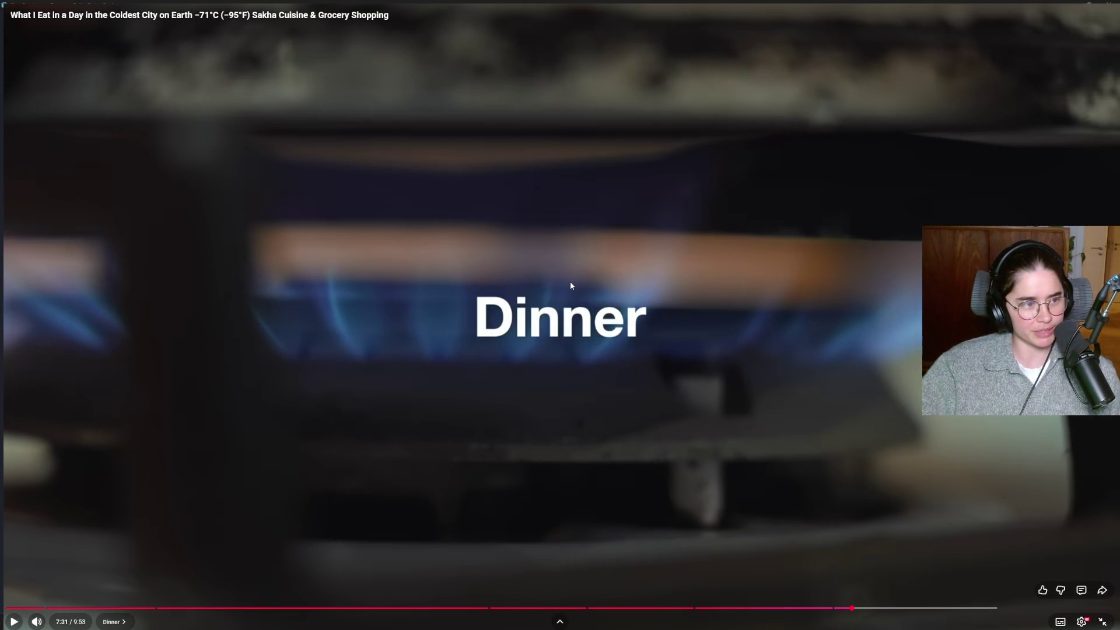
Play through the Dinner chapter, pause on the 8:45 horse liver scene, then resume
{"action": "left_click", "coordinate": [578, 291]}
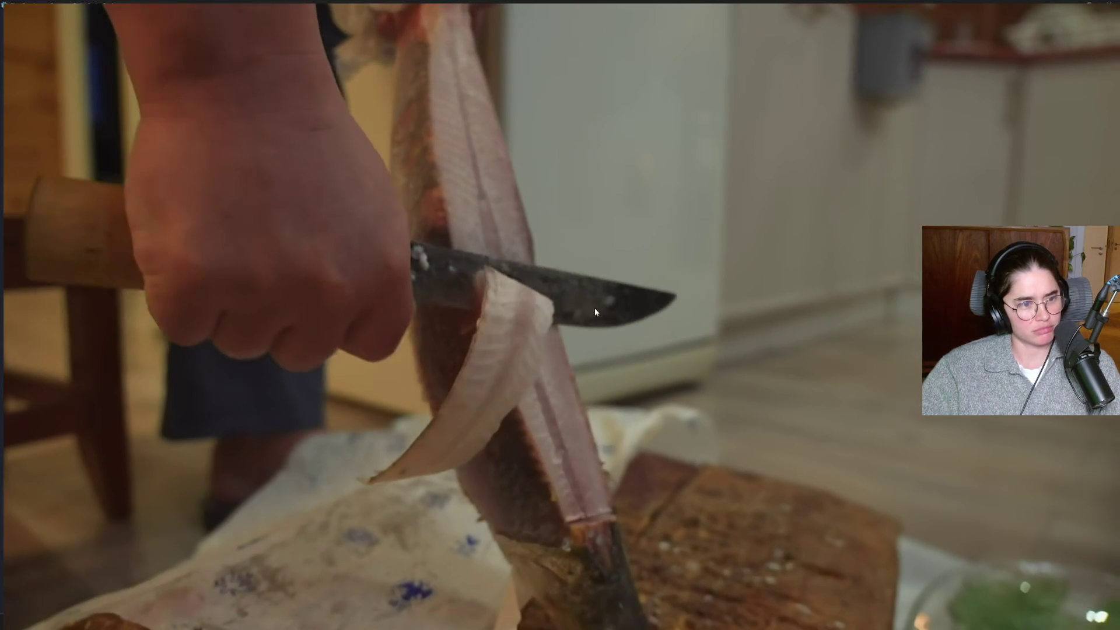
{"action": "mouse_move", "coordinate": [582, 324]}
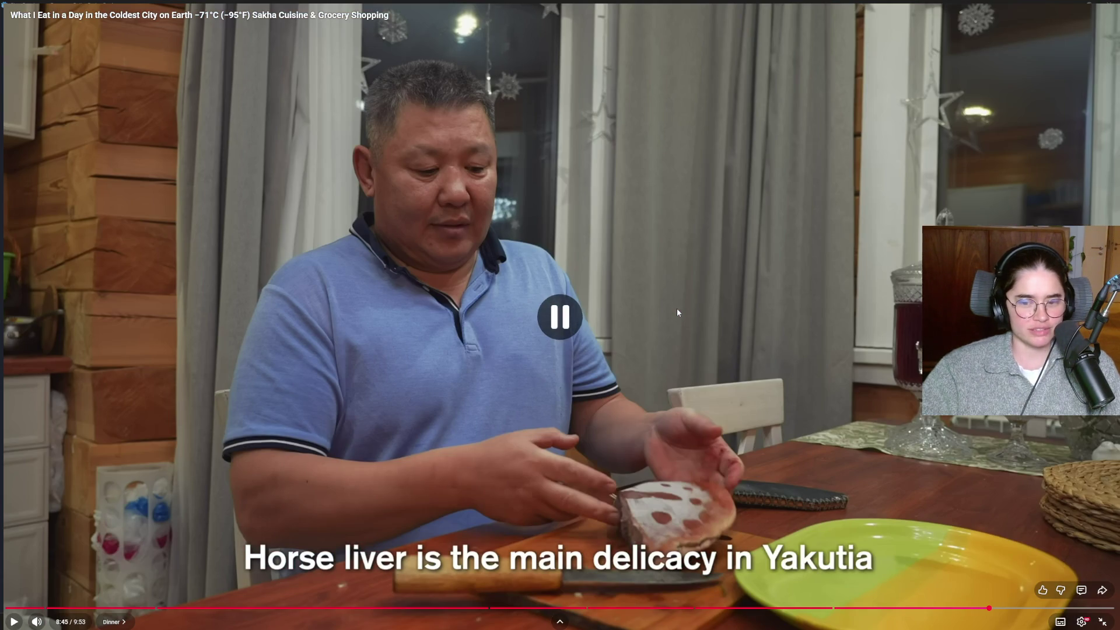
{"action": "left_click", "coordinate": [677, 308]}
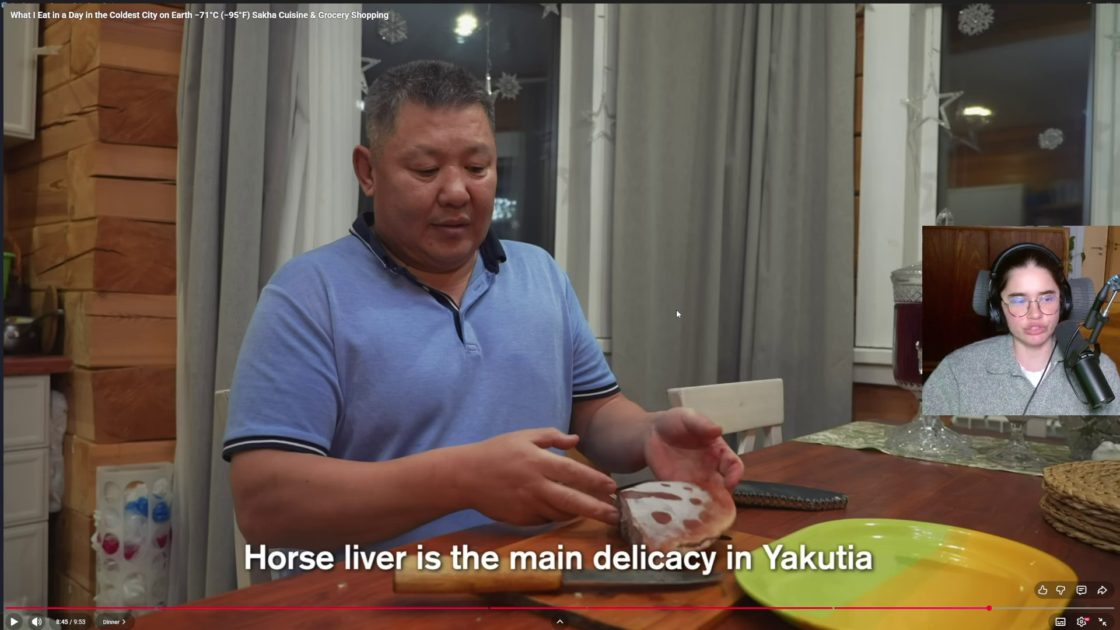
{"action": "left_click", "coordinate": [677, 313]}
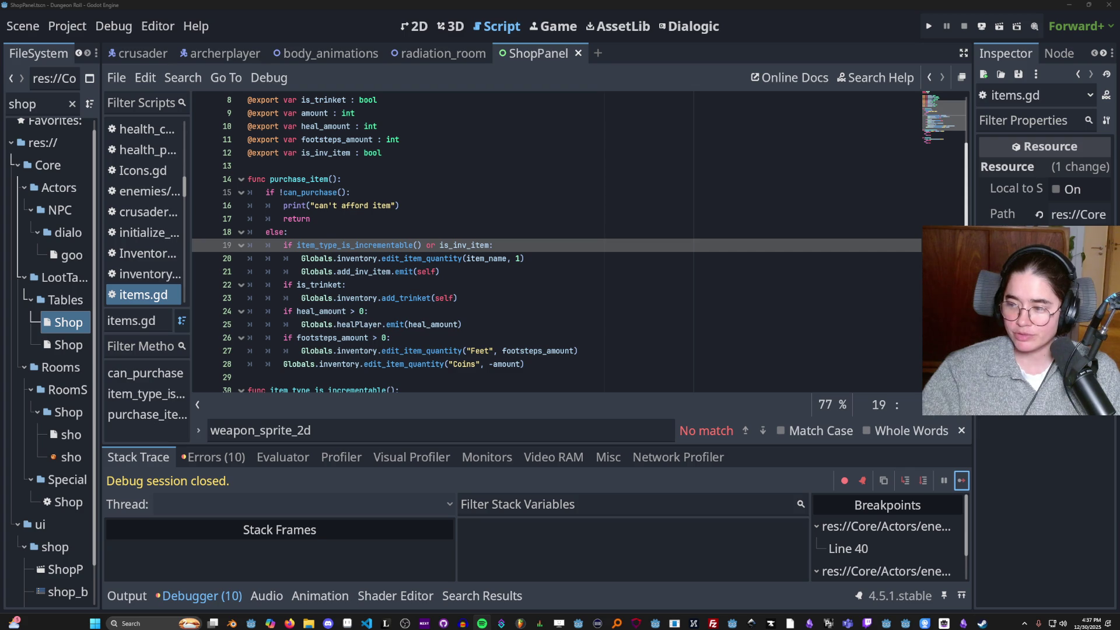
Put the cursor on line 22's is_trinket check in items.gd and widen the FileSystem dock
{"action": "left_click", "coordinate": [586, 312]}
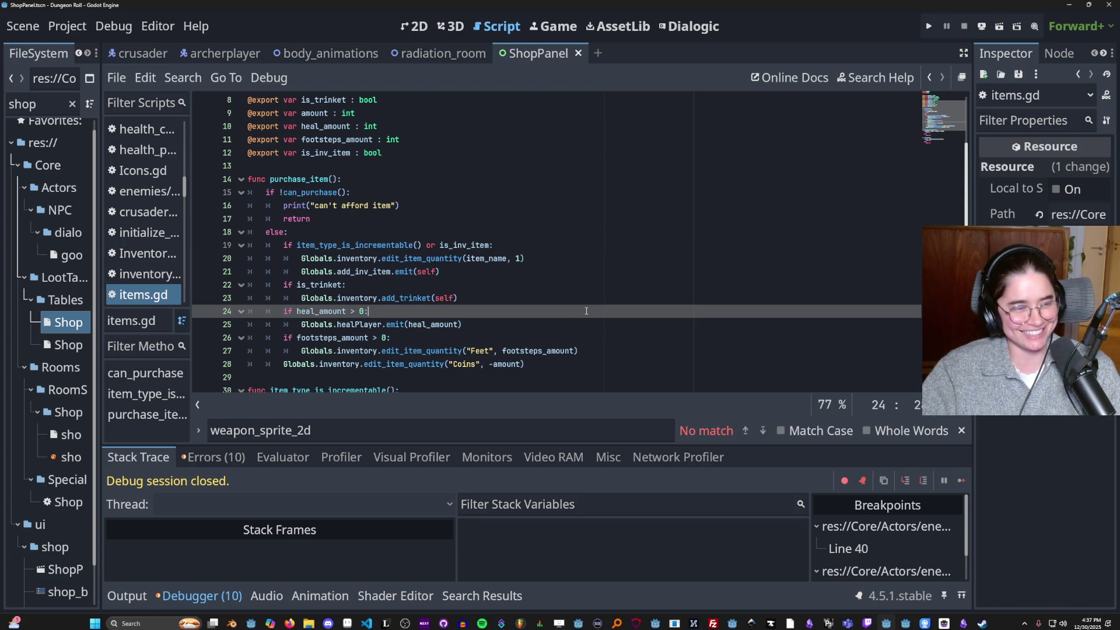
{"action": "key", "text": "Up"}
{"action": "key", "text": "Up"}
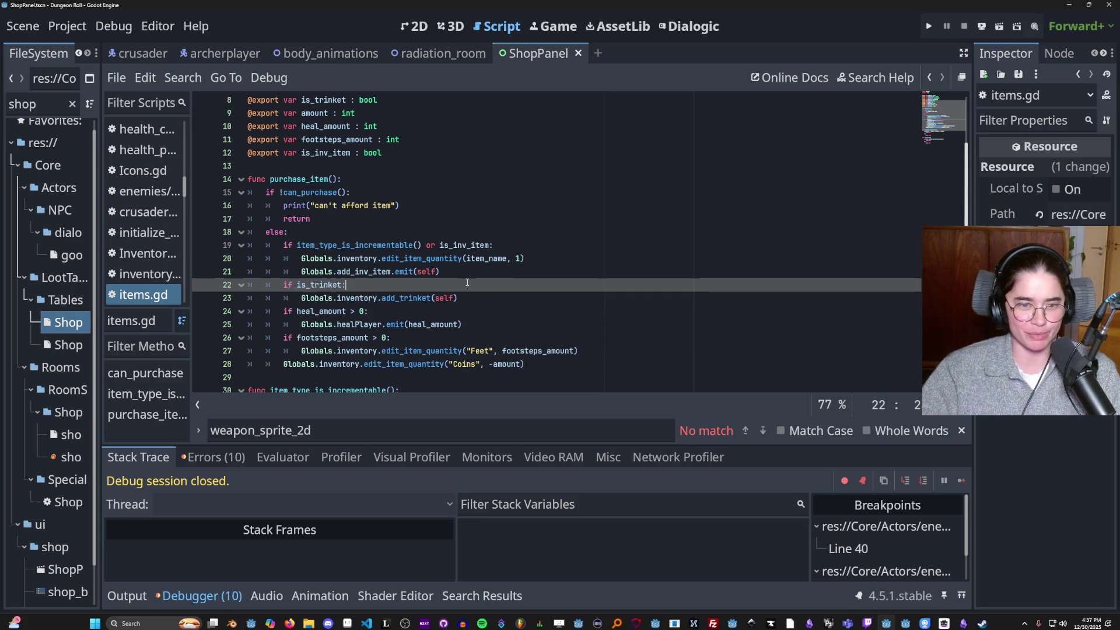
{"action": "scroll", "coordinate": [400, 310], "scroll_direction": "up", "scroll_amount": 1}
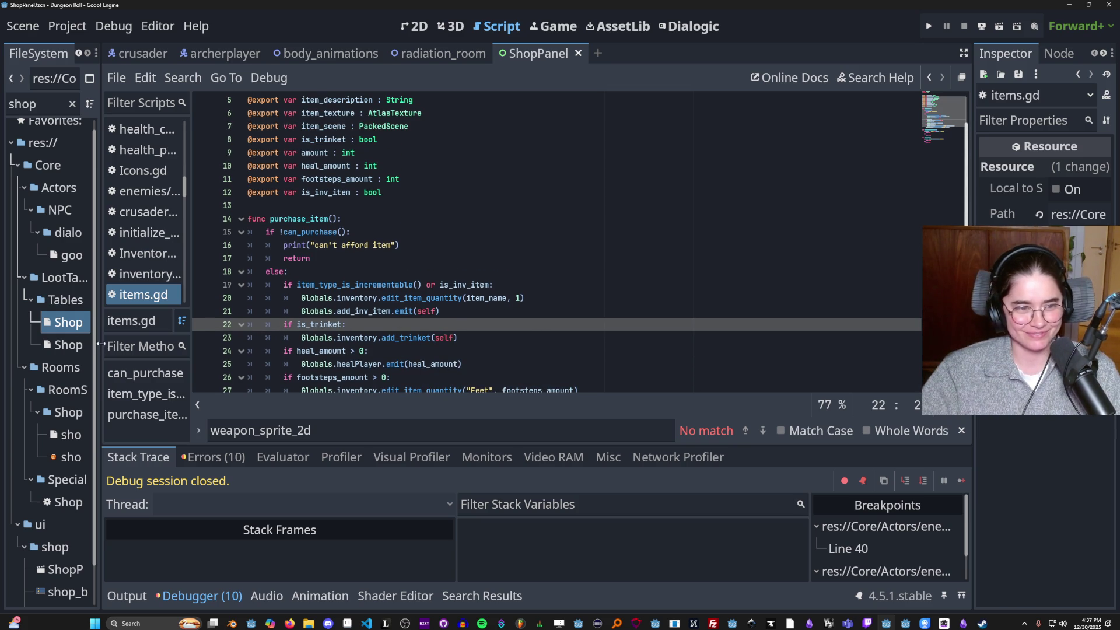
{"action": "left_click_drag", "start_coordinate": [104, 346], "coordinate": [210, 338]}
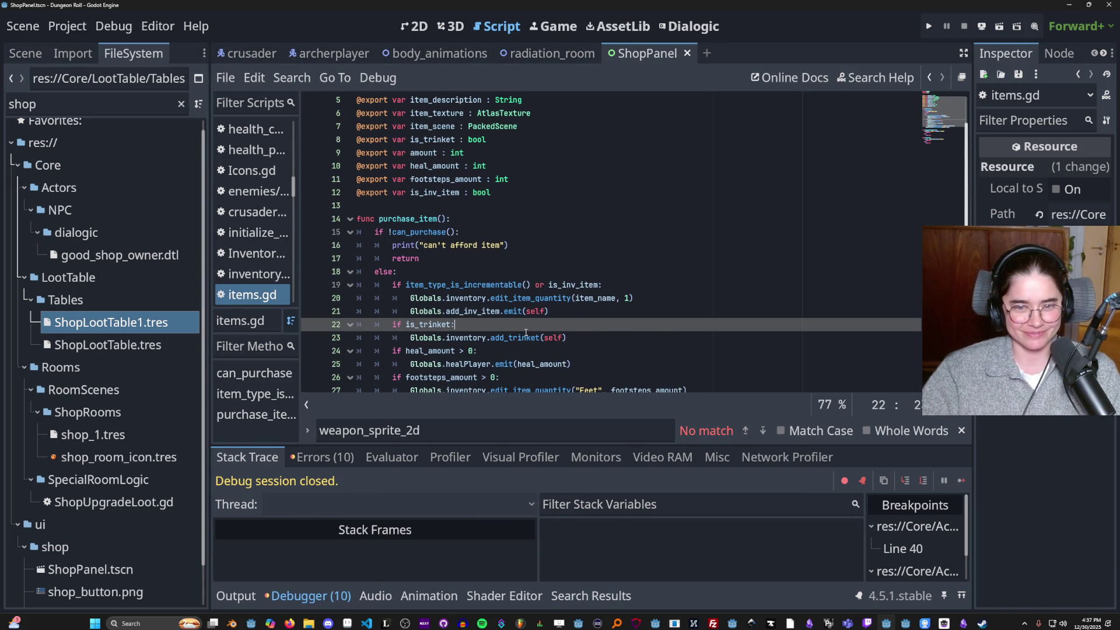
Select Globals.healPlayer on line 25 of purchase_item, then clear the selection
{"action": "scroll", "coordinate": [510, 329], "scroll_direction": "down", "scroll_amount": 2}
{"action": "mouse_move", "coordinate": [489, 318]}
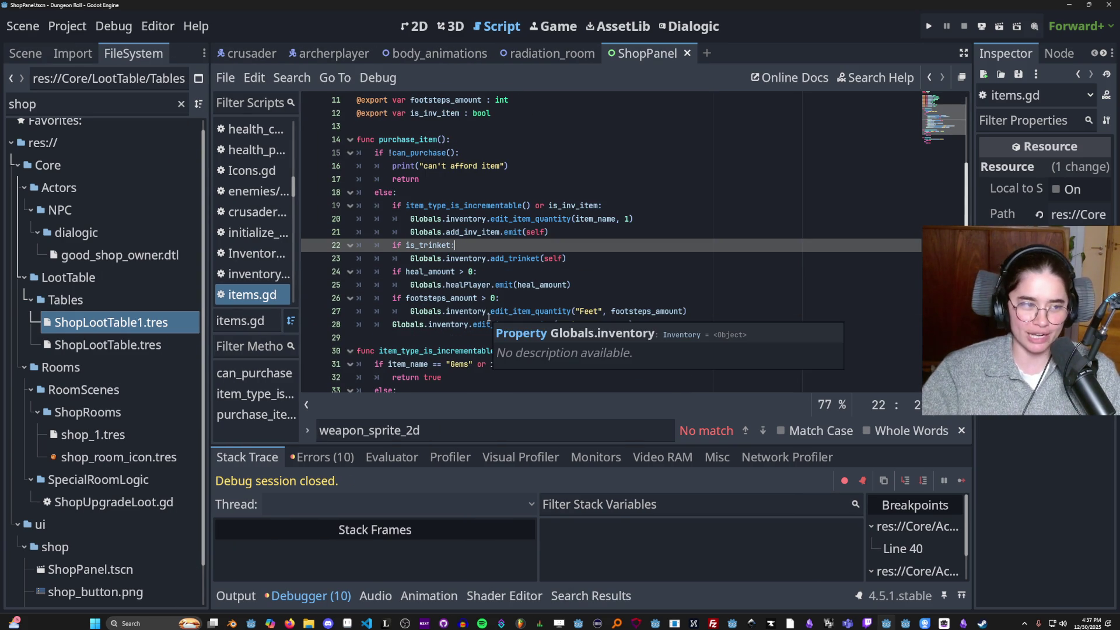
{"action": "scroll", "coordinate": [494, 239], "scroll_direction": "down", "scroll_amount": 3}
{"action": "scroll", "coordinate": [525, 281], "scroll_direction": "up", "scroll_amount": 3}
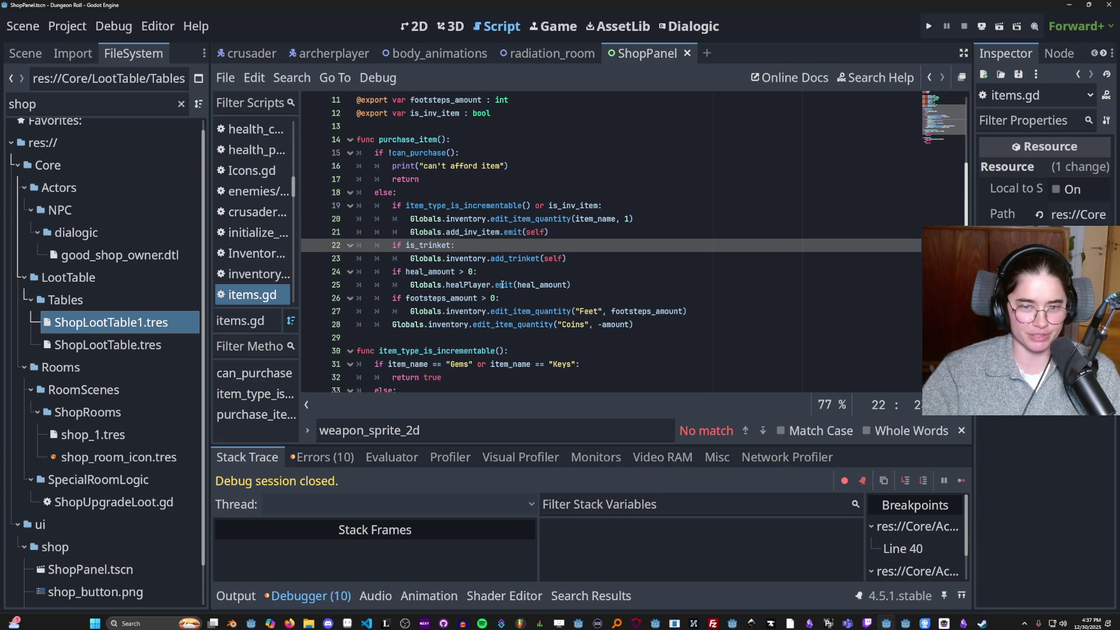
{"action": "left_click_drag", "start_coordinate": [491, 284], "coordinate": [412, 287]}
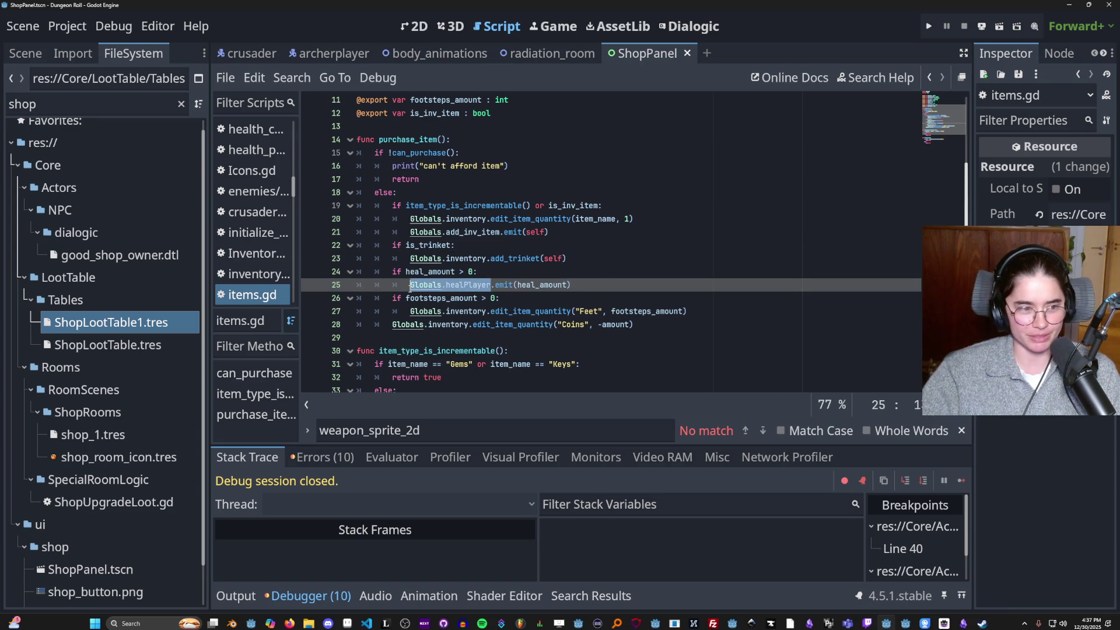
{"action": "left_click", "coordinate": [442, 245]}
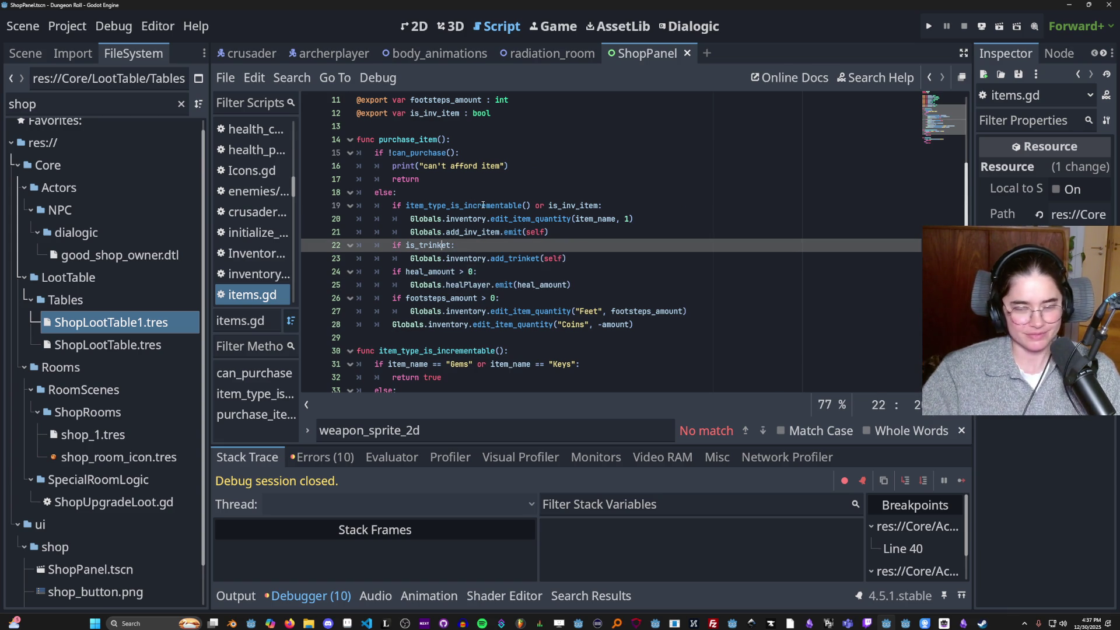
{"action": "mouse_move", "coordinate": [483, 206]}
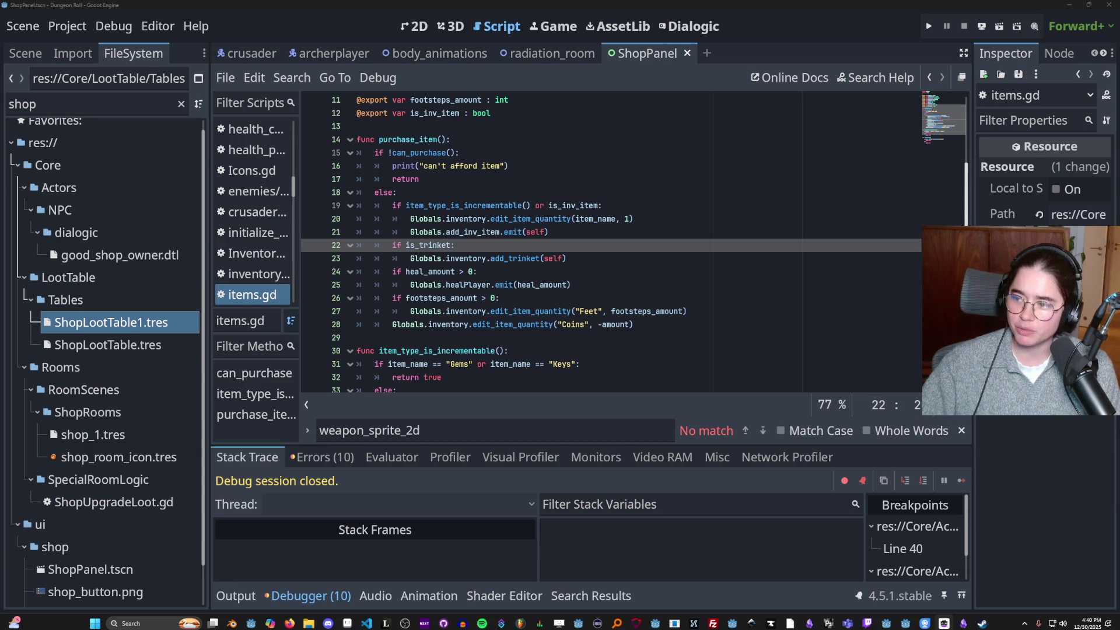
{"action": "left_click", "coordinate": [553, 261]}
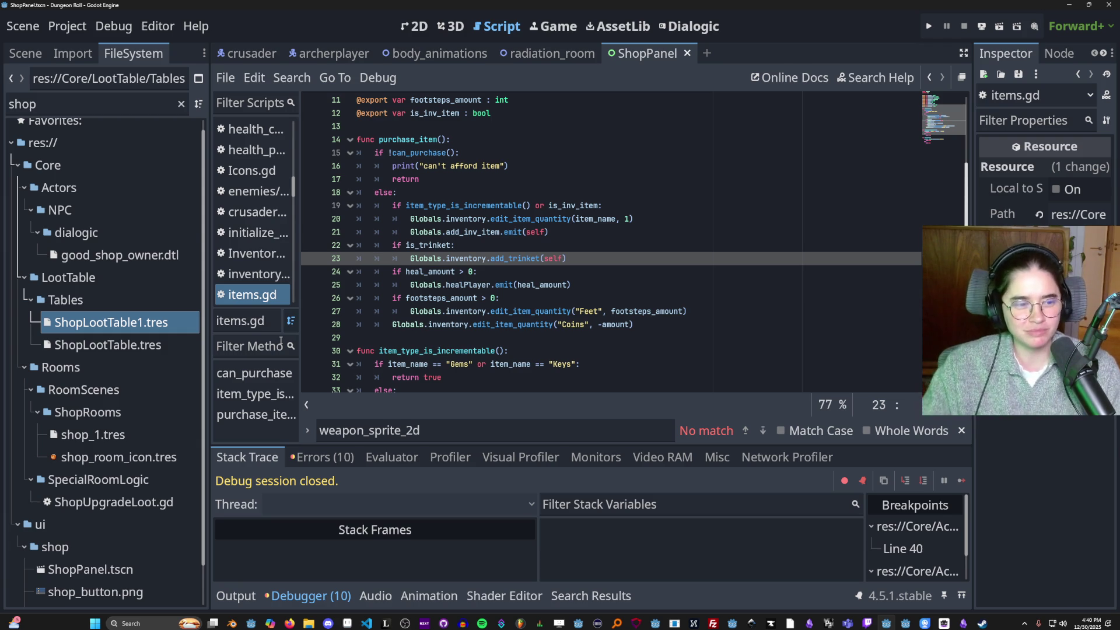
Place the cursor on the add_trinket call on line 23 of purchase_item
{"action": "left_click", "coordinate": [531, 257]}
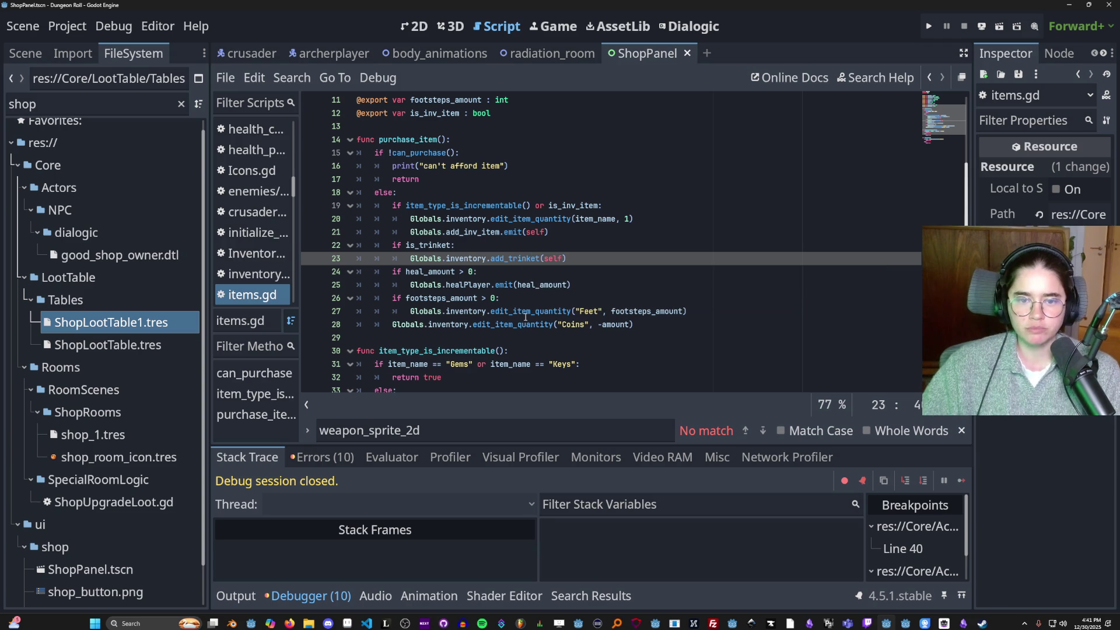
Find Globals.healPlayer in files, open the PlayerCharacter.gd match, and jump to health_component's declaration
{"action": "left_click", "coordinate": [292, 78]}
{"action": "left_click", "coordinate": [393, 189]}
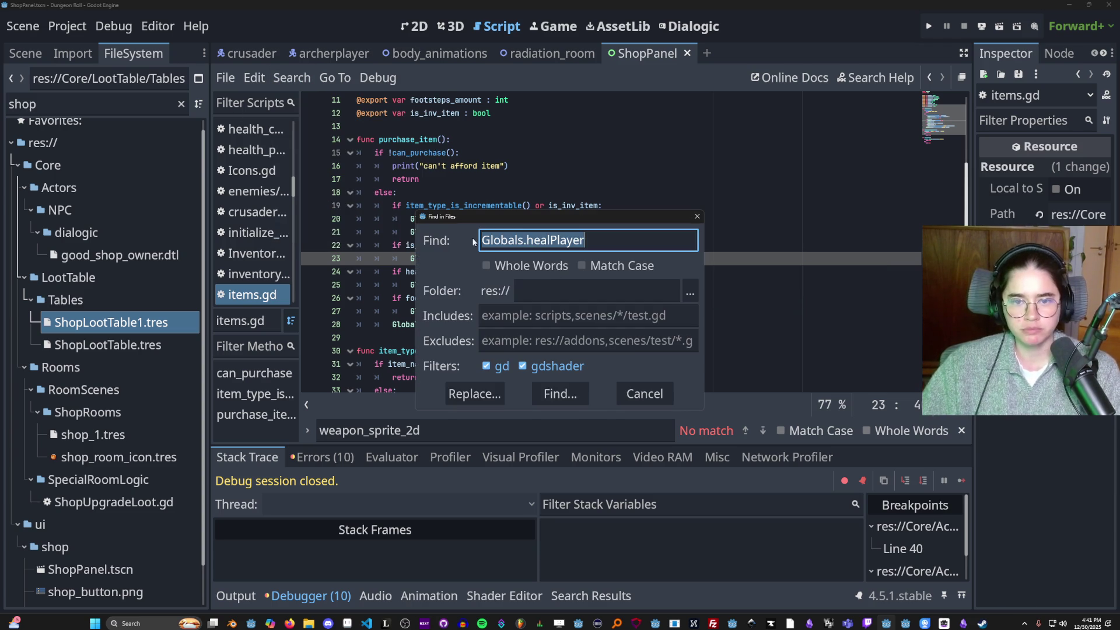
{"action": "left_click", "coordinate": [560, 394]}
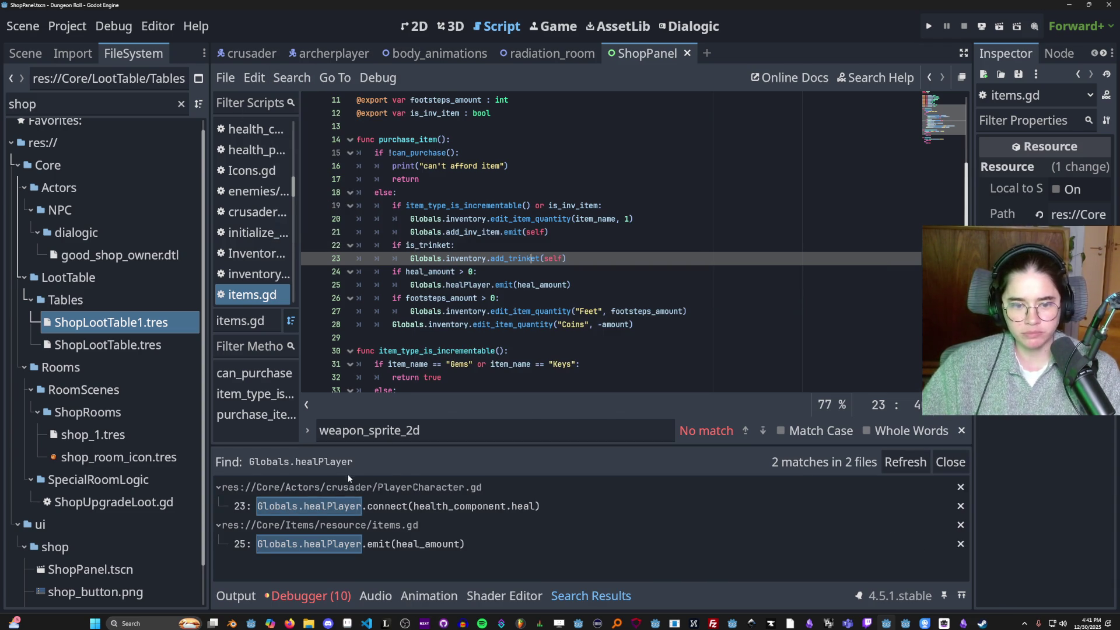
{"action": "left_click", "coordinate": [426, 506]}
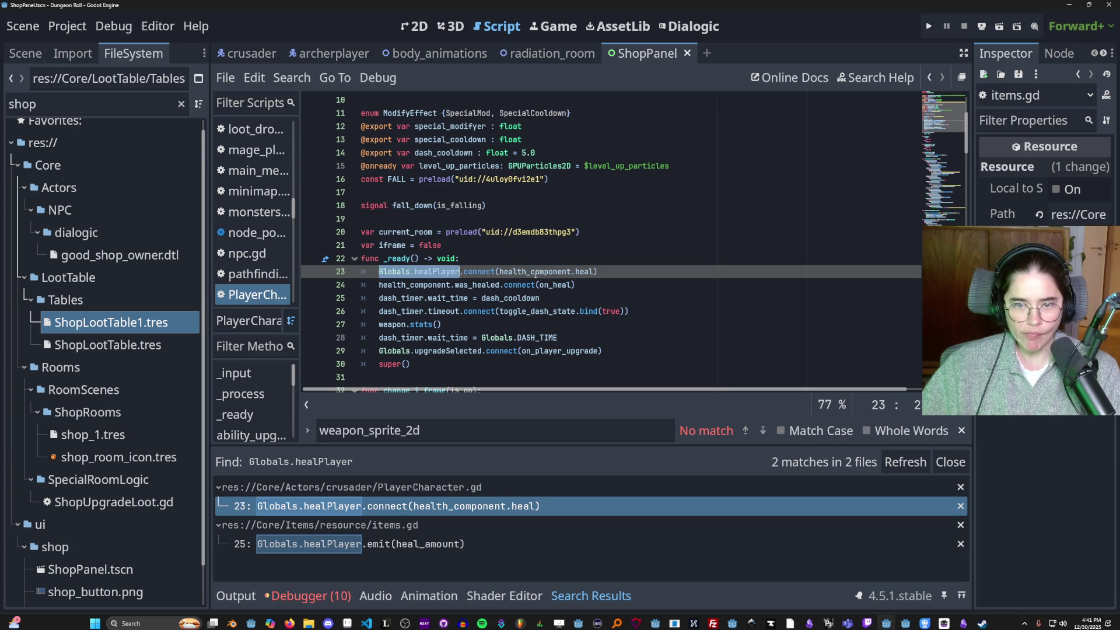
{"action": "left_click", "coordinate": [537, 273], "text": "ctrl"}
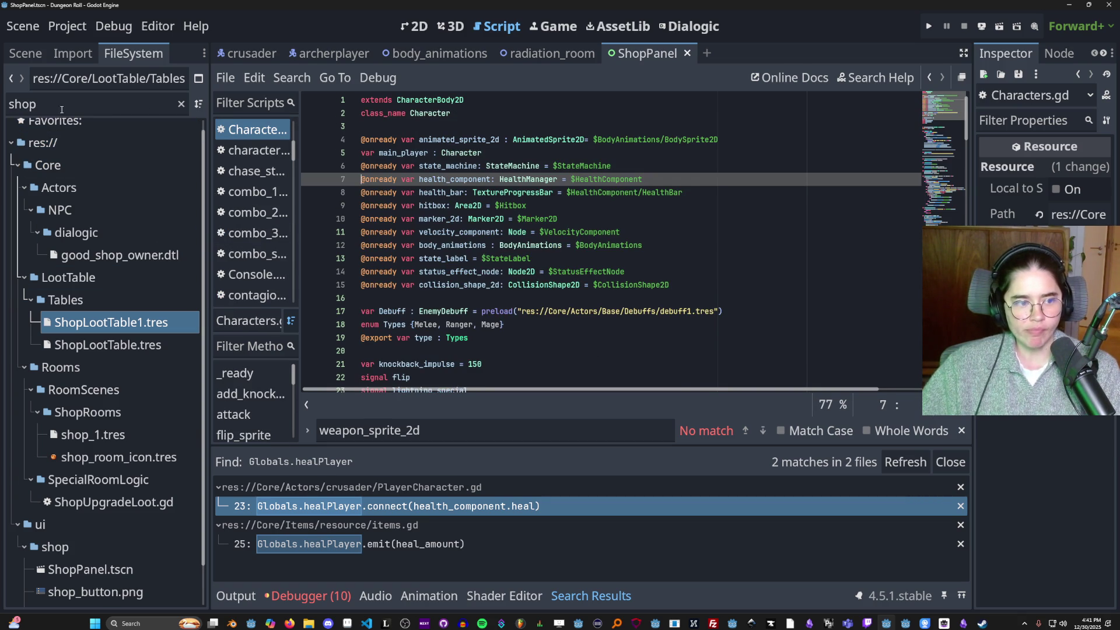
In the archerplayer scene, open the HealthComponent script and save the scene
{"action": "left_click", "coordinate": [25, 56]}
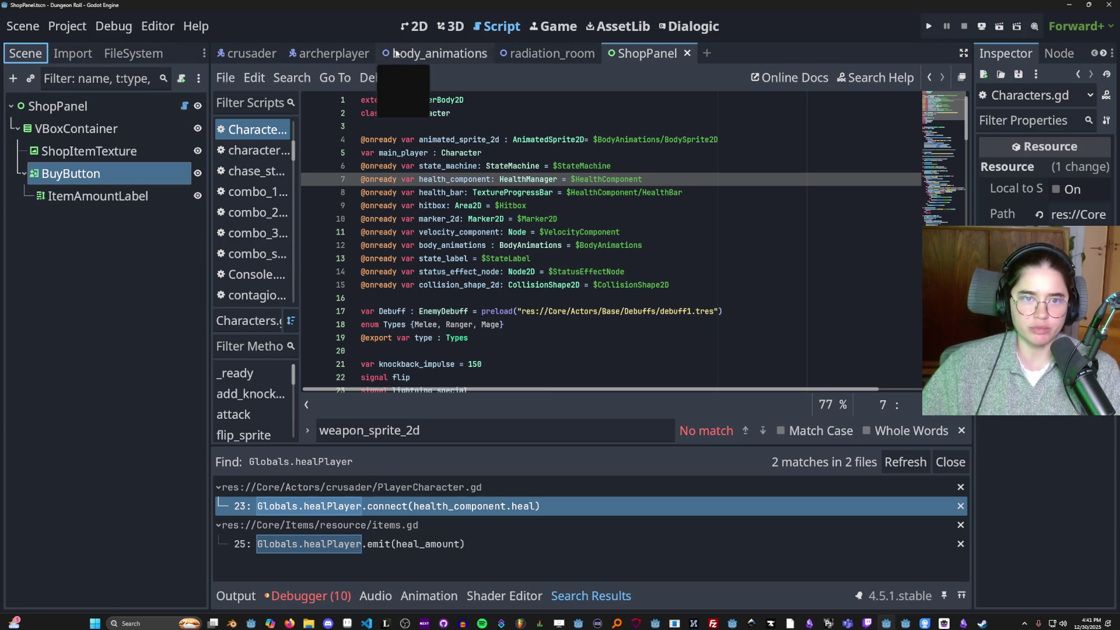
{"action": "left_click", "coordinate": [329, 53]}
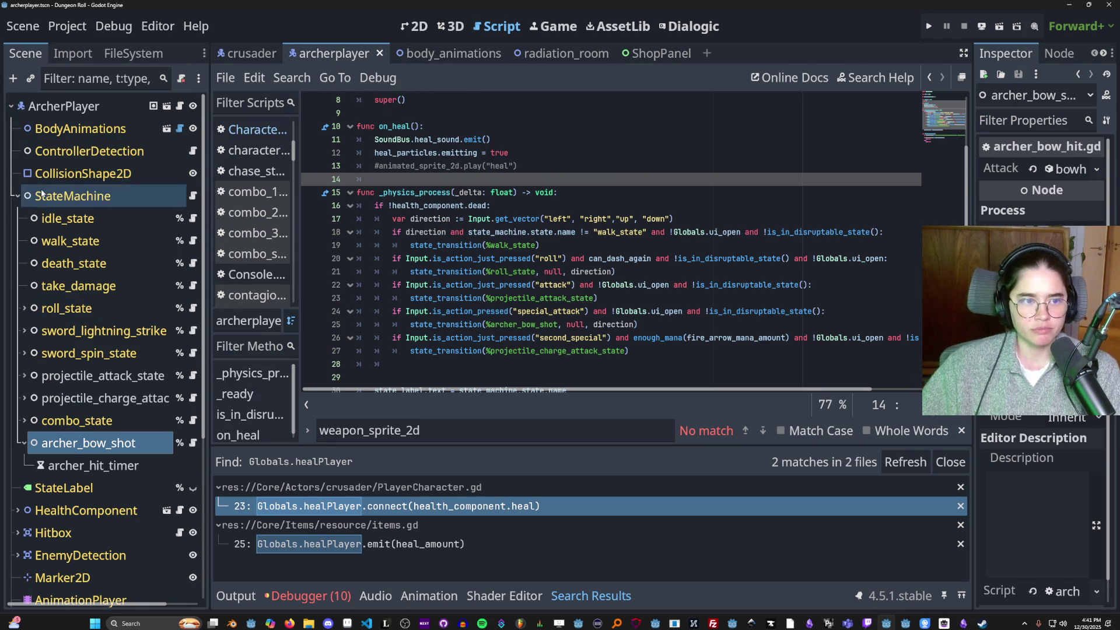
{"action": "left_click", "coordinate": [18, 196]}
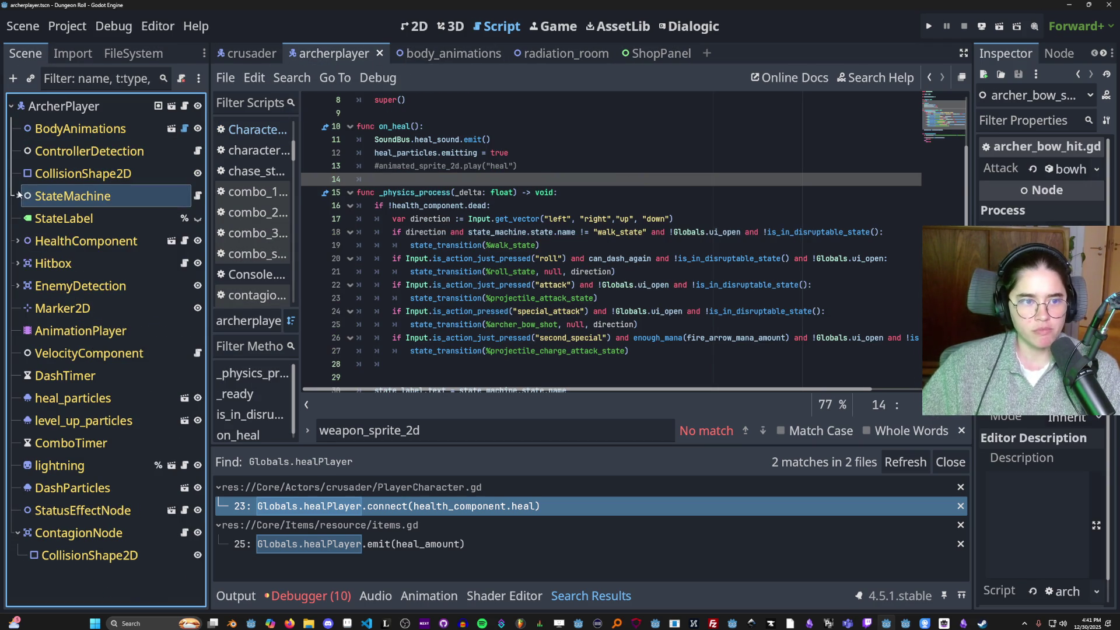
{"action": "left_click", "coordinate": [184, 241]}
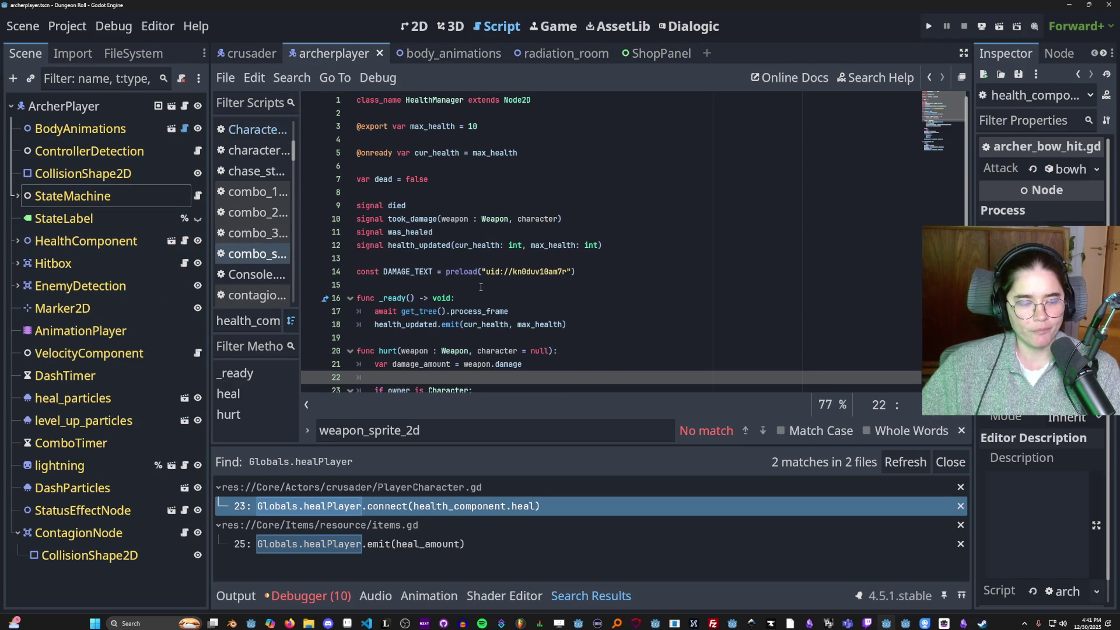
{"action": "scroll", "coordinate": [431, 227], "scroll_direction": "down", "scroll_amount": 3}
{"action": "scroll", "coordinate": [525, 198], "scroll_direction": "up", "scroll_amount": 3}
{"action": "key", "text": "ctrl+s"}
Add a breakpoint at line 40's dead check in heal and run the project
{"action": "scroll", "coordinate": [426, 287], "scroll_direction": "down", "scroll_amount": 8}
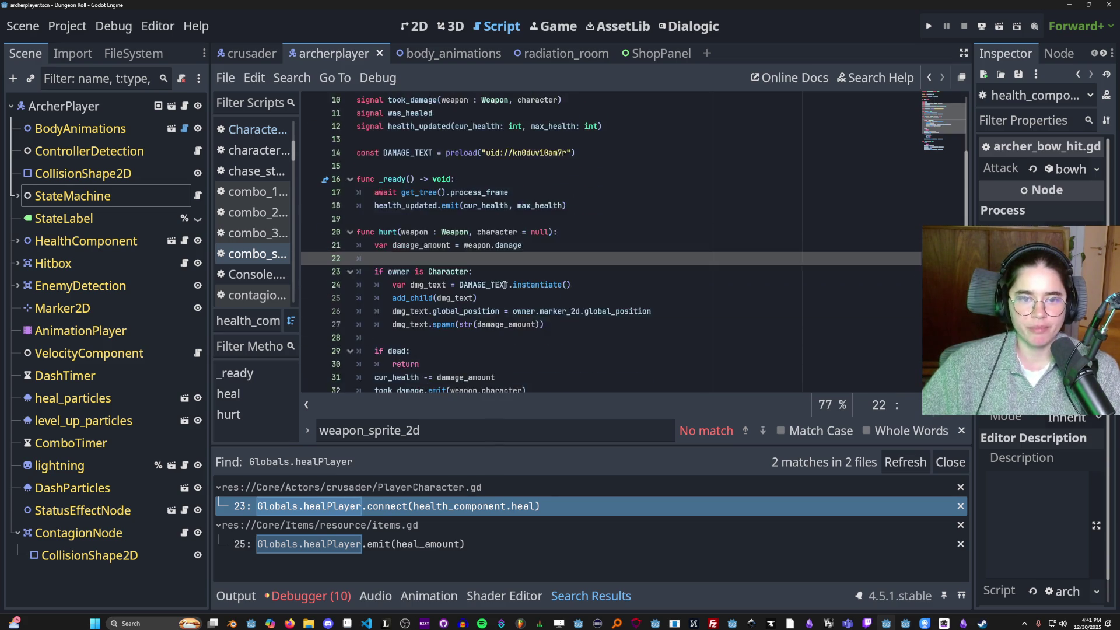
{"action": "left_click", "coordinate": [312, 298]}
{"action": "left_click", "coordinate": [929, 26]}
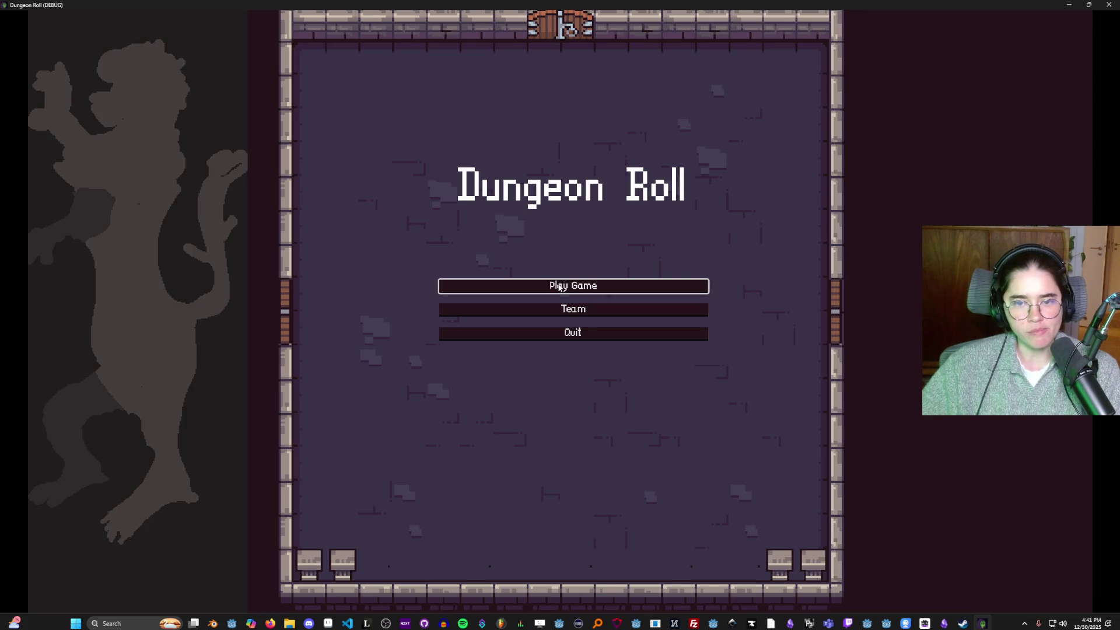
Start a new game as the Crusader and travel to the Silk Road room via the debug room list
{"action": "left_click", "coordinate": [559, 287]}
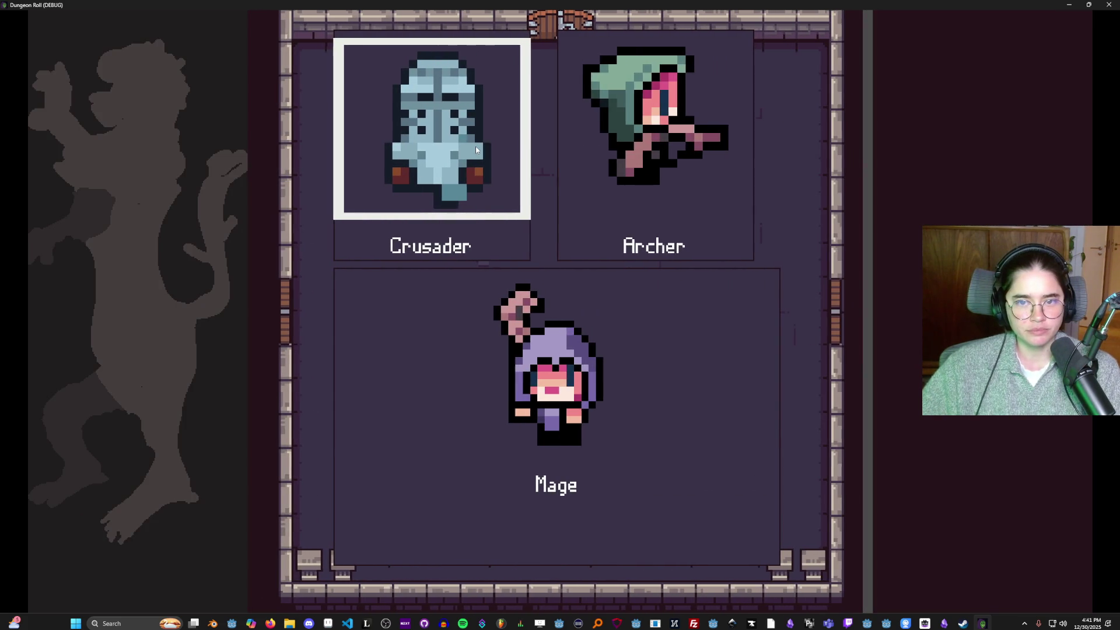
{"action": "left_click", "coordinate": [522, 221]}
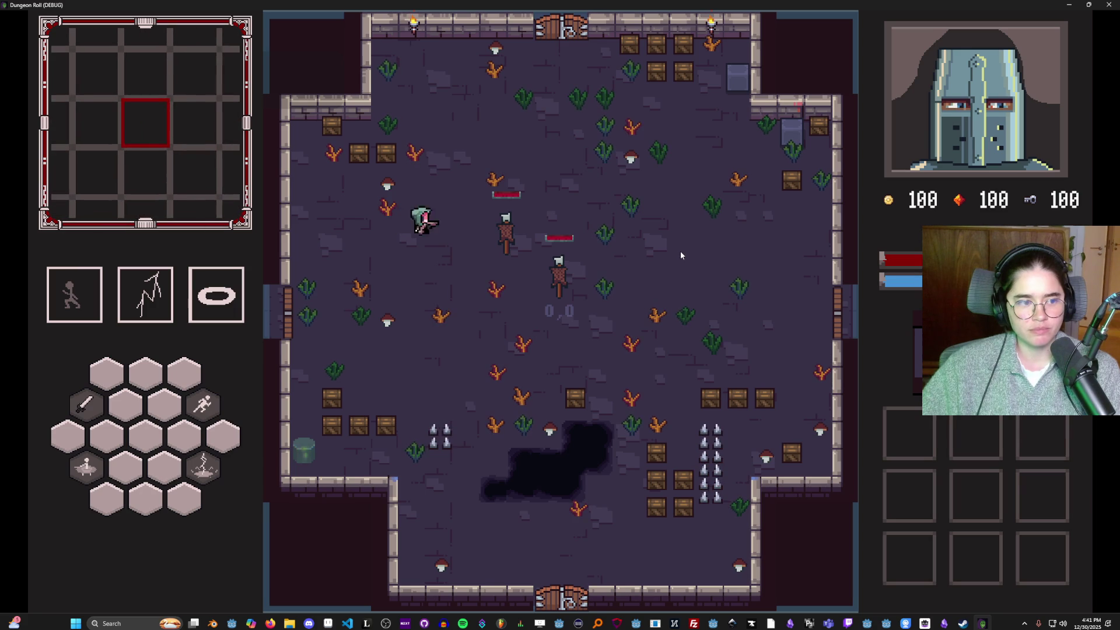
{"action": "key", "text": "w"}
{"action": "key", "text": "a"}
{"action": "key", "text": "d"}
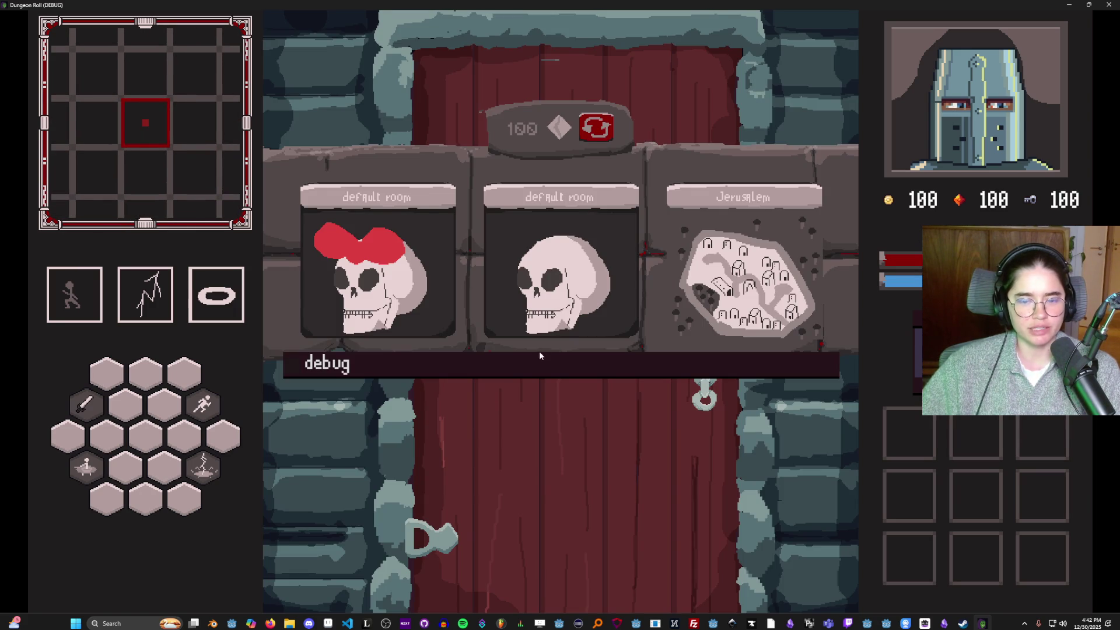
{"action": "left_click", "coordinate": [533, 363]}
{"action": "left_click", "coordinate": [381, 518]}
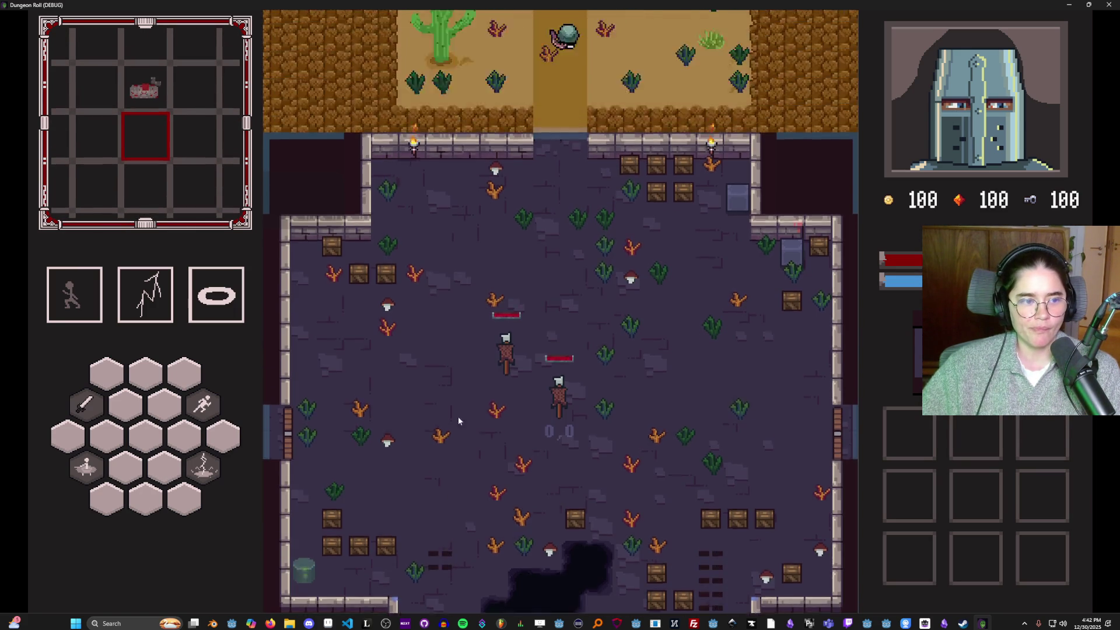
Talk to the merchant, open See Wares, then leave the shop to test it closes
{"action": "key", "text": "w"}
{"action": "key", "text": "d"}
{"action": "key", "text": "w"}
{"action": "key", "text": "d"}
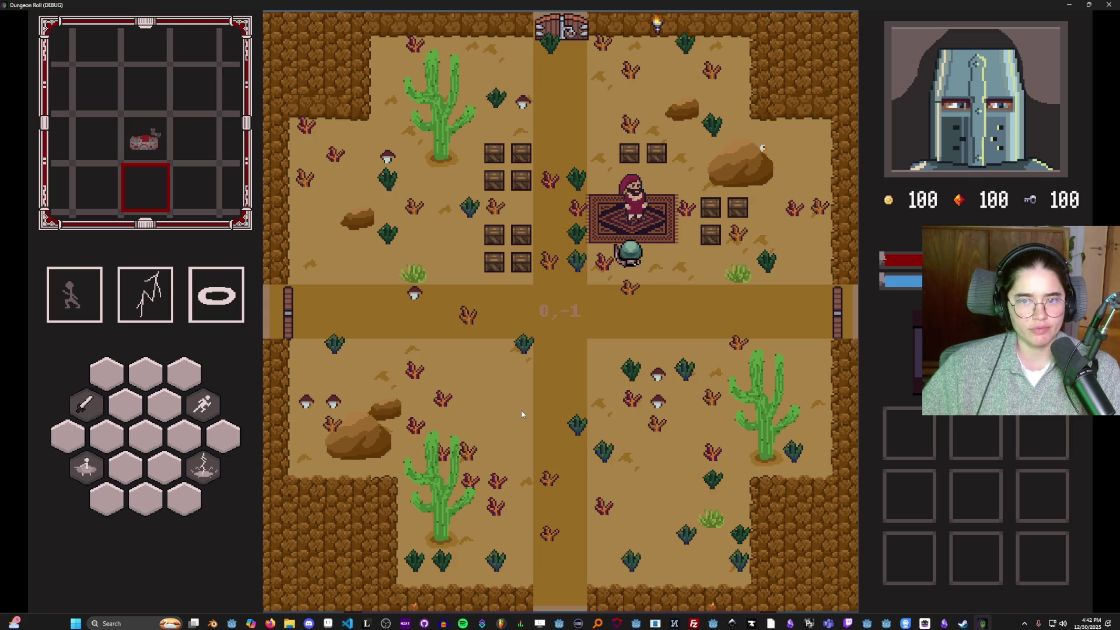
{"action": "key", "text": "e"}
{"action": "left_click", "coordinate": [530, 295]}
{"action": "left_click", "coordinate": [512, 349]}
{"action": "left_click", "coordinate": [633, 400]}
Walk away from the merchant and close the running game window
{"action": "key", "text": "s"}
{"action": "key", "text": "d"}
{"action": "key", "text": "d"}
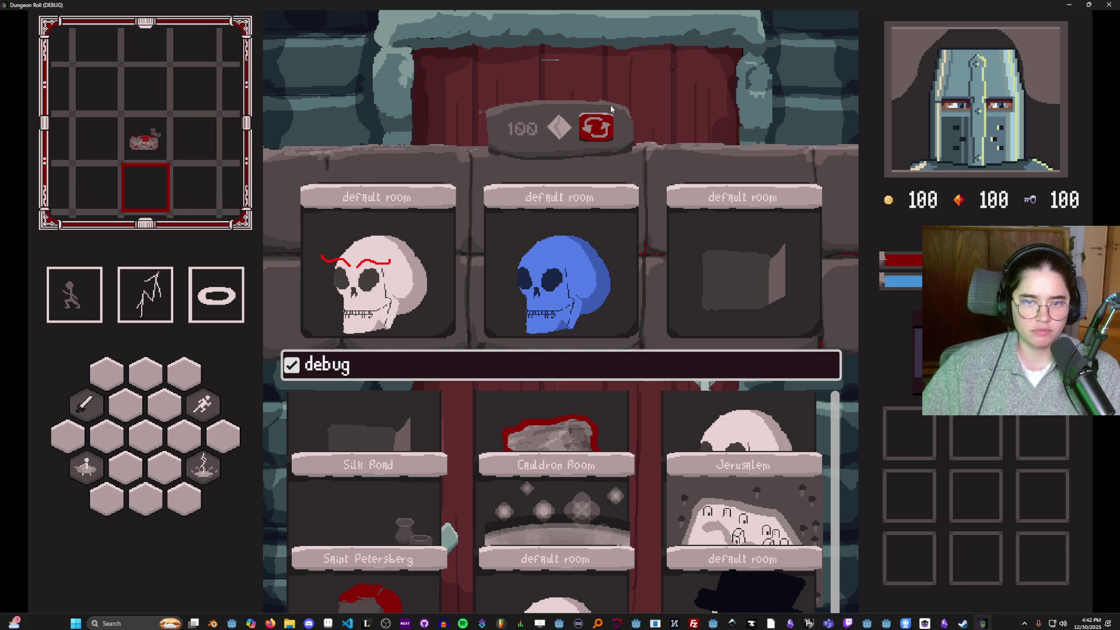
{"action": "key", "text": "super+Down"}
{"action": "left_click", "coordinate": [716, 237]}
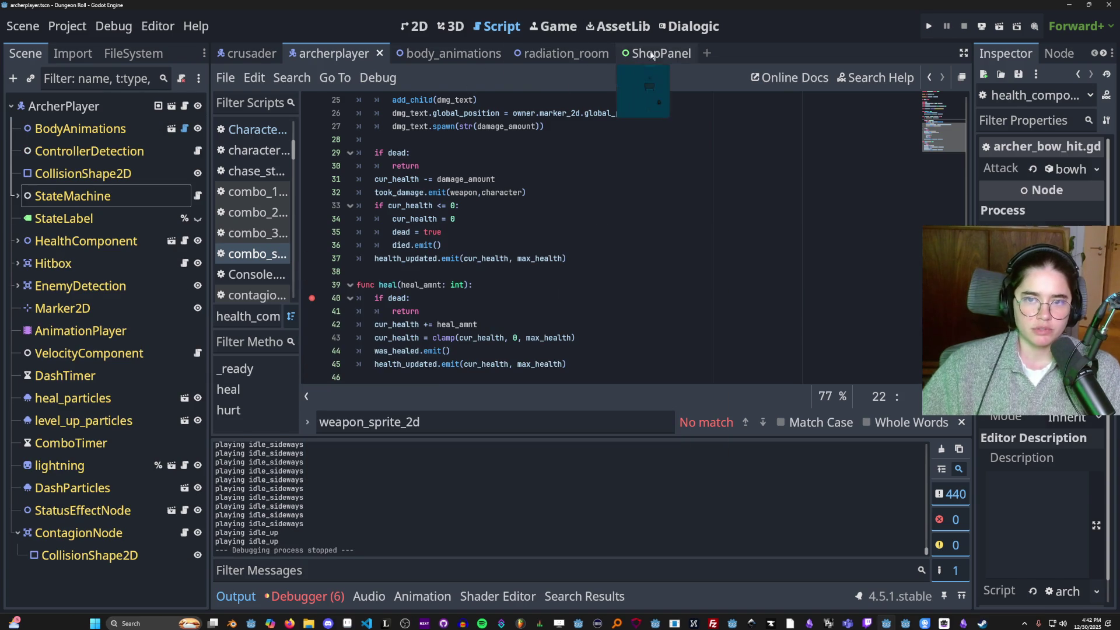
Switch to the 2D view, filter FileSystem for 'tilemap' and open TilemapArena.tscn
{"action": "left_click", "coordinate": [658, 54]}
{"action": "left_click", "coordinate": [416, 27]}
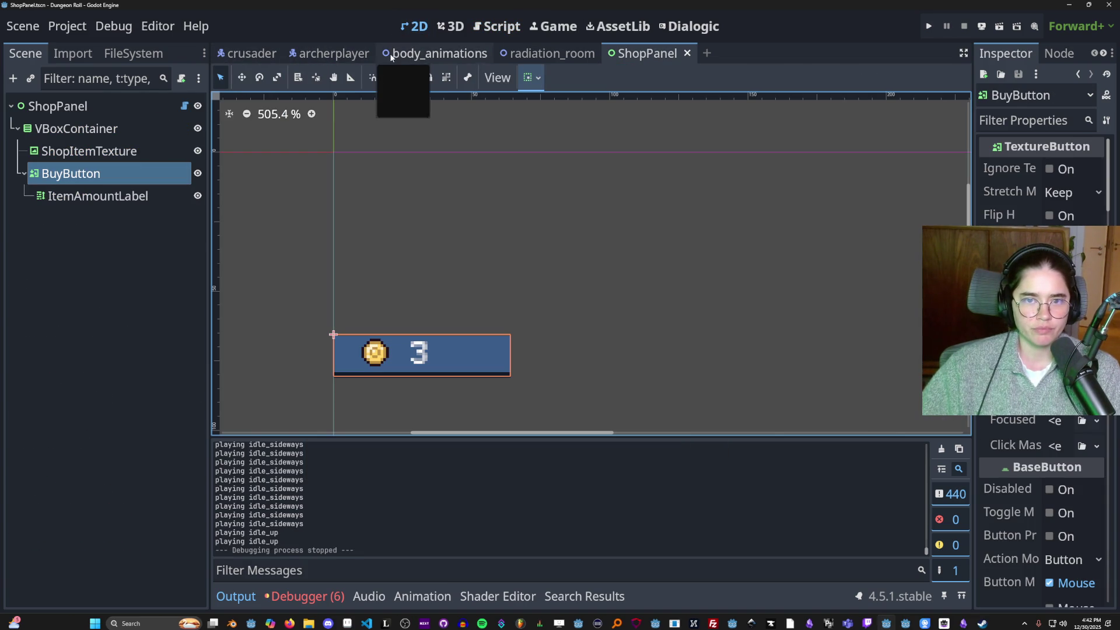
{"action": "left_click", "coordinate": [133, 54]}
{"action": "type", "text": "shop"}
{"action": "double_click", "coordinate": [89, 105]}
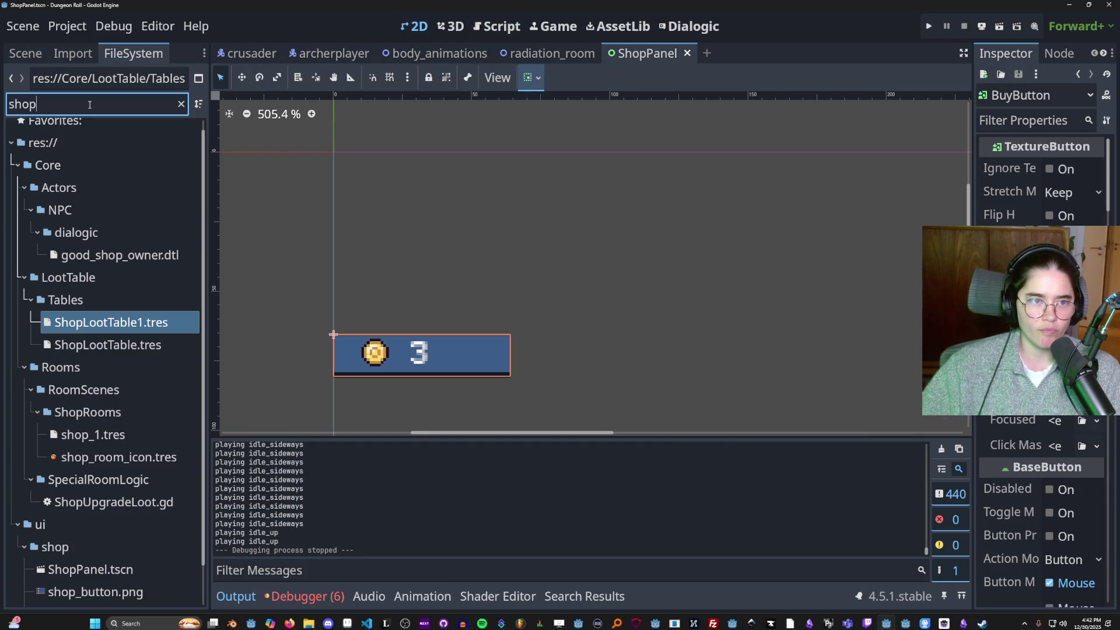
{"action": "type", "text": "tilemap"}
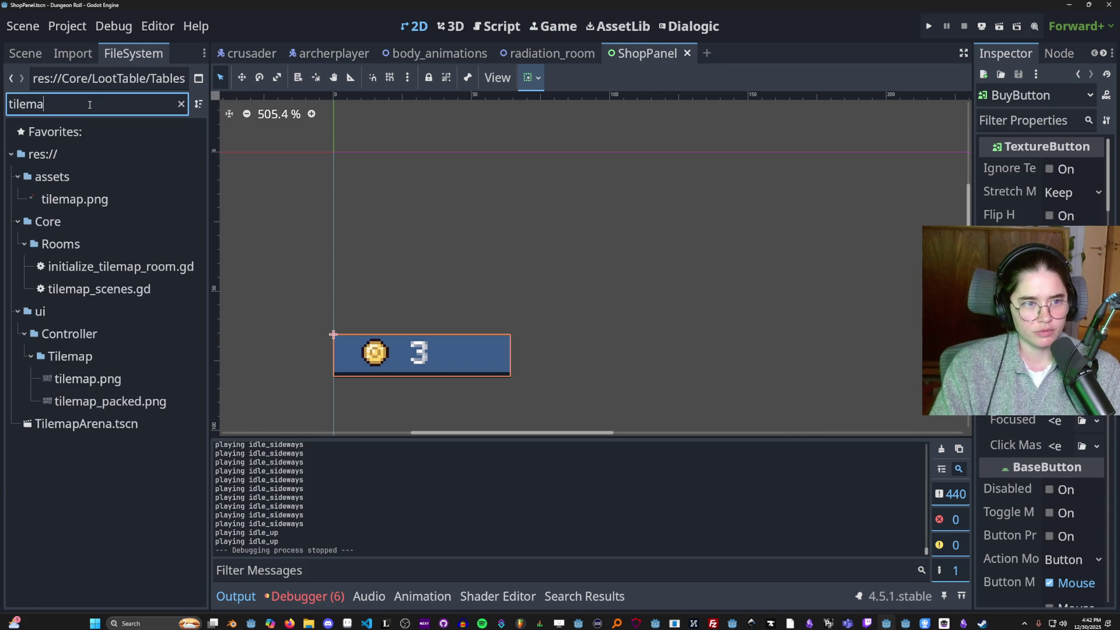
{"action": "double_click", "coordinate": [114, 425]}
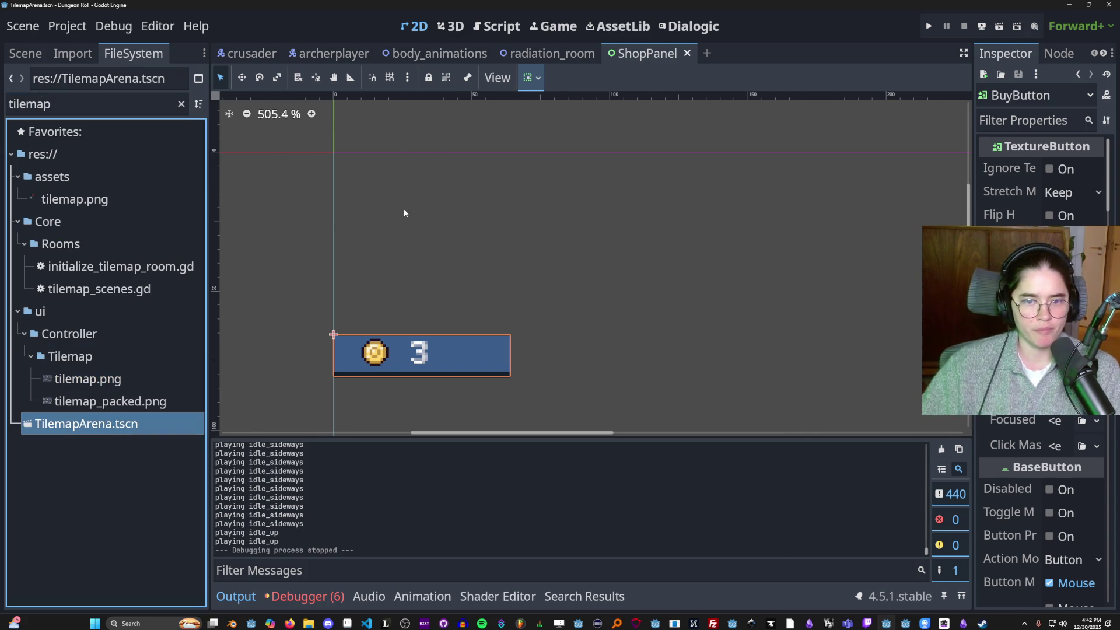
{"action": "scroll", "coordinate": [341, 260], "scroll_direction": "up", "scroll_amount": 3}
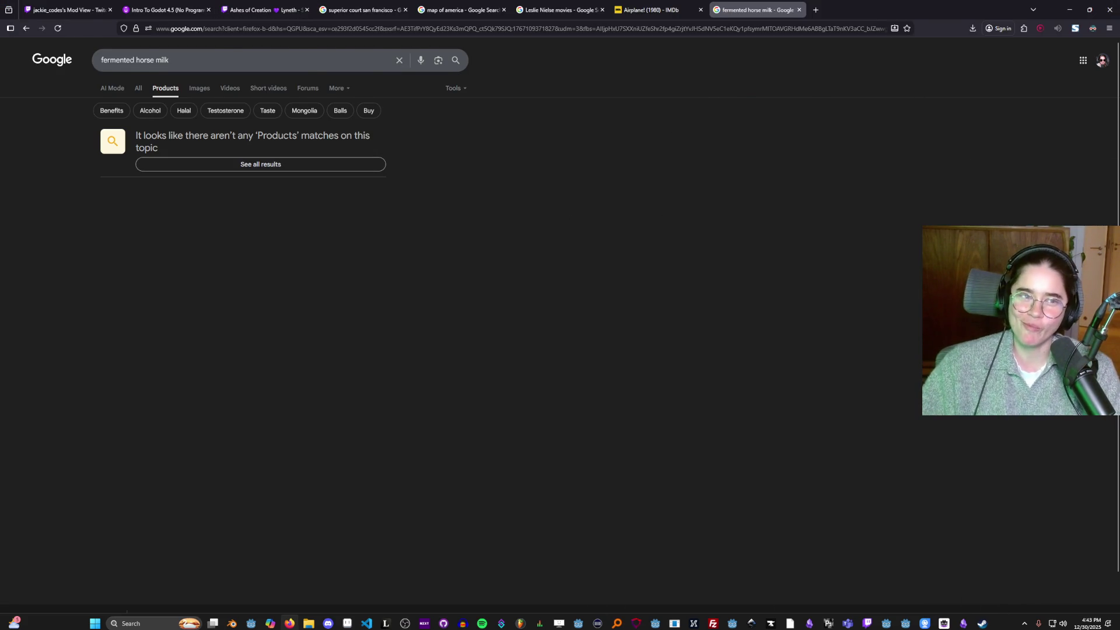
Leave the 'fermented horse milk' Google results and return to the Godot editor
{"action": "key", "text": "alt+Tab"}
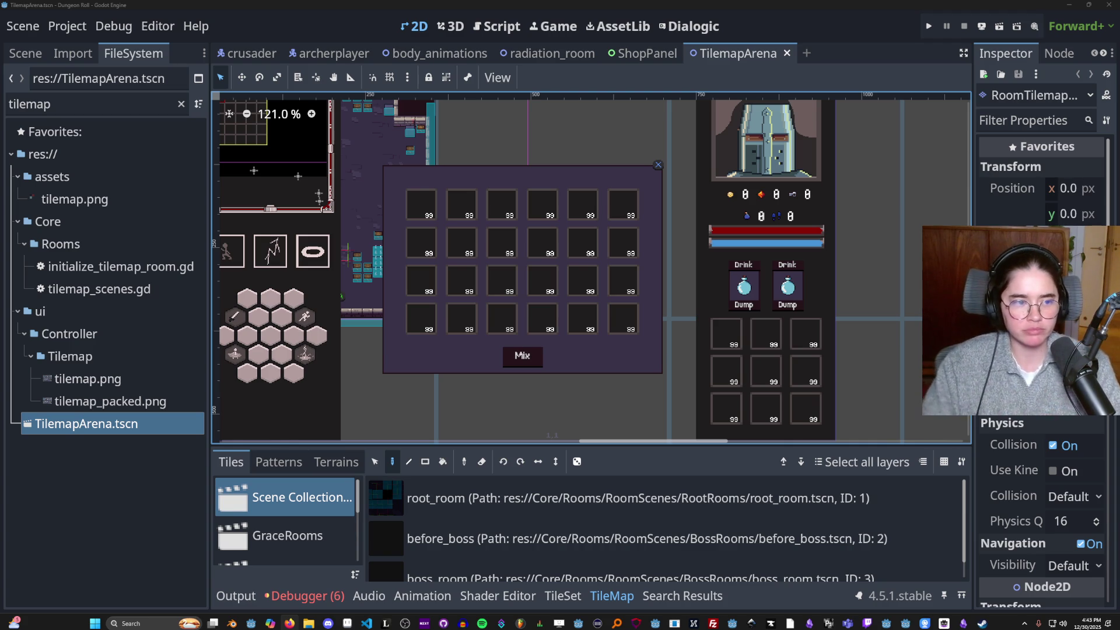
Open CharacterOverlay, hide the inventory panel to reveal ShopControl, and select the first shop item
{"action": "left_click", "coordinate": [22, 56]}
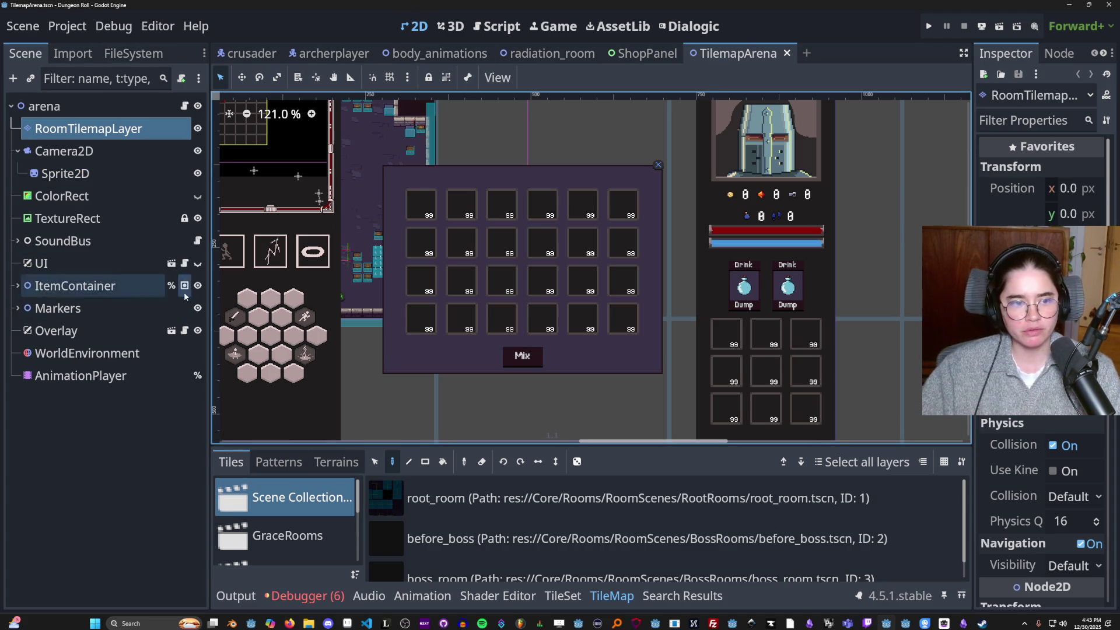
{"action": "left_click", "coordinate": [185, 331]}
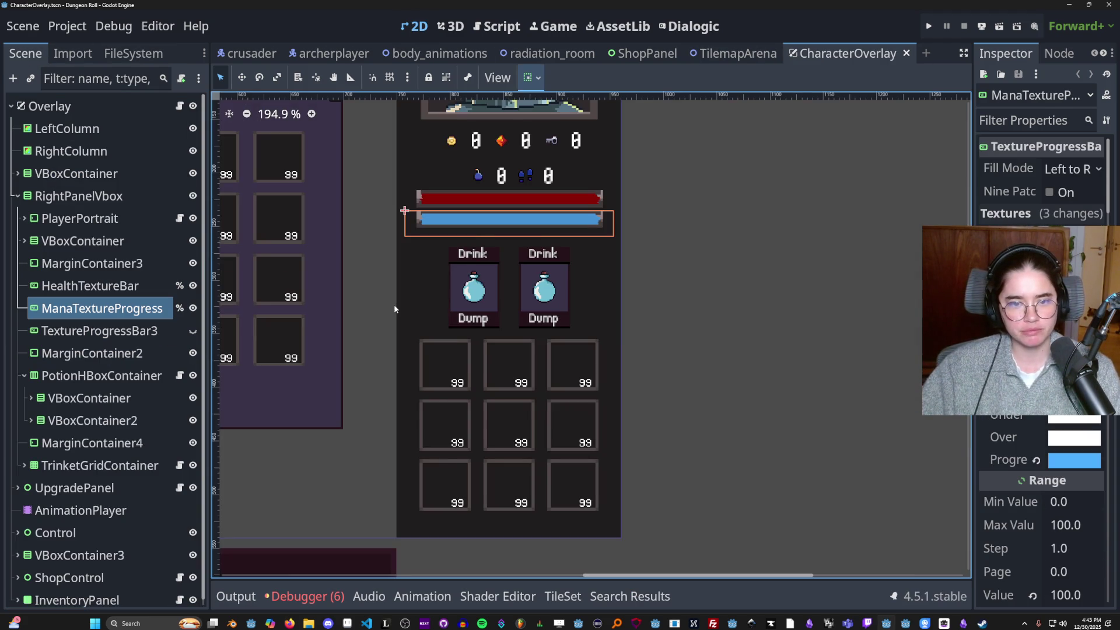
{"action": "scroll", "coordinate": [399, 309], "scroll_direction": "down", "scroll_amount": 4}
{"action": "left_click", "coordinate": [16, 197]}
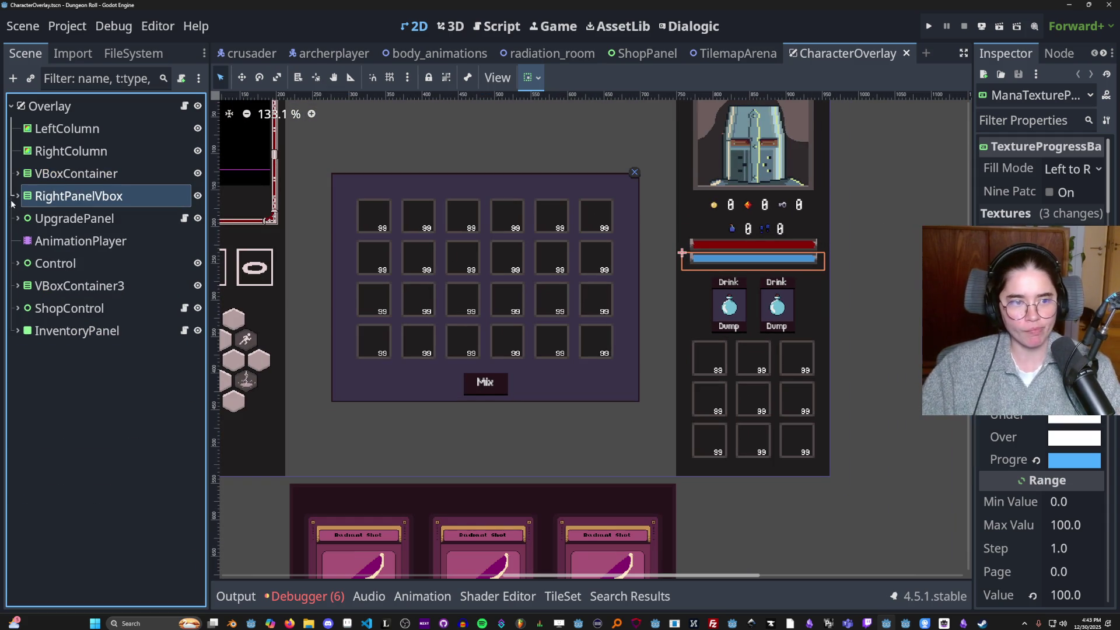
{"action": "left_click", "coordinate": [88, 308]}
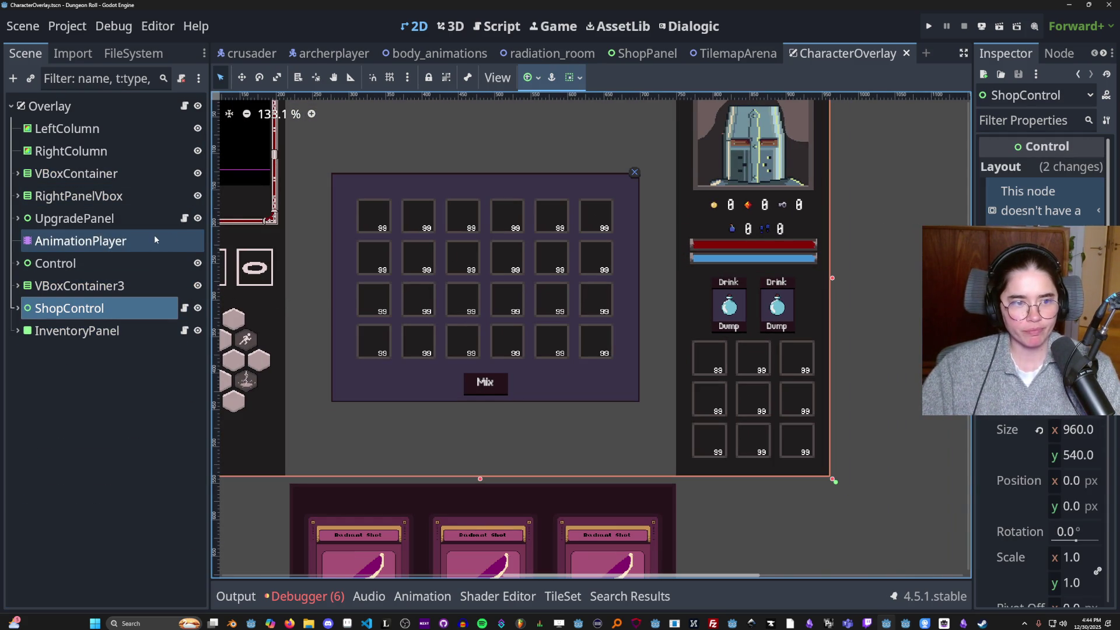
{"action": "left_click", "coordinate": [198, 331]}
{"action": "scroll", "coordinate": [480, 283], "scroll_direction": "up", "scroll_amount": 2}
{"action": "scroll", "coordinate": [384, 295], "scroll_direction": "up", "scroll_amount": 2}
{"action": "left_click", "coordinate": [385, 288]}
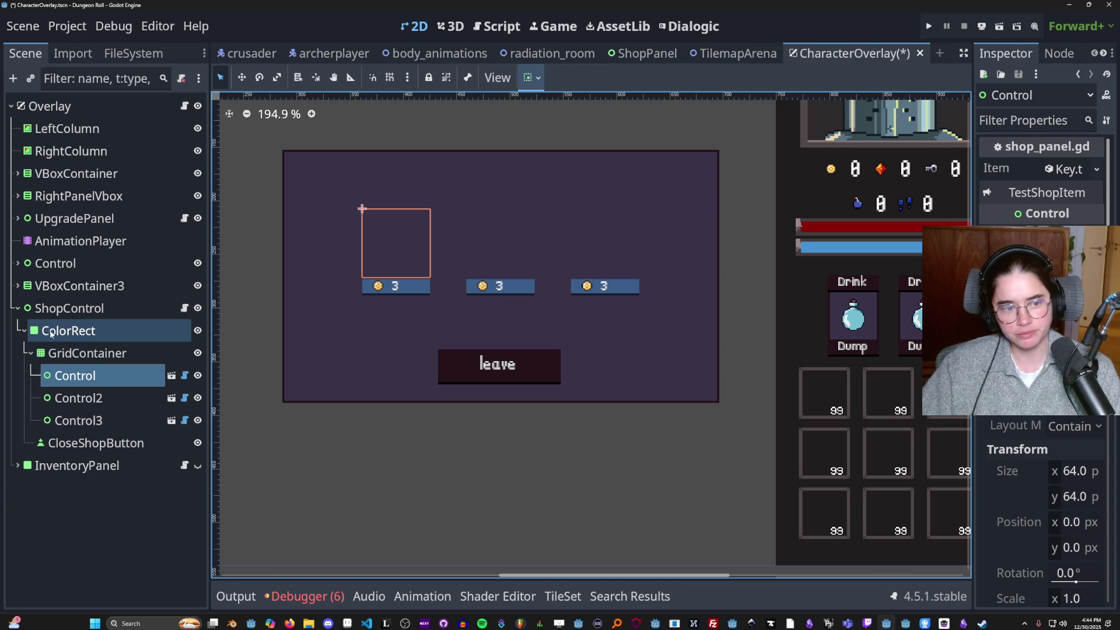
Widen the Scene dock and save CharacterOverlay.tscn
{"action": "left_click_drag", "start_coordinate": [212, 366], "coordinate": [277, 365]}
{"action": "key", "text": "ctrl+s"}
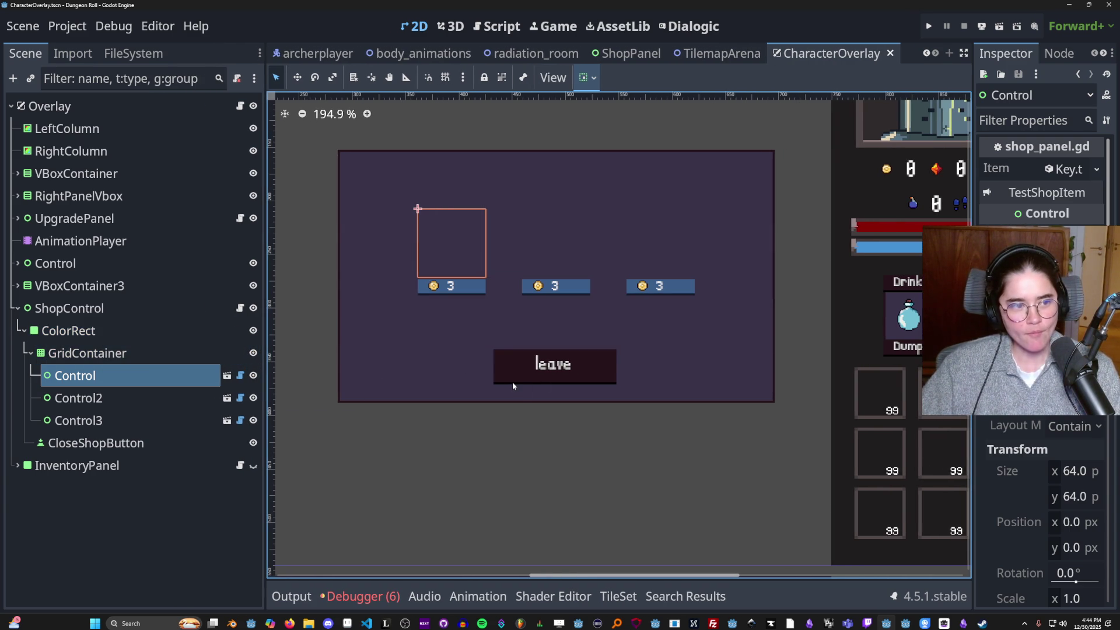
{"action": "scroll", "coordinate": [461, 385], "scroll_direction": "up", "scroll_amount": 1}
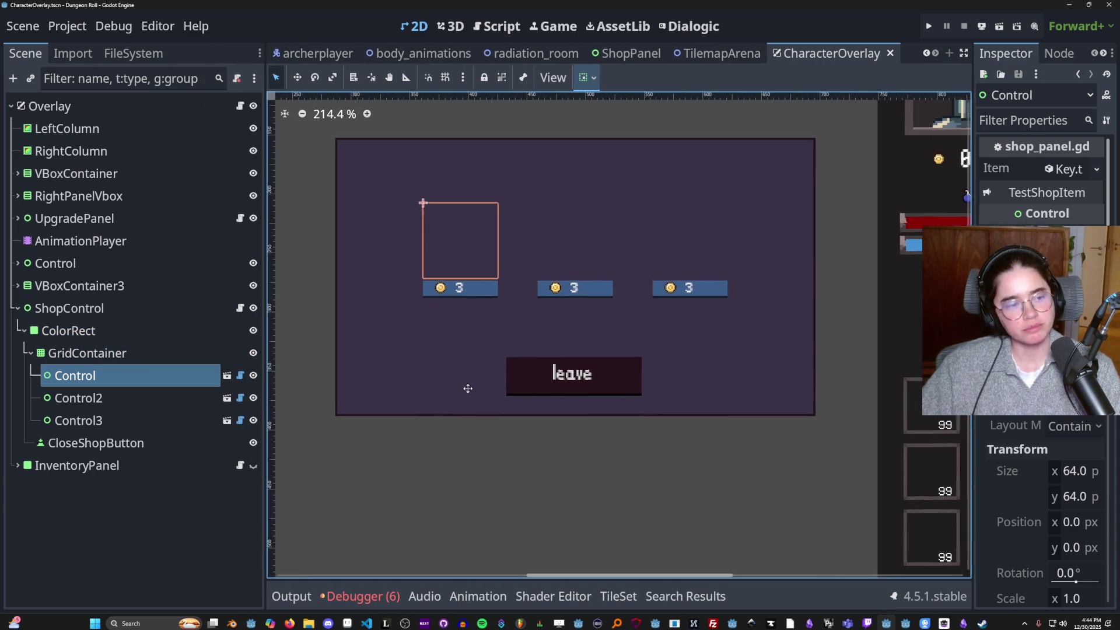
{"action": "key", "text": "ctrl+s"}
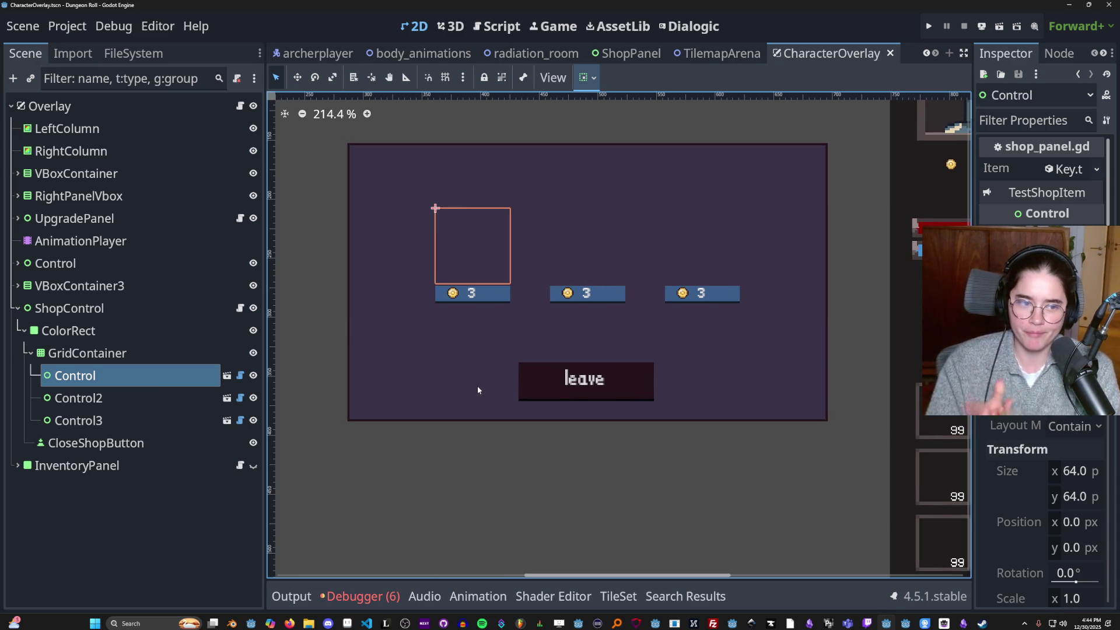
{"action": "left_click", "coordinate": [239, 308]}
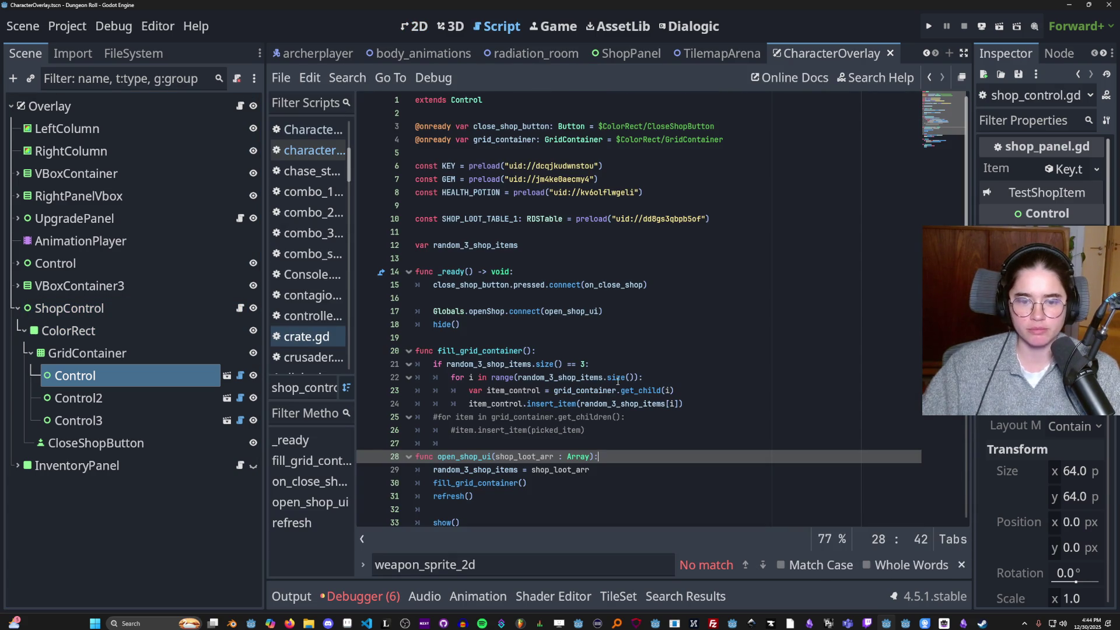
{"action": "scroll", "coordinate": [618, 381], "scroll_direction": "down", "scroll_amount": 1}
{"action": "scroll", "coordinate": [618, 381], "scroll_direction": "up", "scroll_amount": 1}
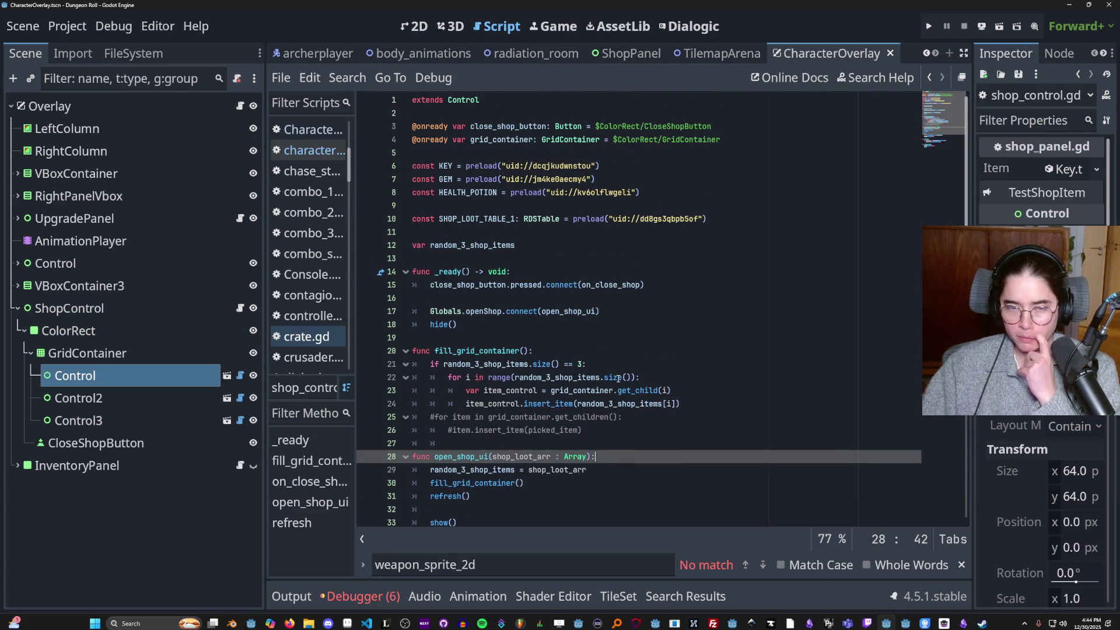
{"action": "left_click", "coordinate": [566, 362]}
{"action": "scroll", "coordinate": [583, 364], "scroll_direction": "down", "scroll_amount": 4}
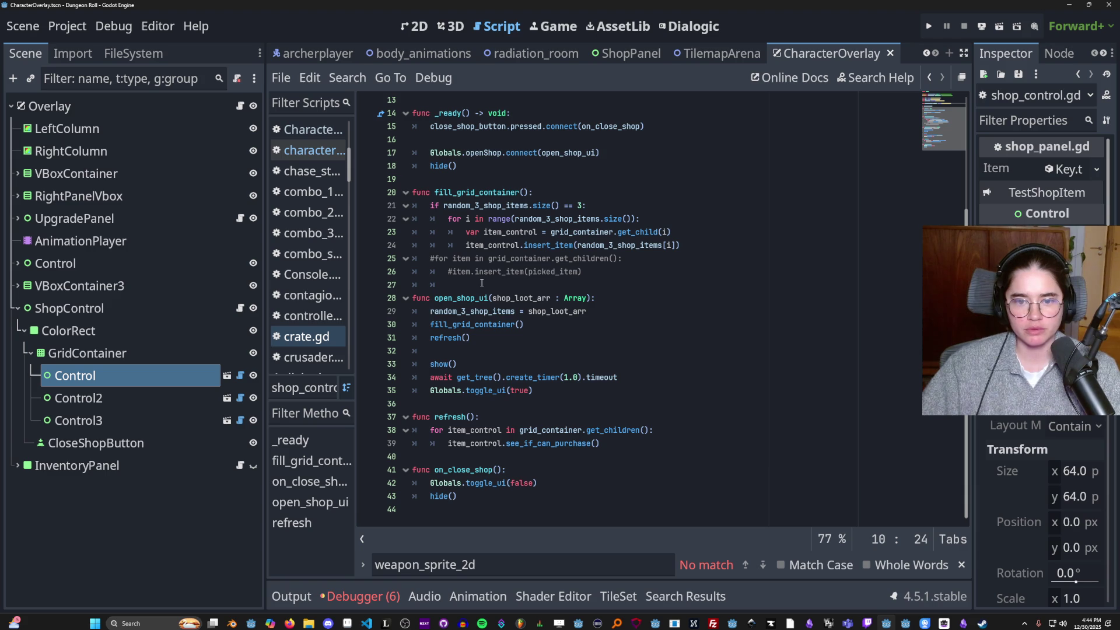
{"action": "double_click", "coordinate": [553, 311]}
{"action": "scroll", "coordinate": [583, 318], "scroll_direction": "up", "scroll_amount": 4}
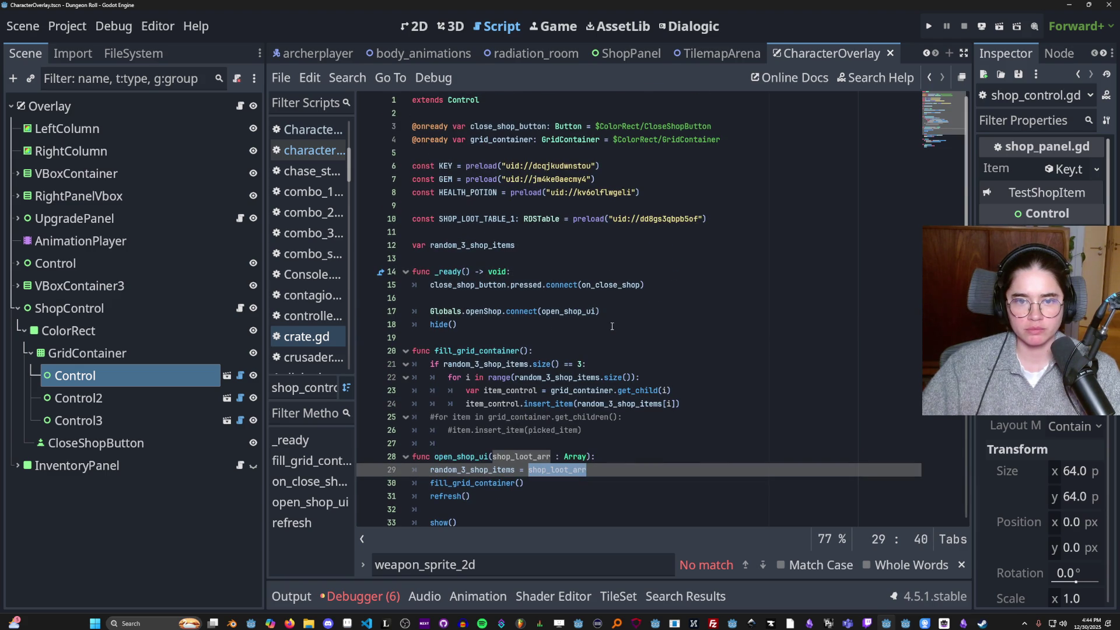
{"action": "scroll", "coordinate": [525, 373], "scroll_direction": "down", "scroll_amount": 2}
{"action": "double_click", "coordinate": [461, 378]}
{"action": "scroll", "coordinate": [514, 362], "scroll_direction": "down", "scroll_amount": 2}
{"action": "scroll", "coordinate": [510, 353], "scroll_direction": "up", "scroll_amount": 2}
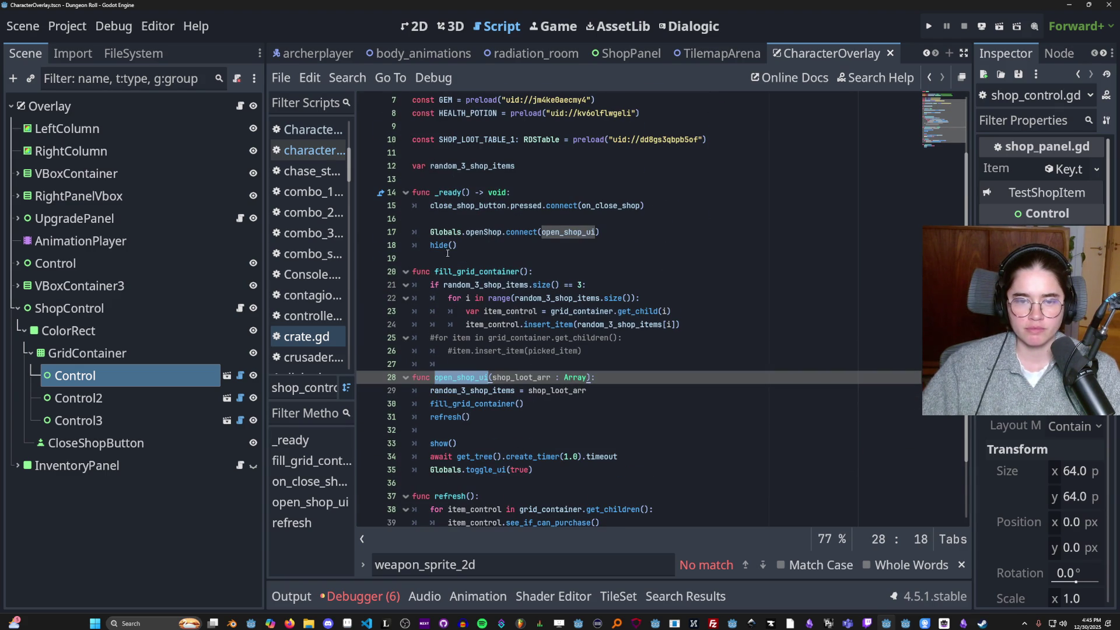
{"action": "double_click", "coordinate": [483, 233]}
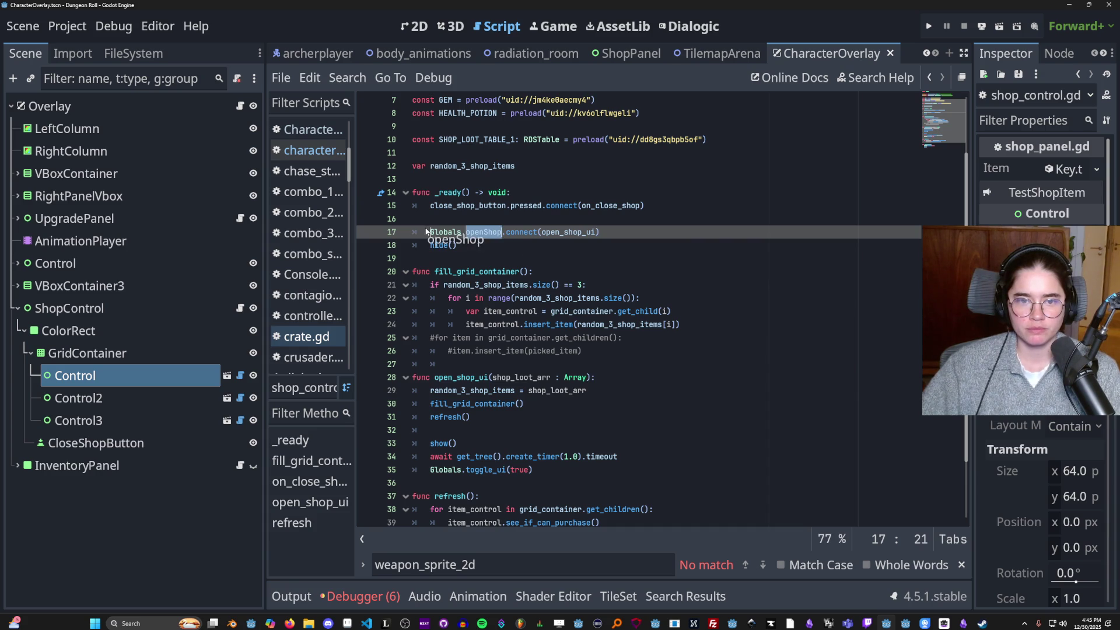
{"action": "left_click", "coordinate": [488, 232]}
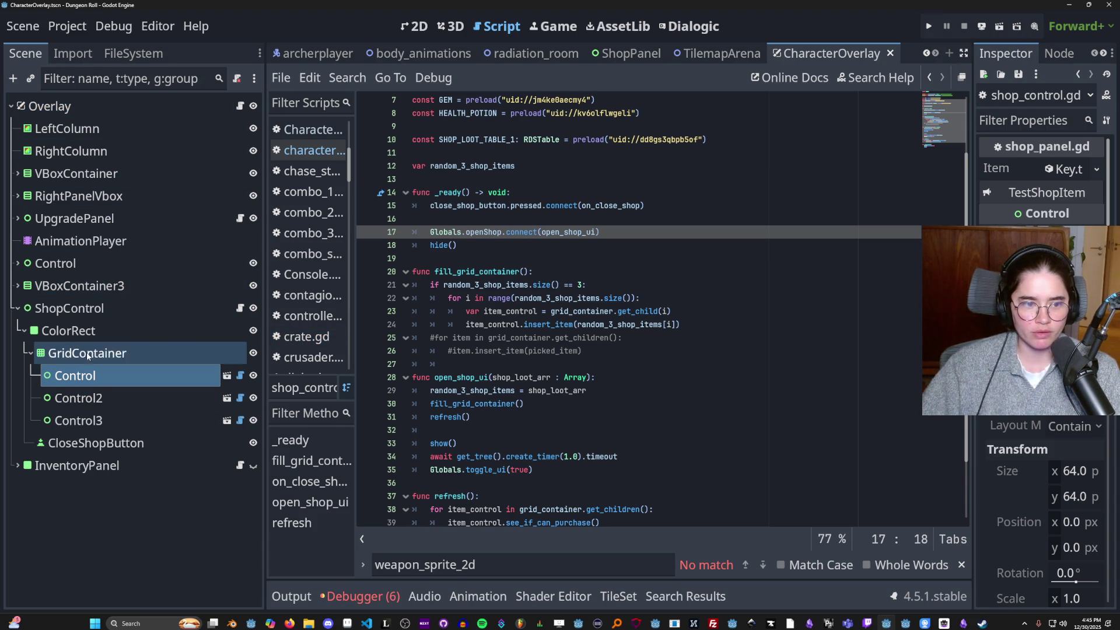
{"action": "left_click", "coordinate": [69, 308]}
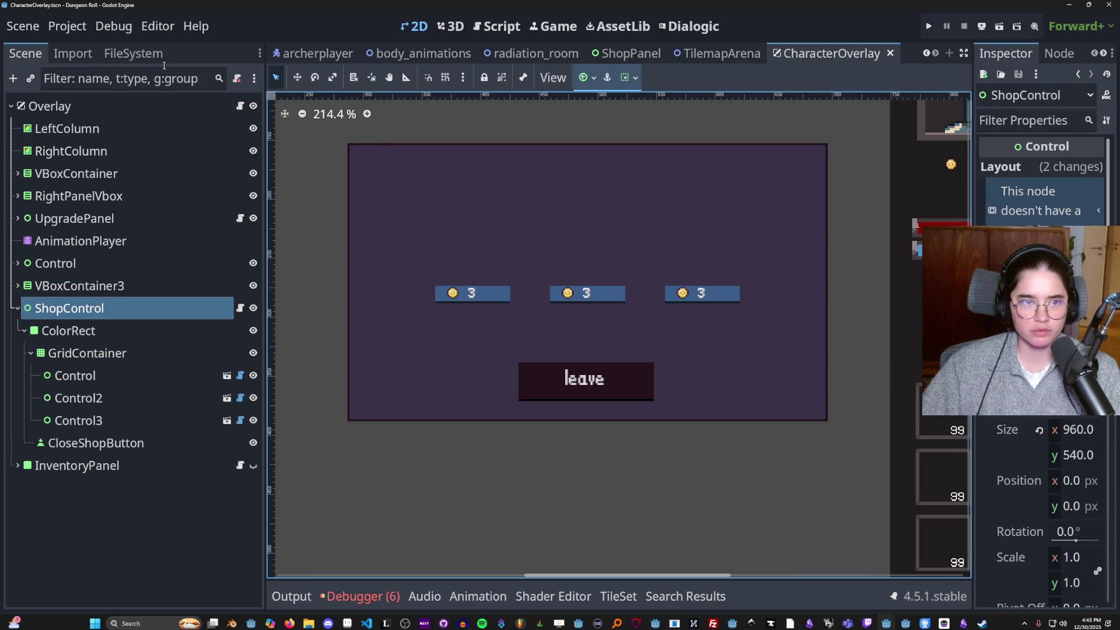
Filter FileSystem for 'shop' and inspect ShopLootTable1 in a widened Inspector
{"action": "left_click", "coordinate": [133, 53]}
{"action": "left_click", "coordinate": [90, 103]}
{"action": "key", "text": "ctrl+a"}
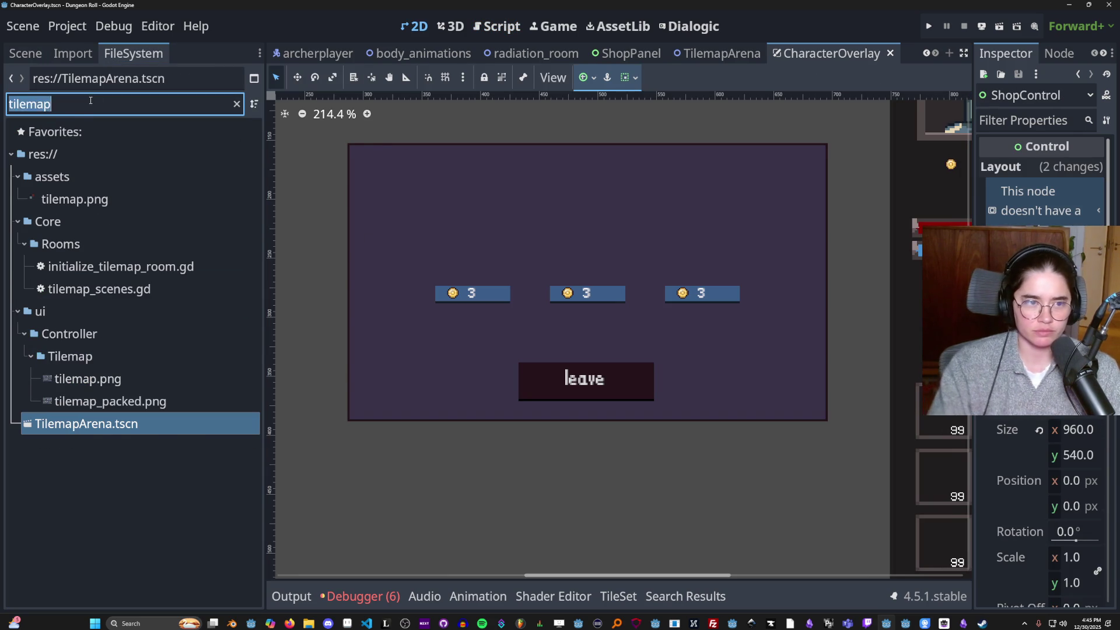
{"action": "type", "text": "shop"}
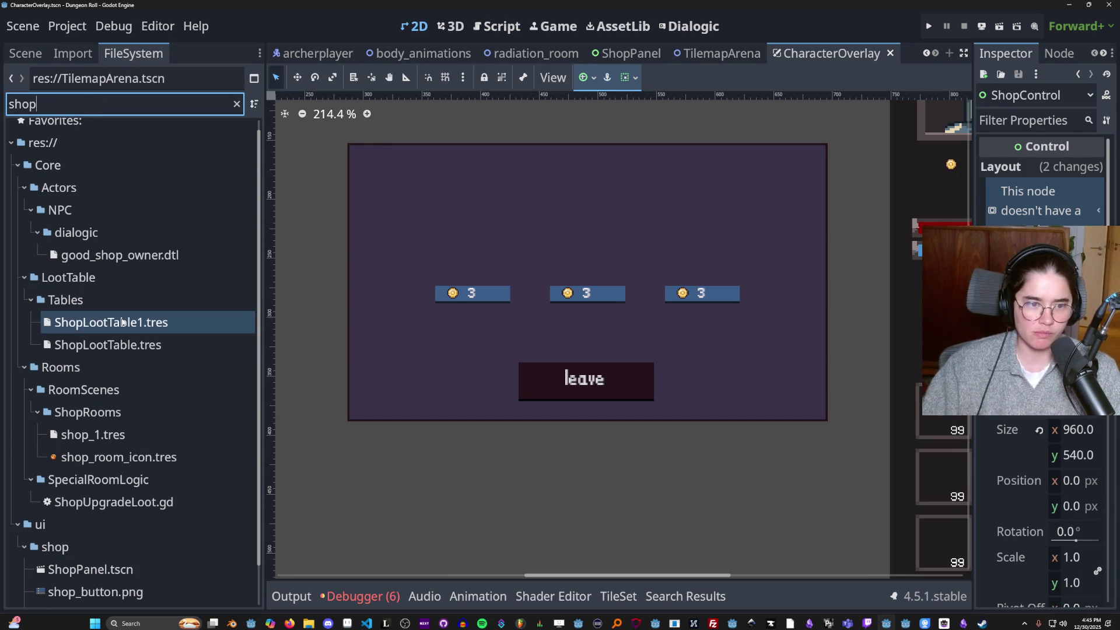
{"action": "left_click", "coordinate": [123, 324]}
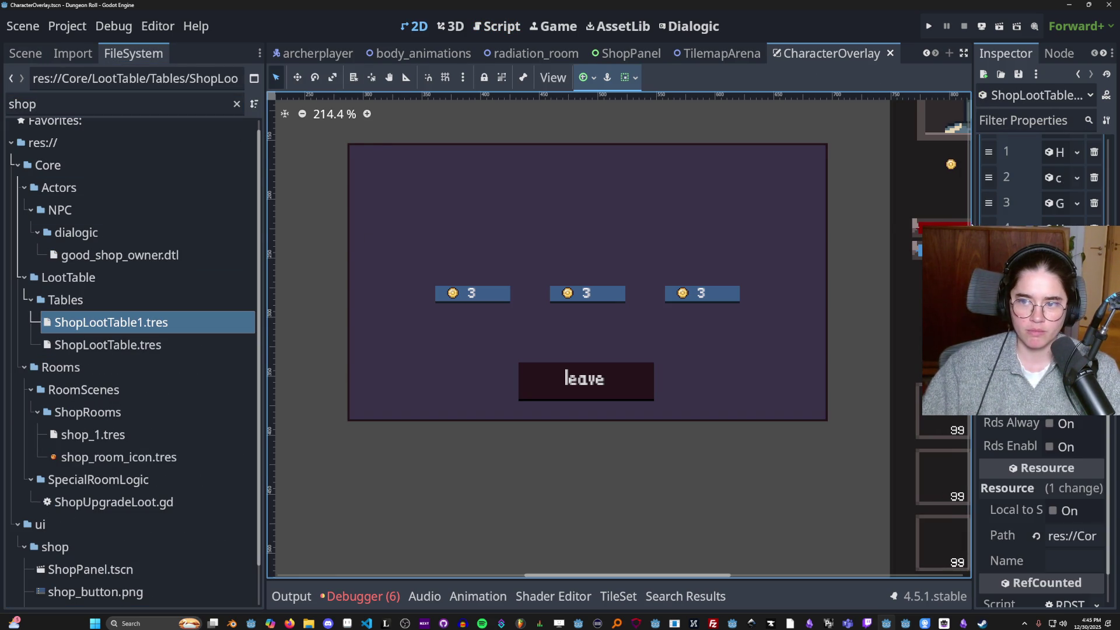
{"action": "left_click_drag", "start_coordinate": [974, 403], "coordinate": [689, 402]}
Inspect the old ShopLootTable.tres and delete it from the project
{"action": "left_click", "coordinate": [134, 345]}
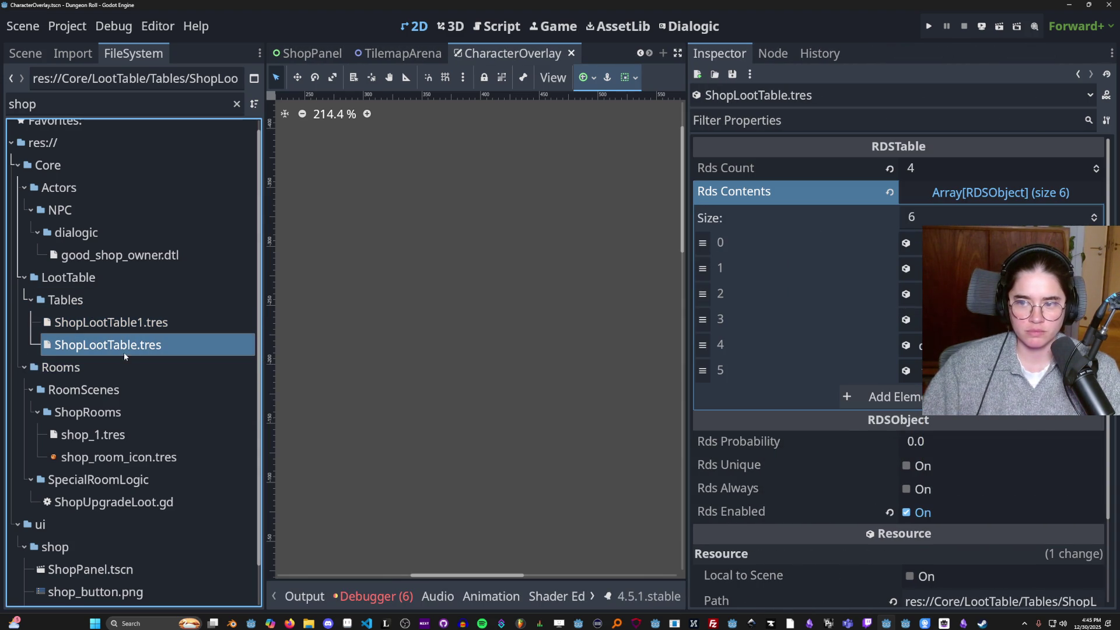
{"action": "left_click", "coordinate": [906, 320]}
{"action": "left_click", "coordinate": [906, 320]}
{"action": "right_click", "coordinate": [145, 345]}
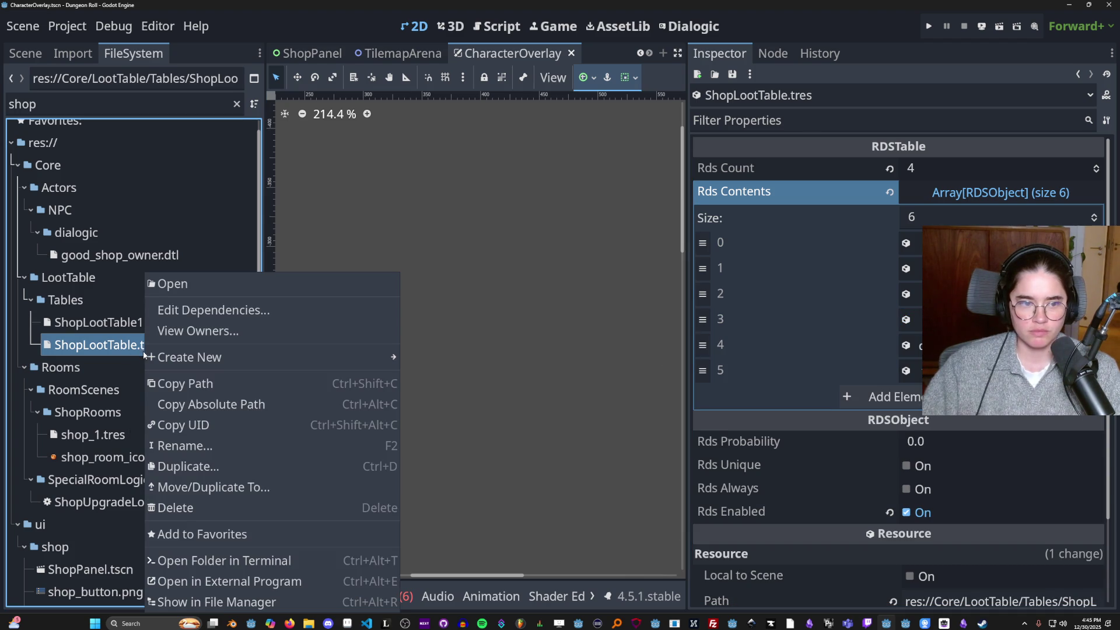
{"action": "left_click", "coordinate": [175, 507]}
{"action": "left_click", "coordinate": [438, 380]}
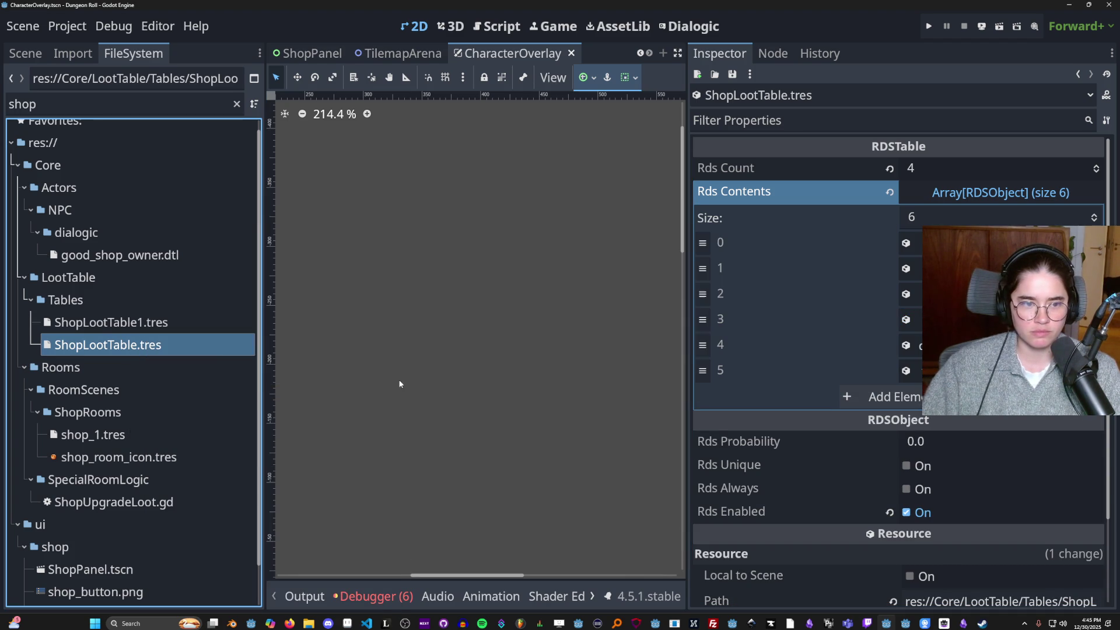
In ShopLootTable1.tres, set the health potion entry 1 to Rds Always
{"action": "left_click", "coordinate": [137, 324]}
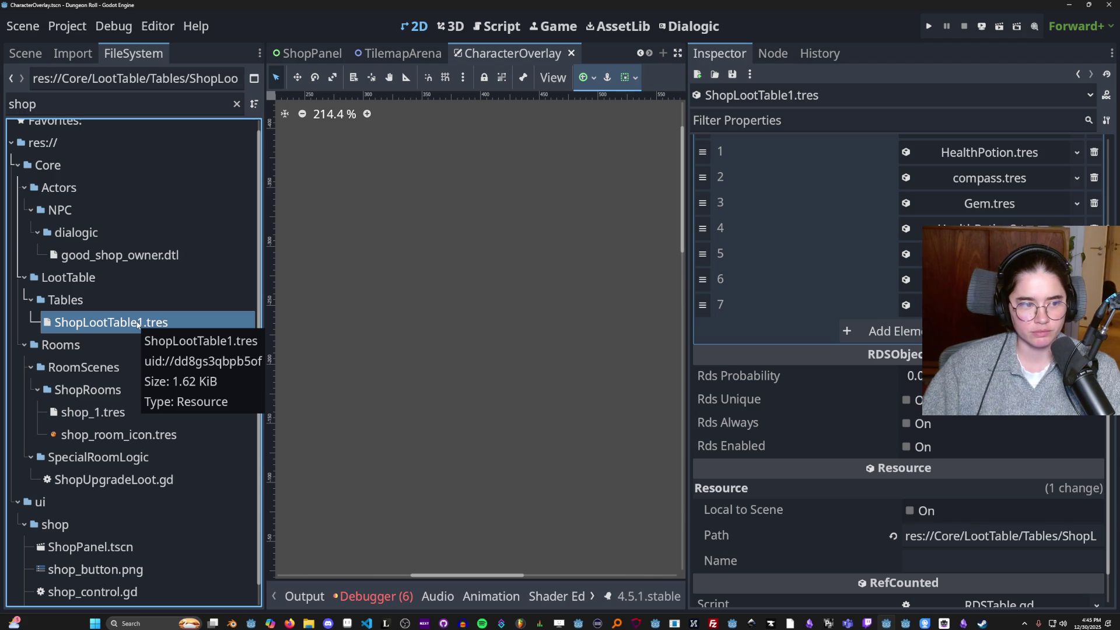
{"action": "scroll", "coordinate": [800, 268], "scroll_direction": "up", "scroll_amount": 3}
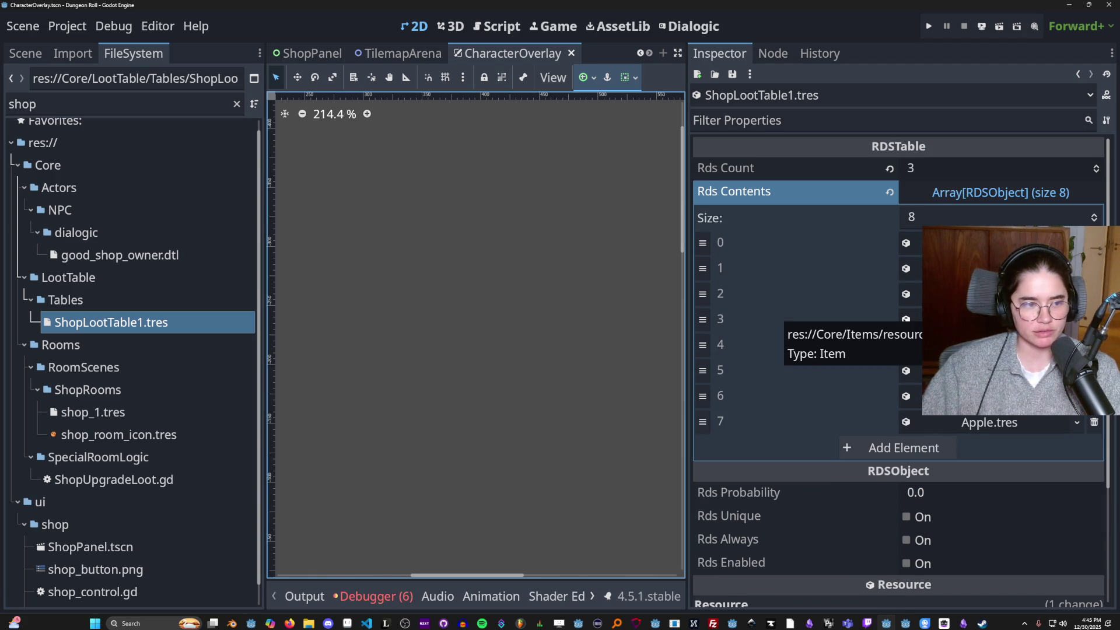
{"action": "left_click", "coordinate": [934, 269]}
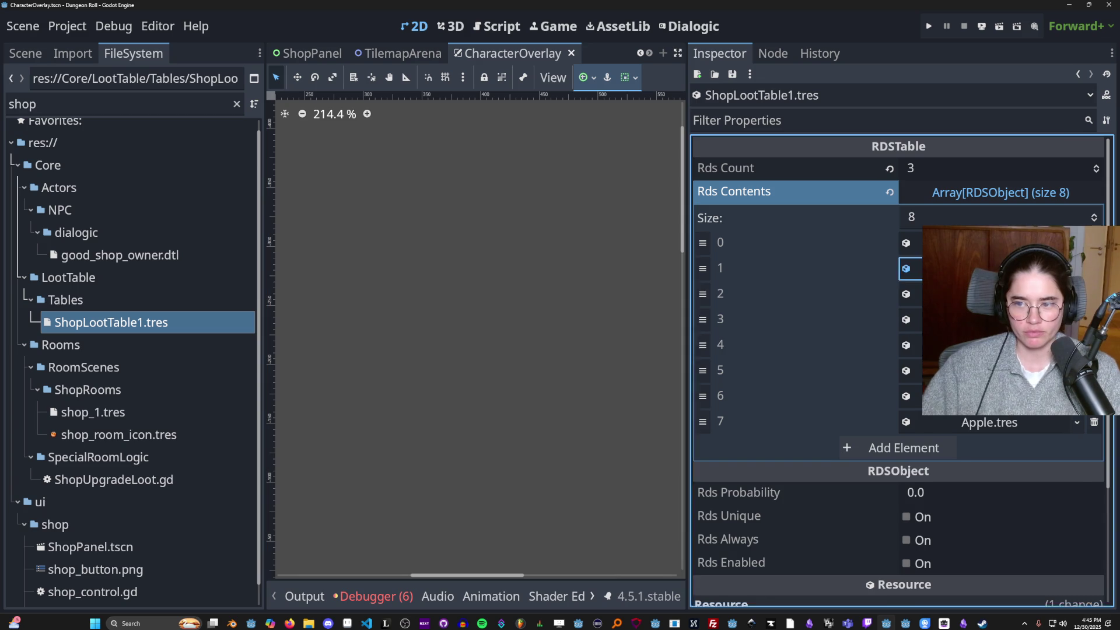
{"action": "scroll", "coordinate": [948, 434], "scroll_direction": "down", "scroll_amount": 5}
{"action": "scroll", "coordinate": [947, 434], "scroll_direction": "up", "scroll_amount": 2}
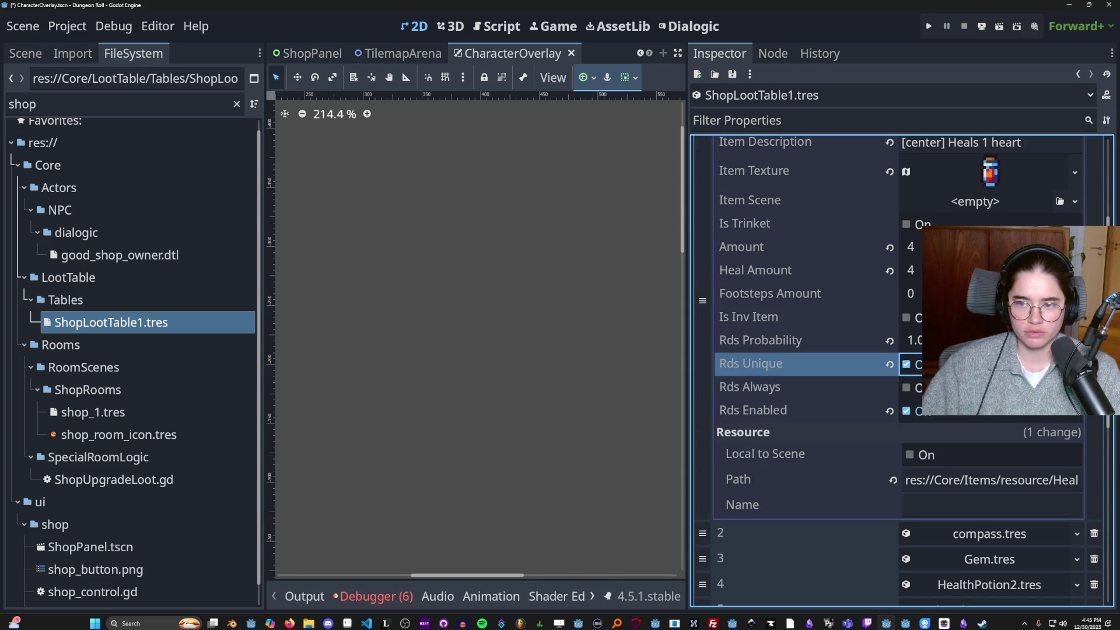
{"action": "left_click", "coordinate": [933, 364]}
{"action": "left_click", "coordinate": [963, 340]}
{"action": "left_click", "coordinate": [934, 363]}
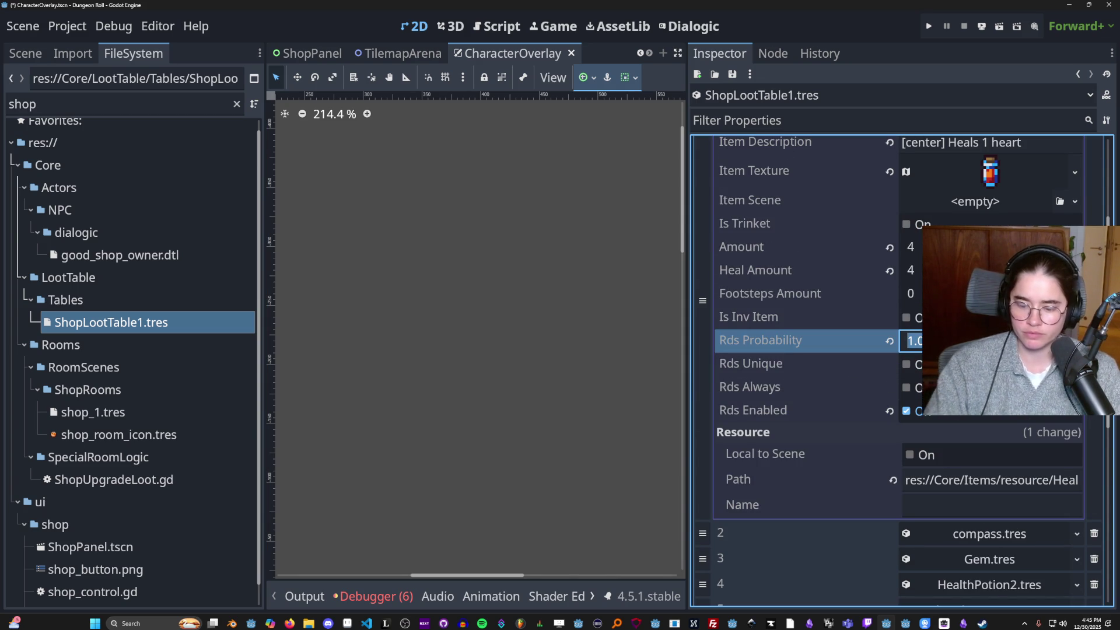
{"action": "left_click", "coordinate": [908, 388]}
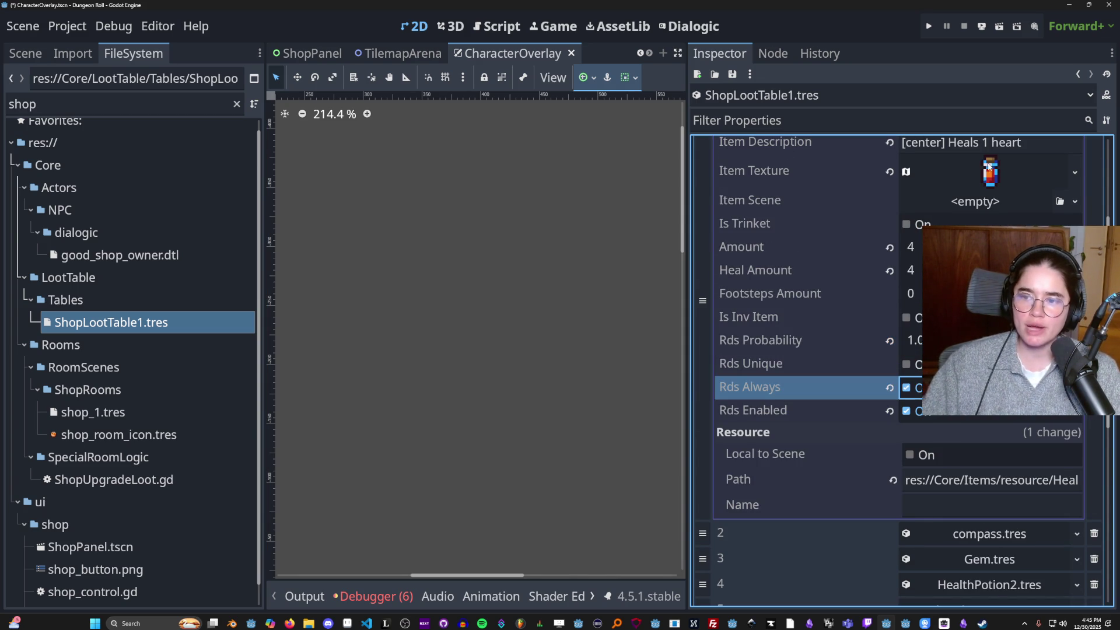
{"action": "left_click", "coordinate": [989, 169]}
Set loot entry 4 to Rds Always and run the game
{"action": "scroll", "coordinate": [989, 292], "scroll_direction": "up", "scroll_amount": 5}
{"action": "left_click", "coordinate": [906, 268]}
{"action": "left_click", "coordinate": [989, 345]}
{"action": "scroll", "coordinate": [957, 468], "scroll_direction": "down", "scroll_amount": 5}
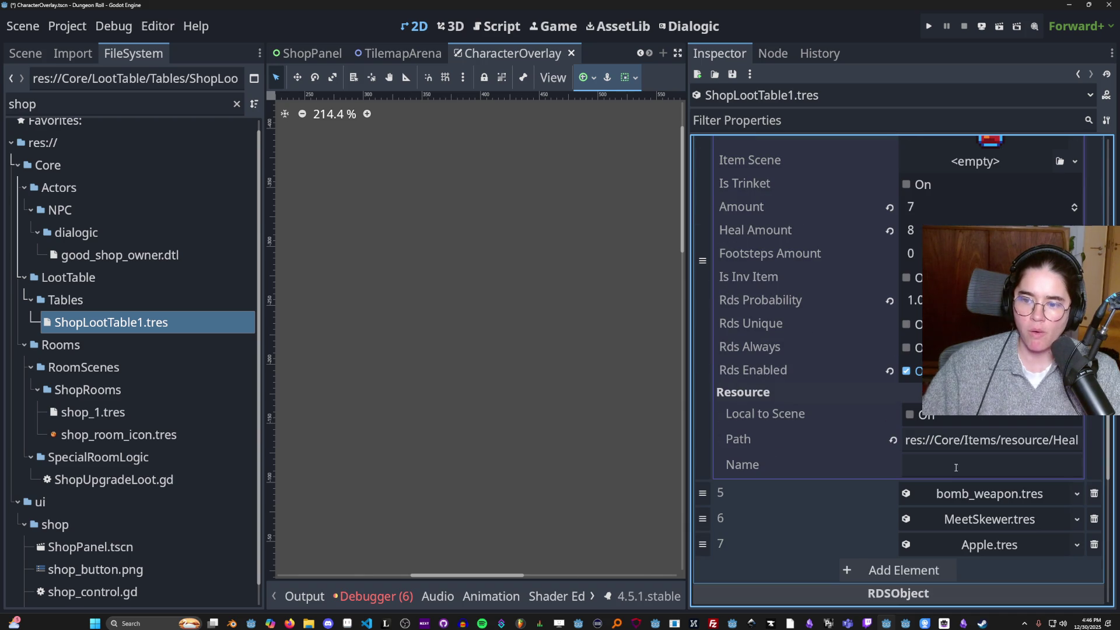
{"action": "left_click", "coordinate": [907, 348]}
{"action": "left_click", "coordinate": [929, 26]}
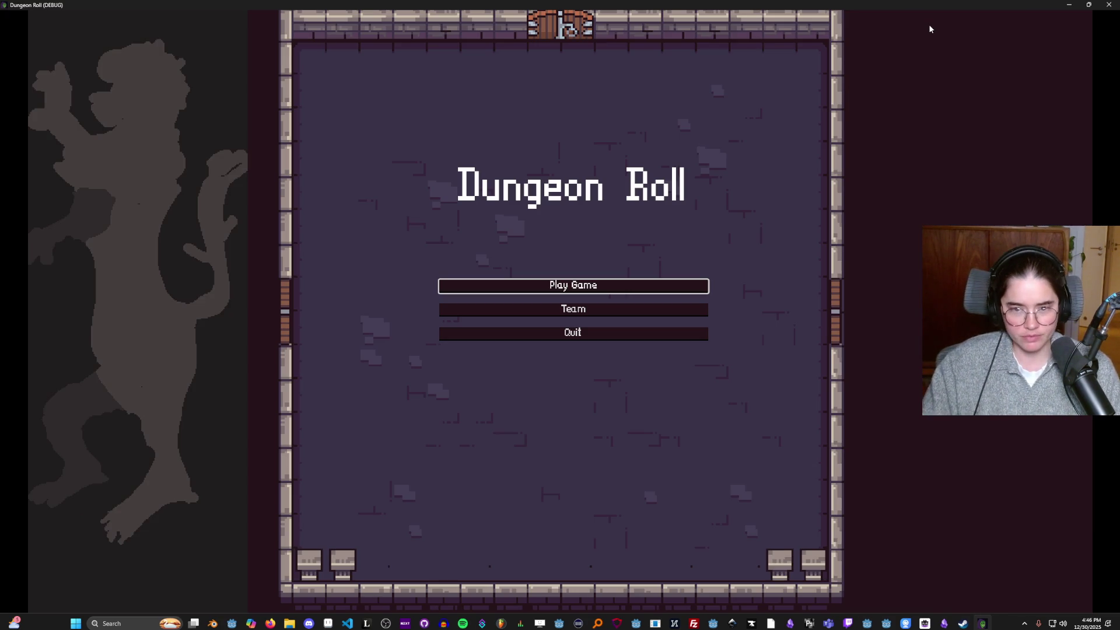
Start a new game as the Archer, hit the training dummy and walk through the top door
{"action": "left_click", "coordinate": [608, 283]}
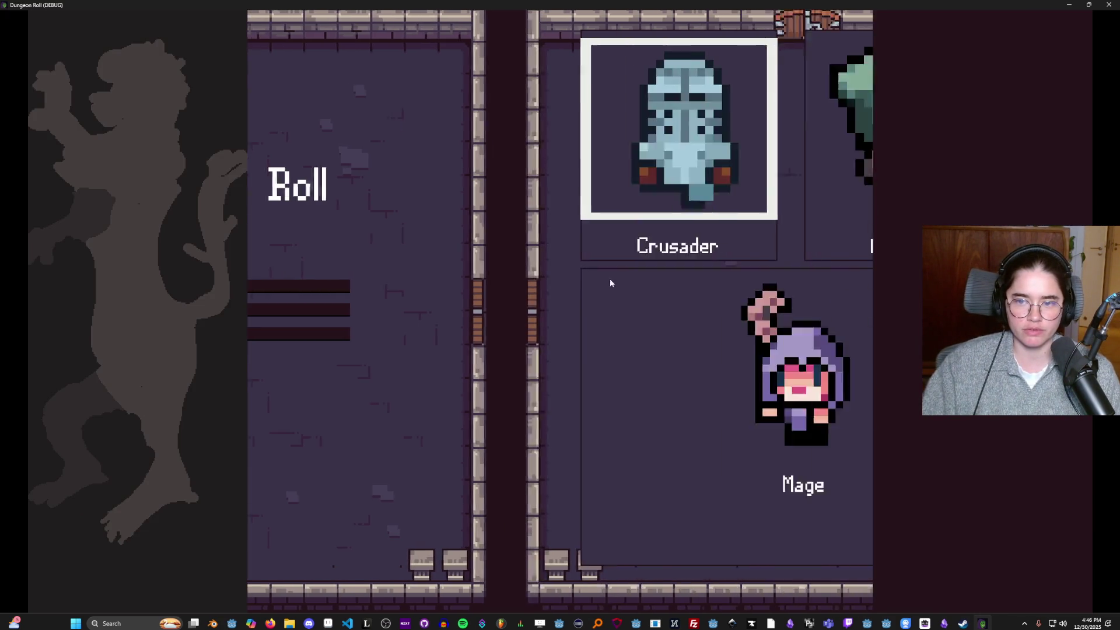
{"action": "left_click", "coordinate": [636, 180]}
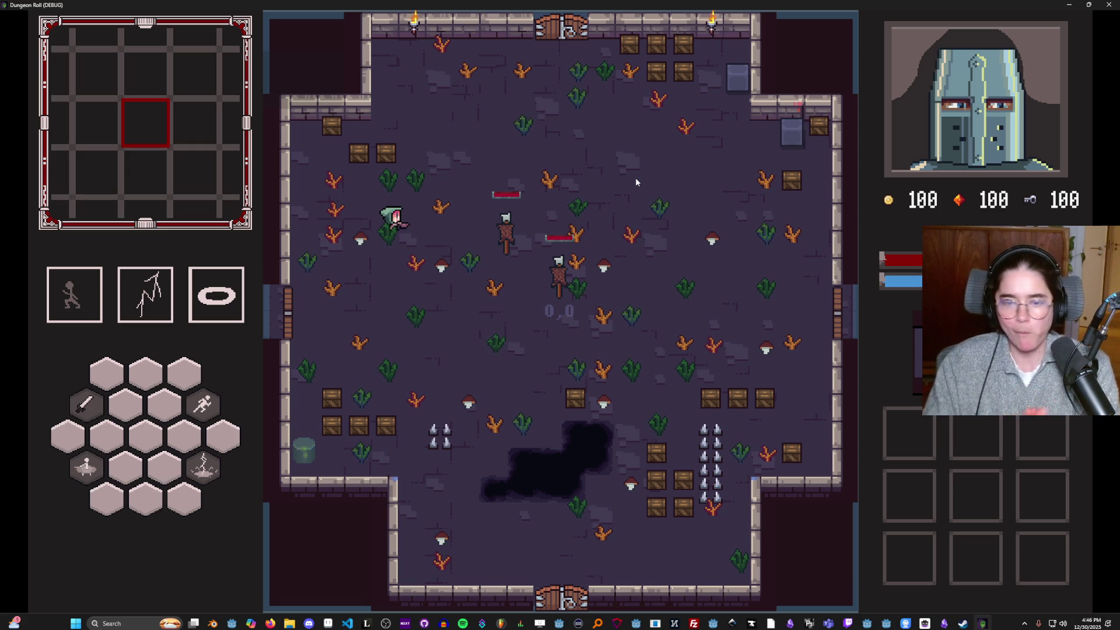
{"action": "left_click", "coordinate": [490, 222]}
{"action": "key", "text": "w"}
{"action": "key", "text": "d"}
{"action": "key", "text": "w"}
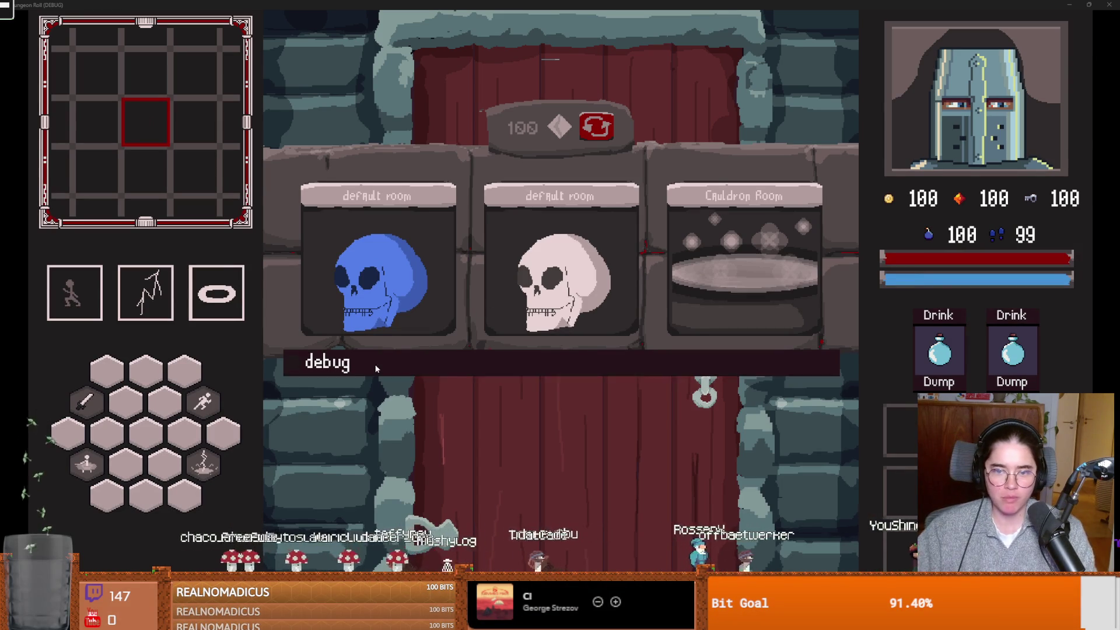
Enter the chosen merchant room, walk to the merchant and open his wares
{"action": "left_click", "coordinate": [374, 362]}
{"action": "left_click", "coordinate": [450, 479]}
{"action": "key", "text": "w"}
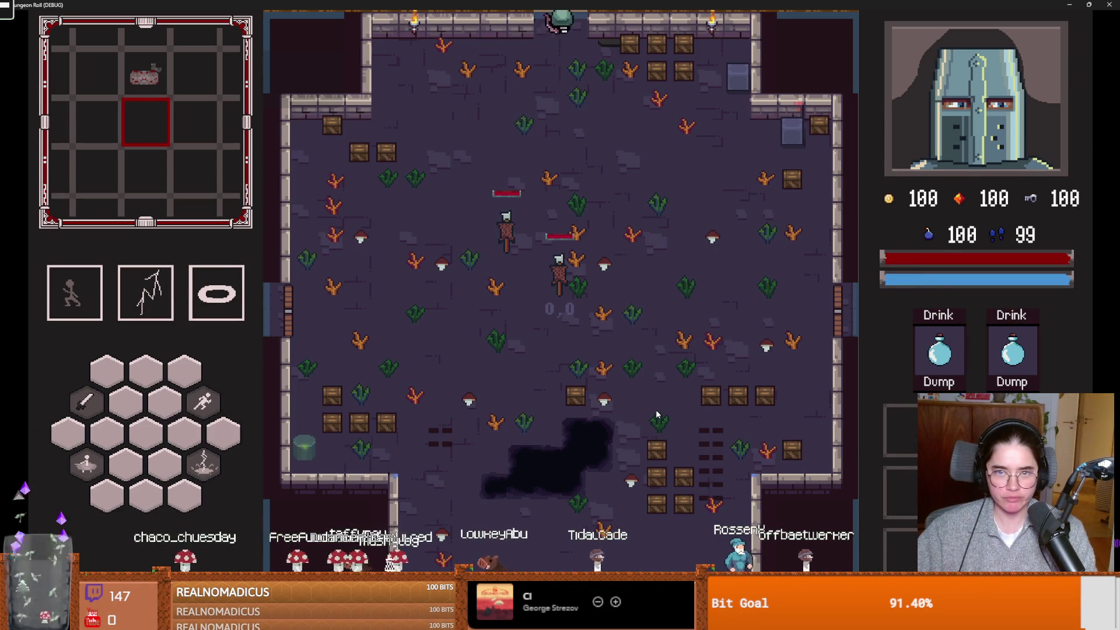
{"action": "key", "text": "w"}
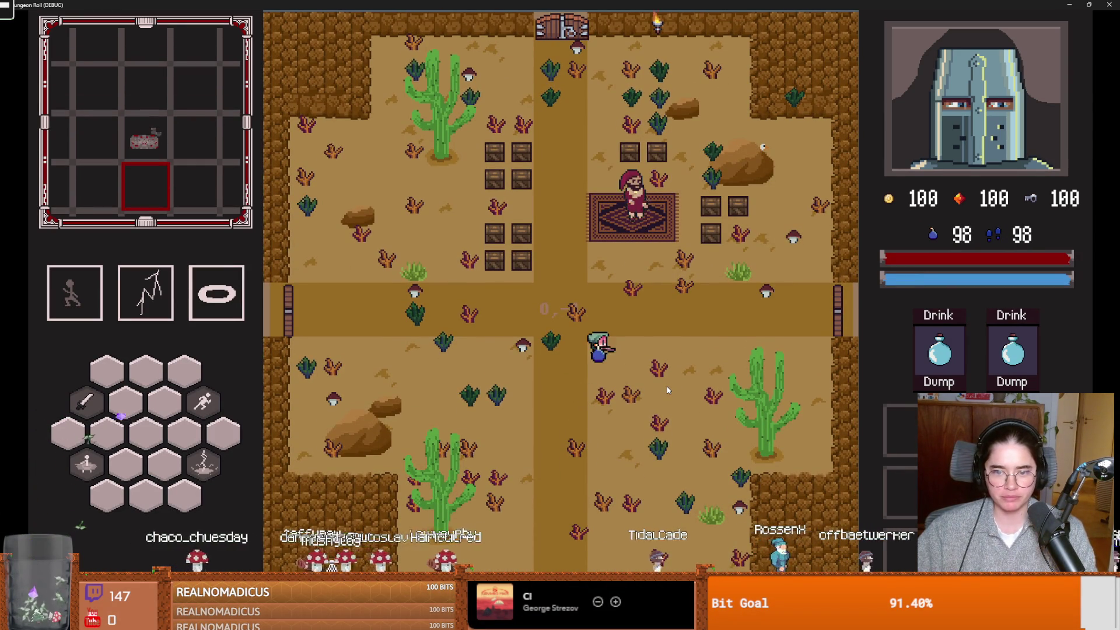
{"action": "key", "text": "w"}
{"action": "key", "text": "w"}
{"action": "key", "text": "d"}
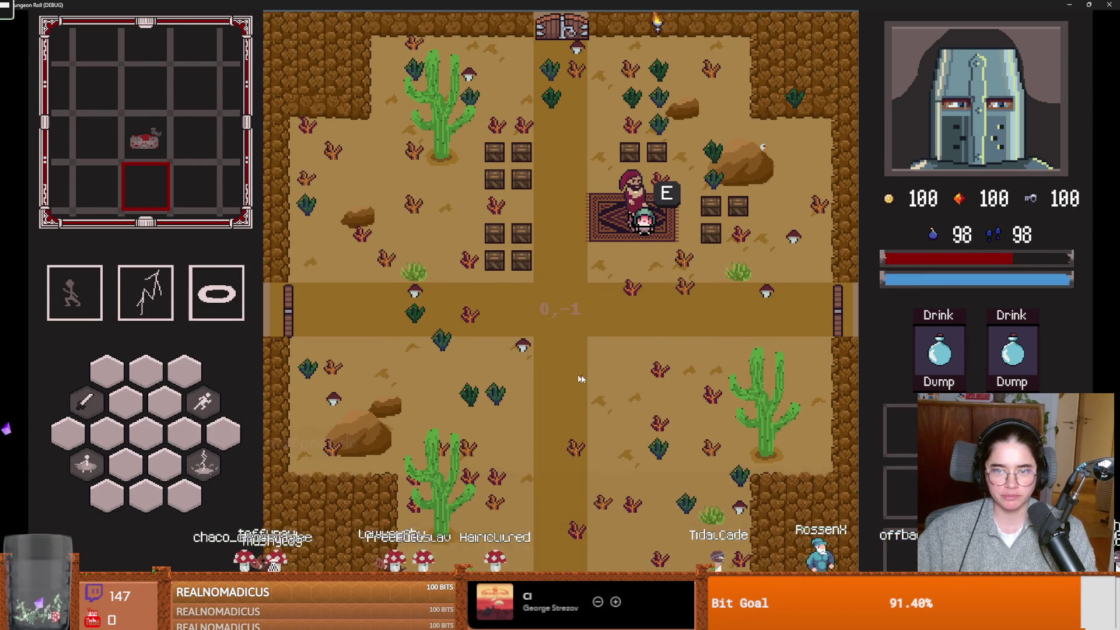
{"action": "key", "text": "e"}
{"action": "left_click", "coordinate": [549, 289]}
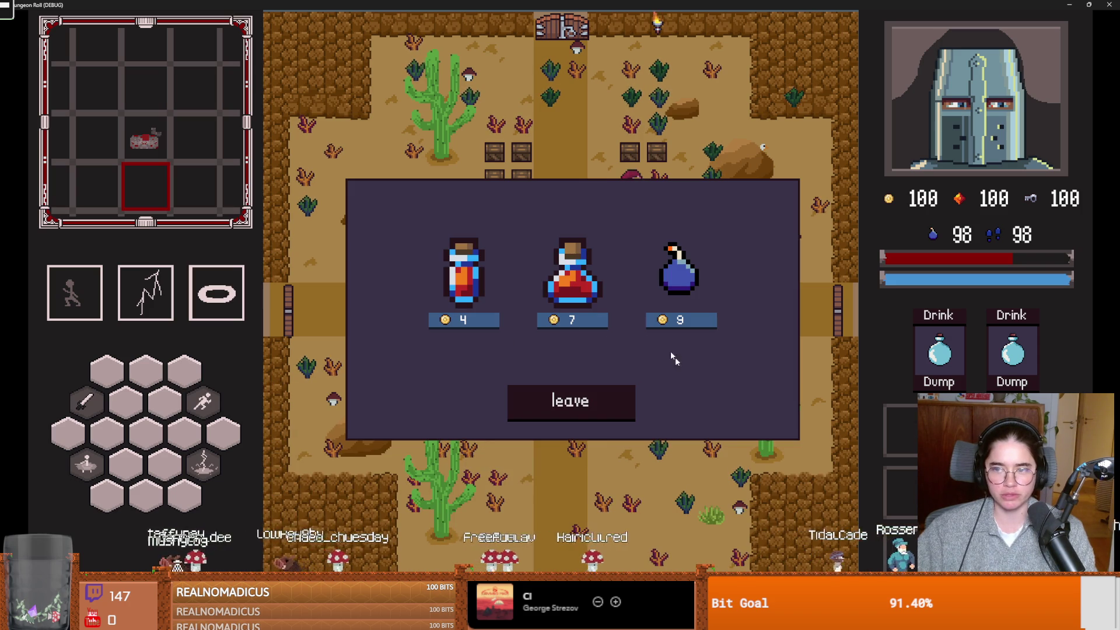
Buy the first potion, resume past the Godot breakpoint, and leave the shop
{"action": "left_click", "coordinate": [462, 320]}
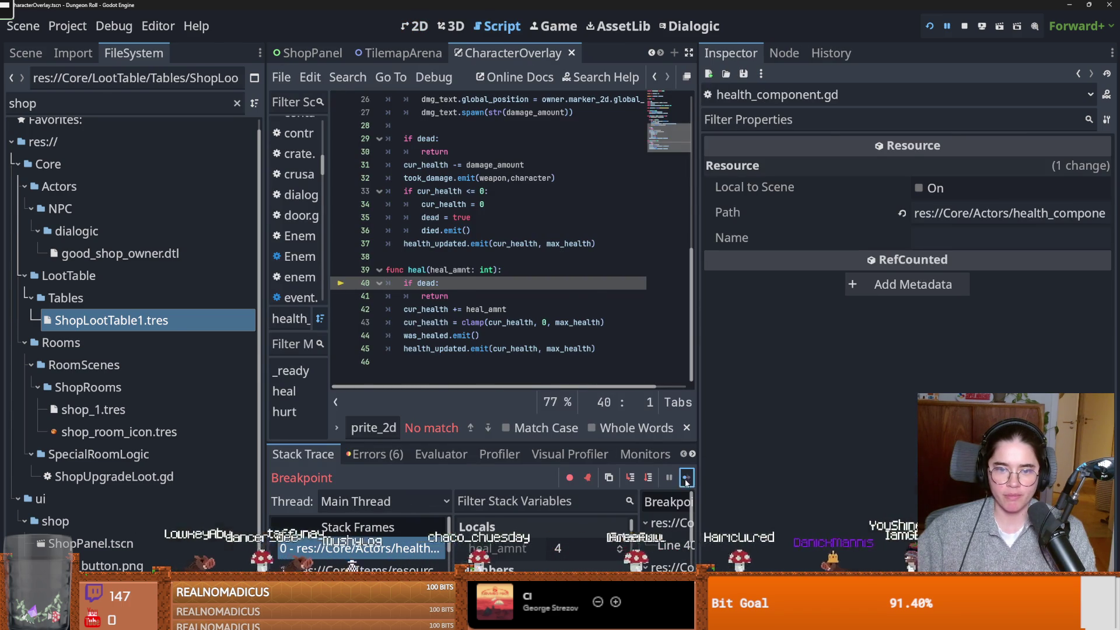
{"action": "left_click", "coordinate": [687, 478]}
{"action": "left_click", "coordinate": [587, 407]}
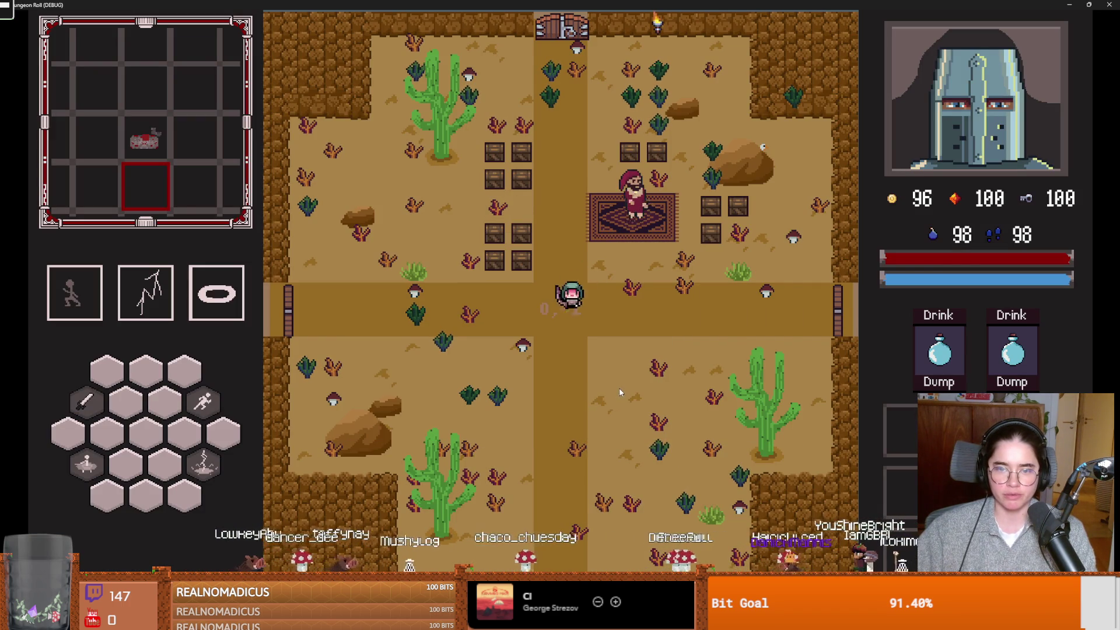
Revisit the merchant, buy the 7-gold potion, leave the shop and open the pause menu
{"action": "key", "text": "s"}
{"action": "key", "text": "d"}
{"action": "key", "text": "d"}
{"action": "key", "text": "w"}
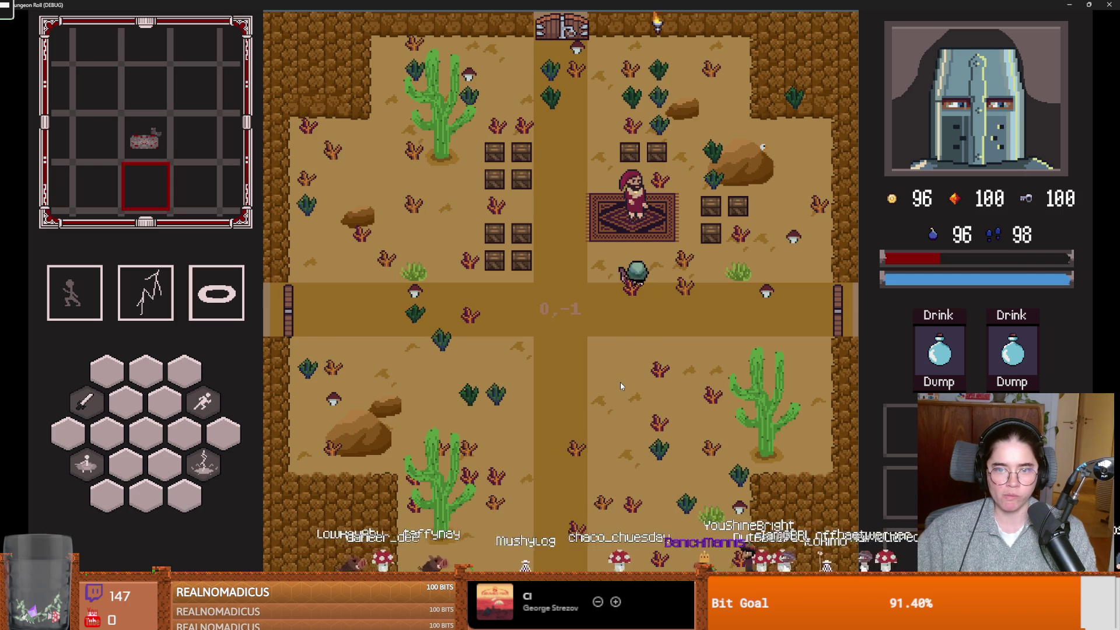
{"action": "key", "text": "e"}
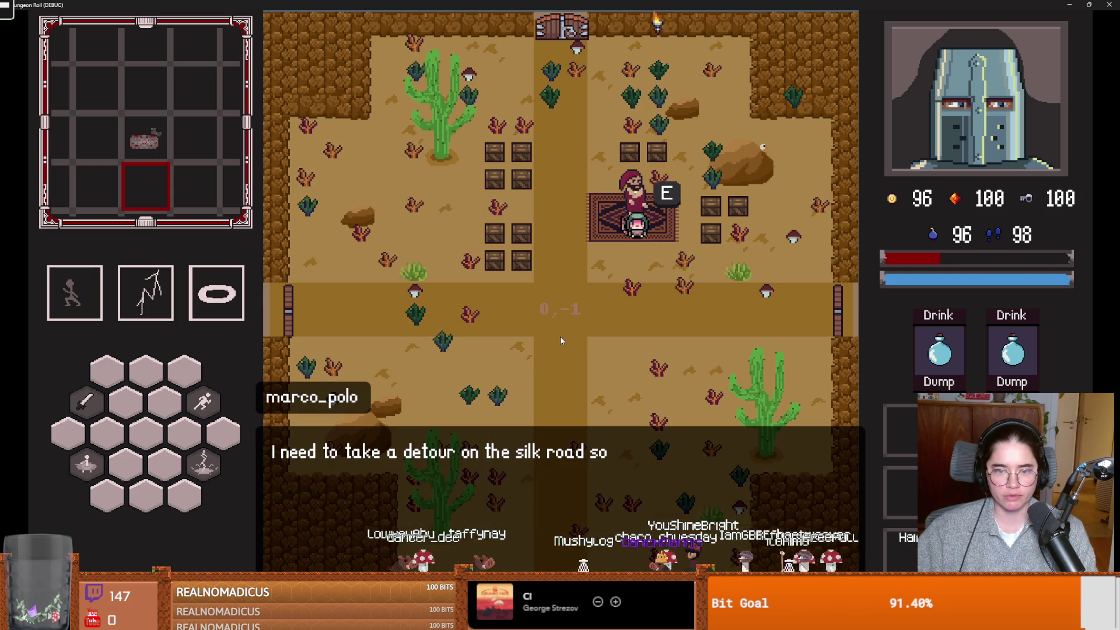
{"action": "left_click", "coordinate": [547, 291]}
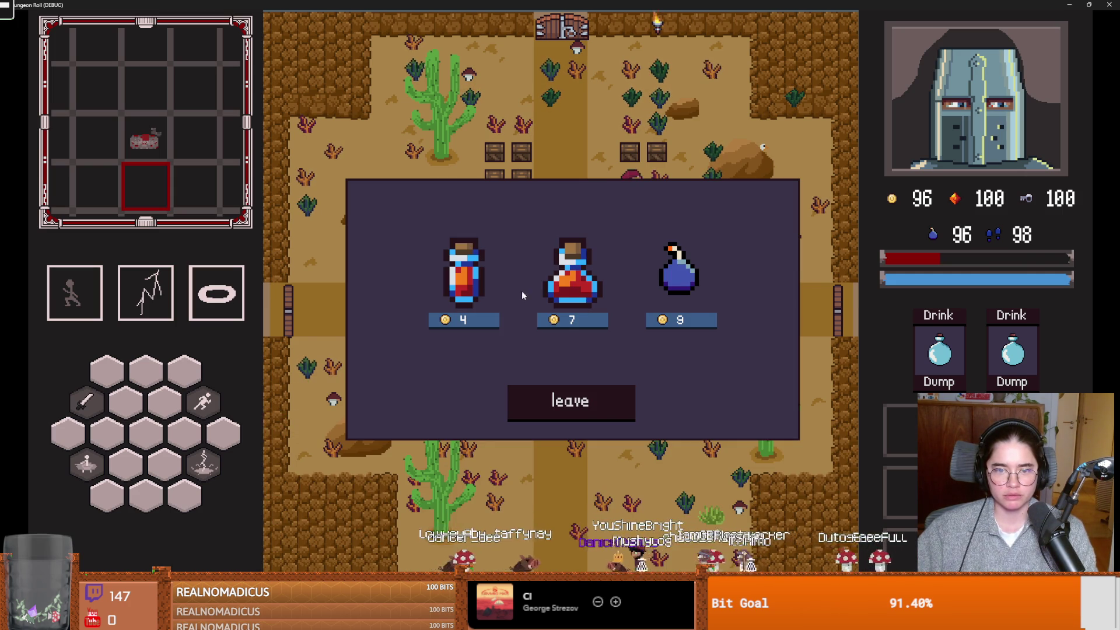
{"action": "left_click", "coordinate": [572, 322]}
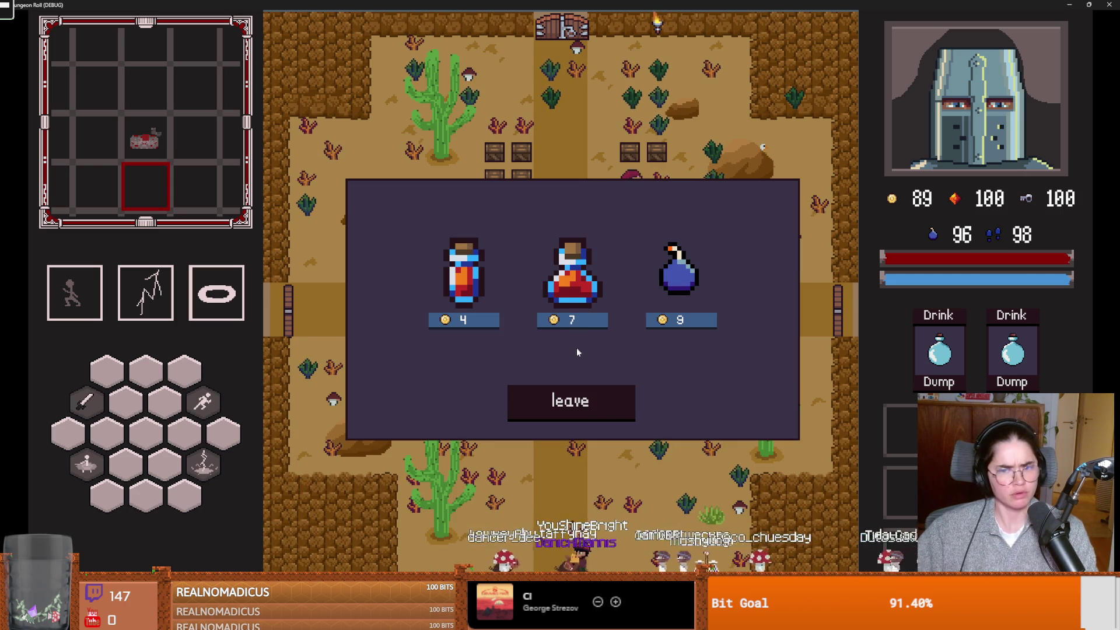
{"action": "left_click", "coordinate": [576, 403]}
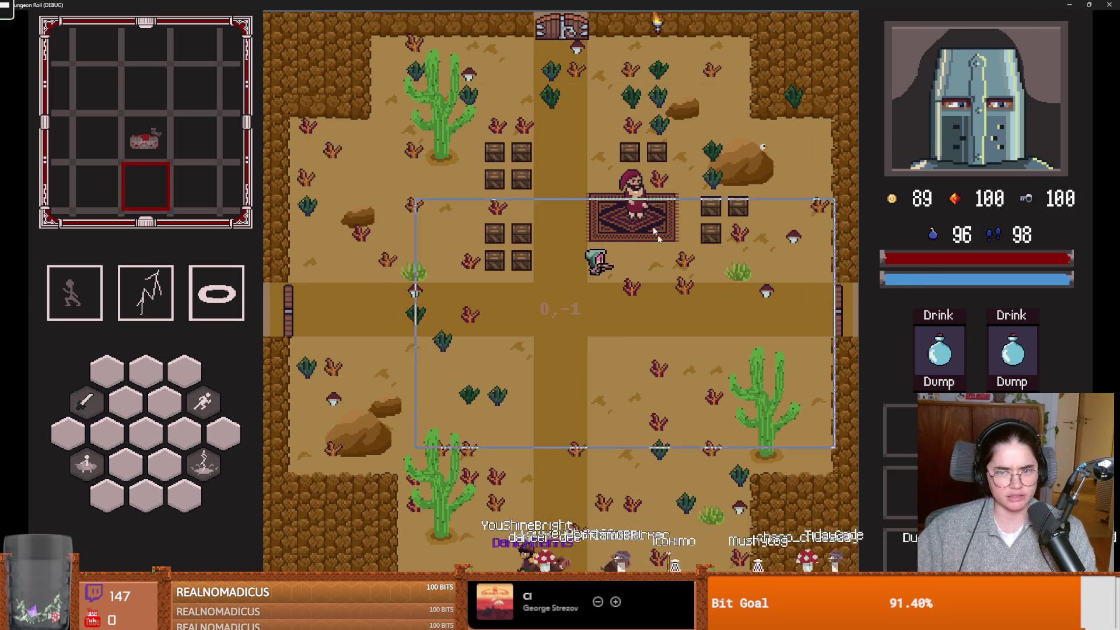
{"action": "key", "text": "Escape"}
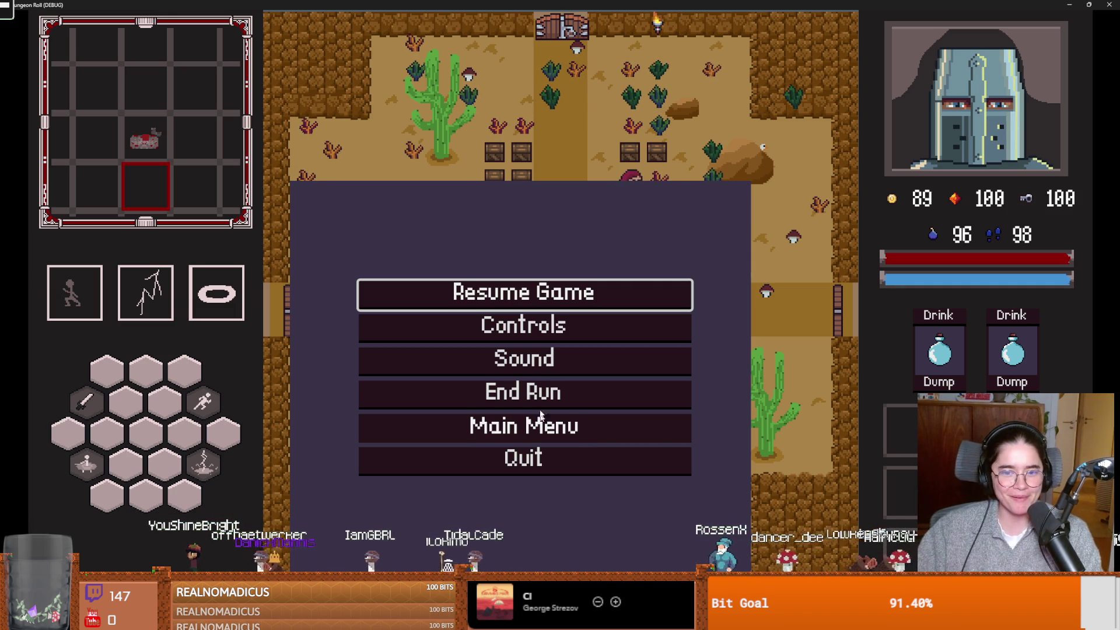
From the main menu, start a new Crusader run and enter the desert merchant room
{"action": "left_click", "coordinate": [543, 439]}
{"action": "left_click", "coordinate": [571, 283]}
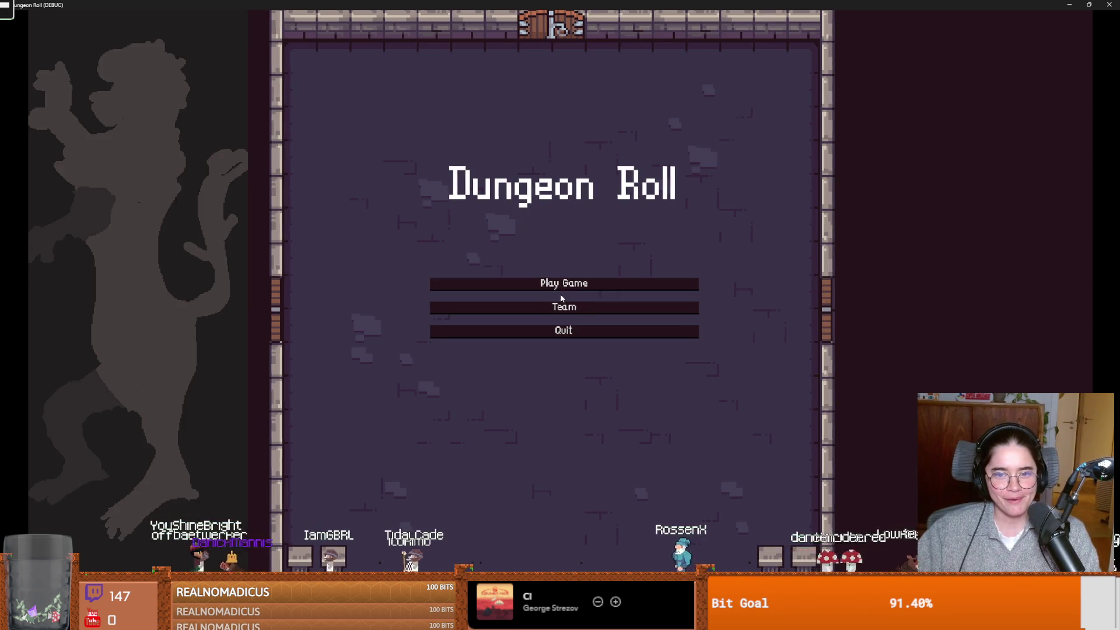
{"action": "left_click", "coordinate": [495, 184]}
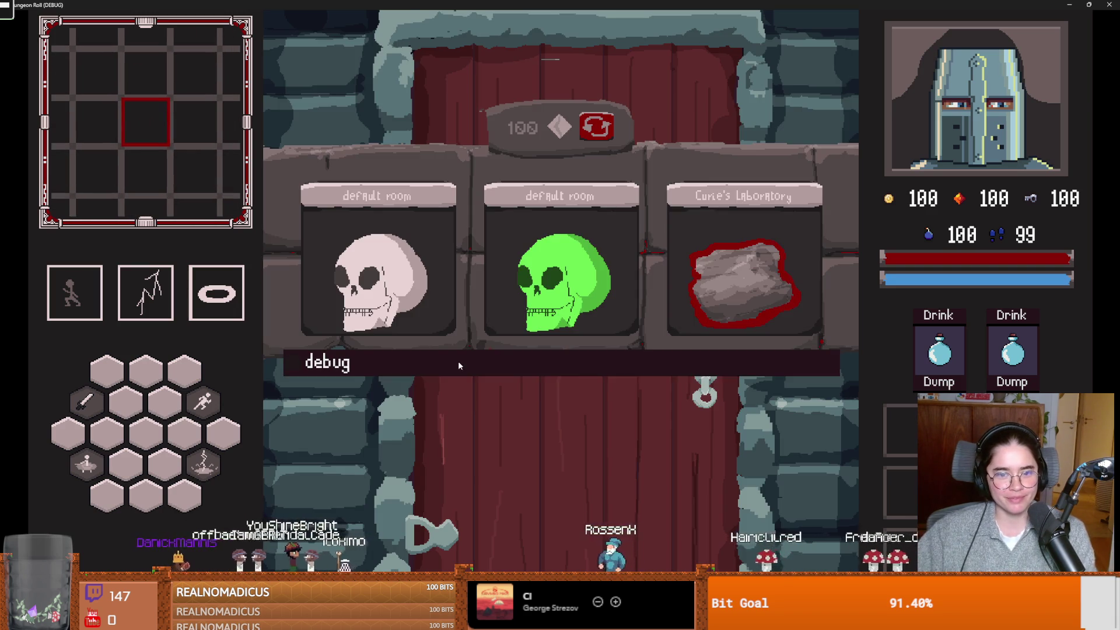
{"action": "left_click", "coordinate": [458, 360]}
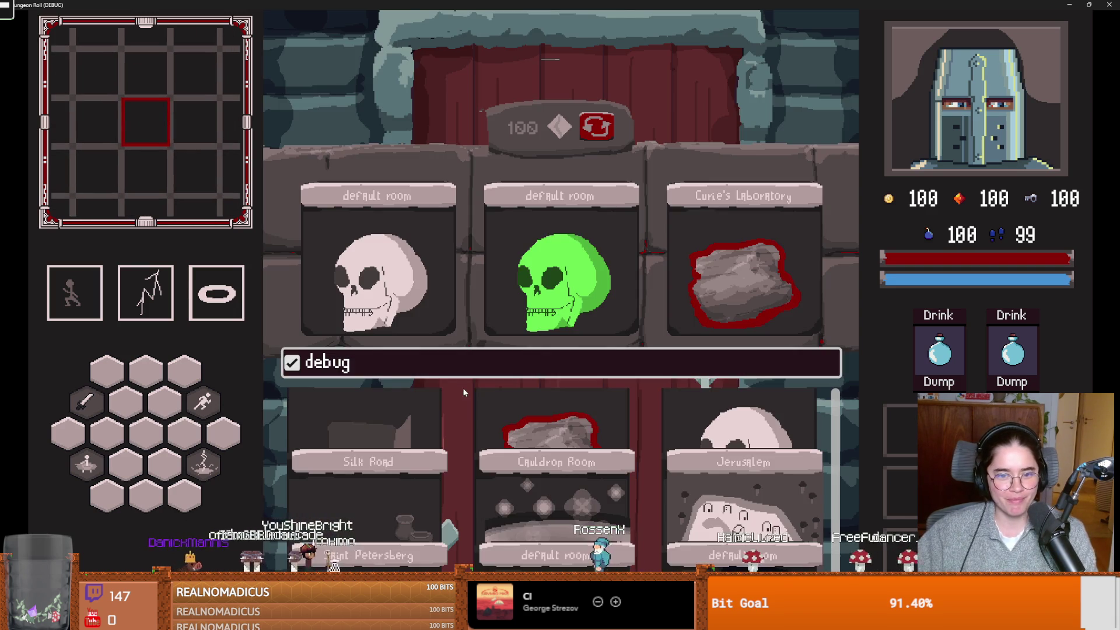
{"action": "left_click", "coordinate": [394, 511]}
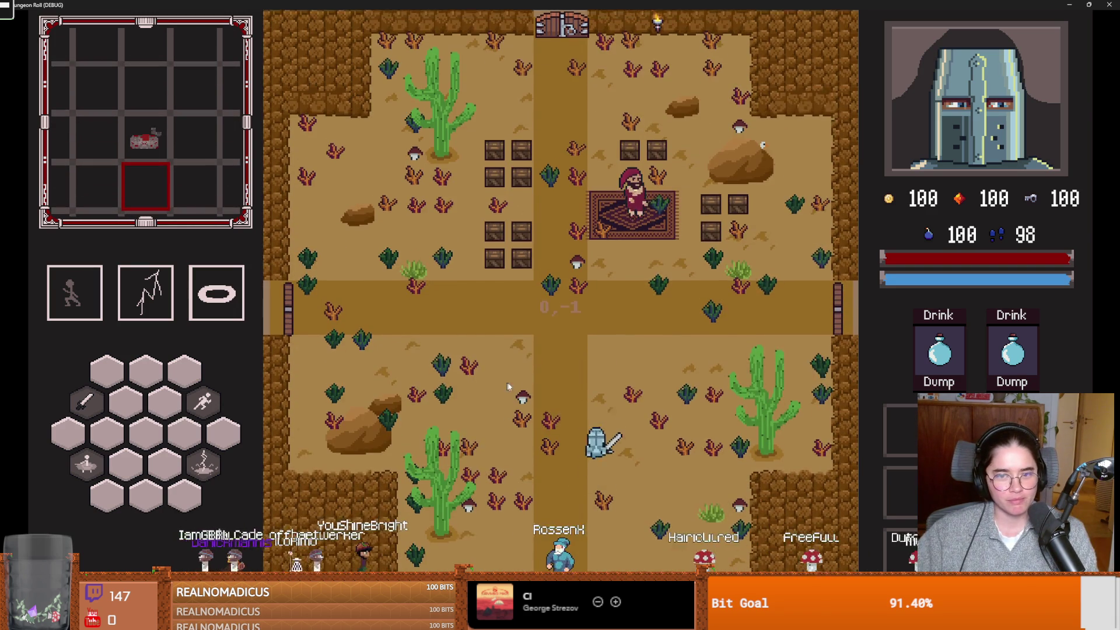
Walk to the merchant, open his wares and buy the 7-gold potion
{"action": "key", "text": "s"}
{"action": "key", "text": "w"}
{"action": "key", "text": "w"}
{"action": "key", "text": "s"}
{"action": "key", "text": "d"}
{"action": "key", "text": "w"}
{"action": "key", "text": "e"}
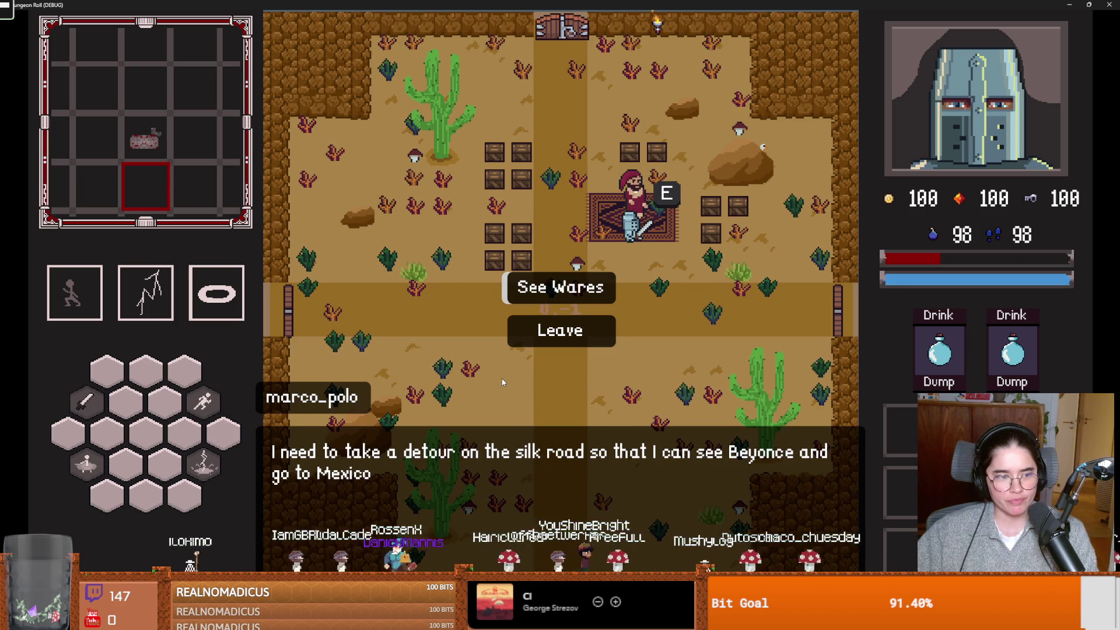
{"action": "left_click", "coordinate": [560, 330]}
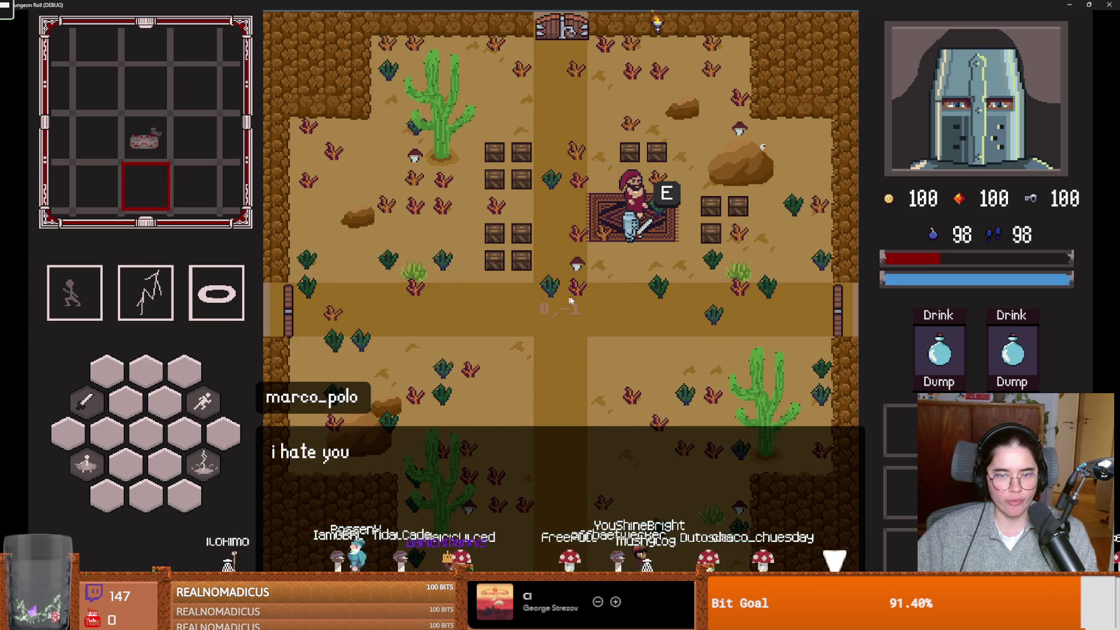
{"action": "left_click", "coordinate": [553, 354]}
{"action": "left_click", "coordinate": [572, 275]}
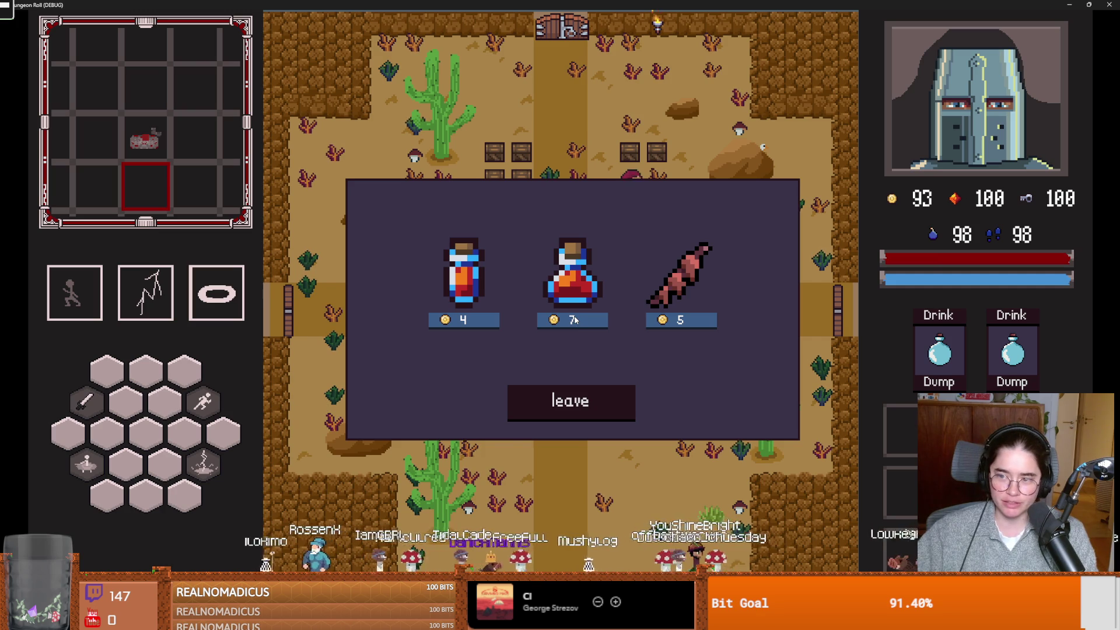
Leave the shop and walk the knight across the crossroads and back onto the merchant's rug
{"action": "left_click", "coordinate": [566, 403]}
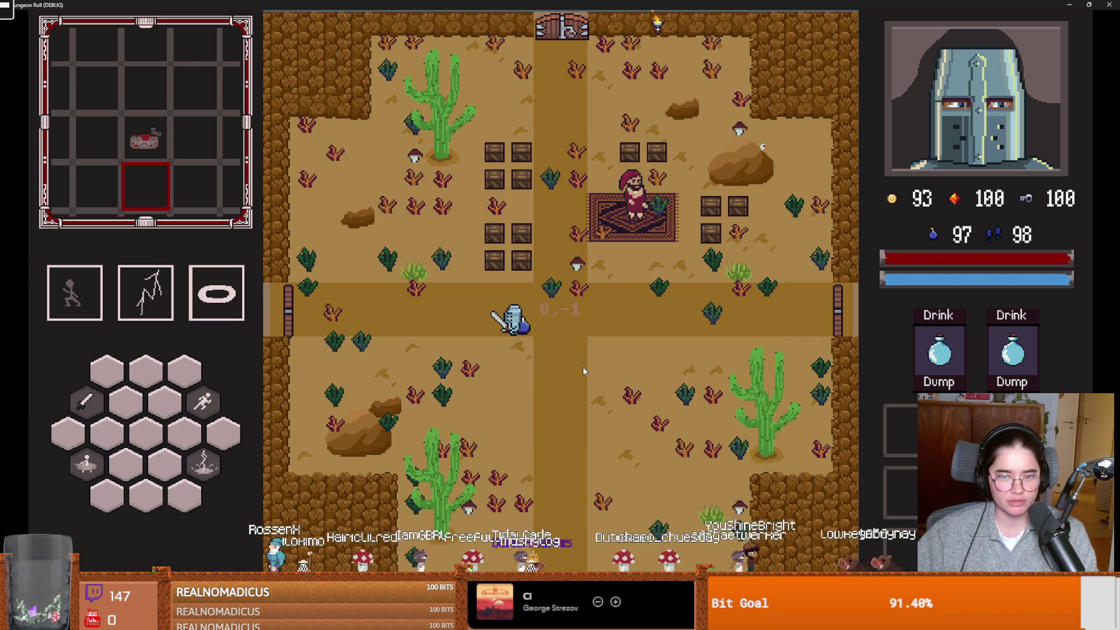
{"action": "key", "text": "d"}
{"action": "key", "text": "s"}
{"action": "key", "text": "d"}
{"action": "key", "text": "w"}
{"action": "key", "text": "a"}
Talk to the merchant, buy the 4-gold potion from his wares, and leave the shop
{"action": "key", "text": "w"}
{"action": "key", "text": "e"}
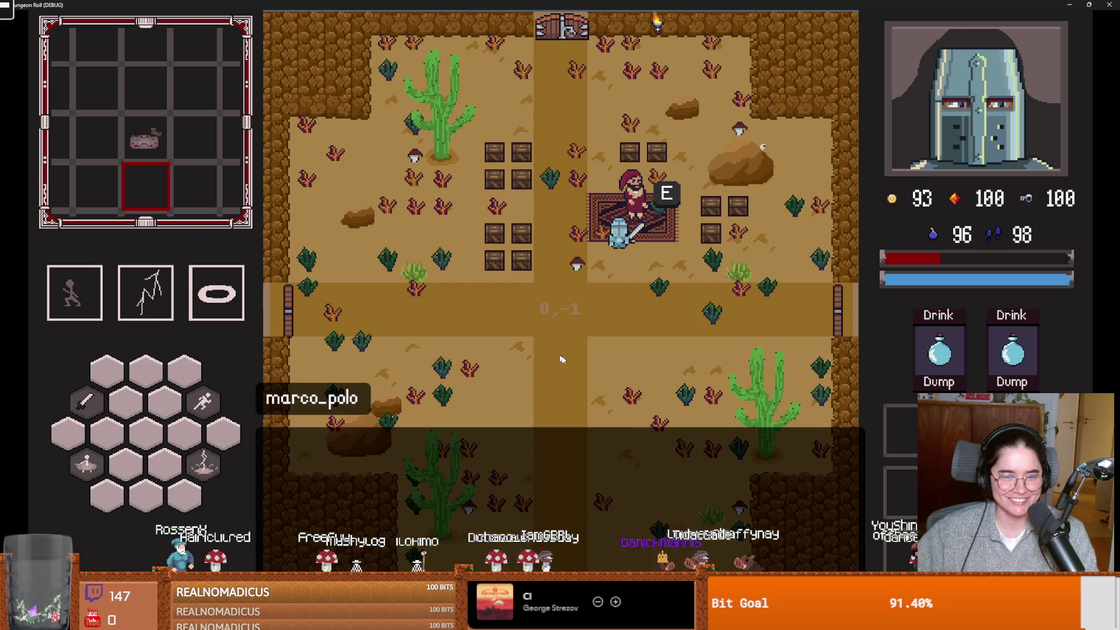
{"action": "left_click", "coordinate": [545, 292]}
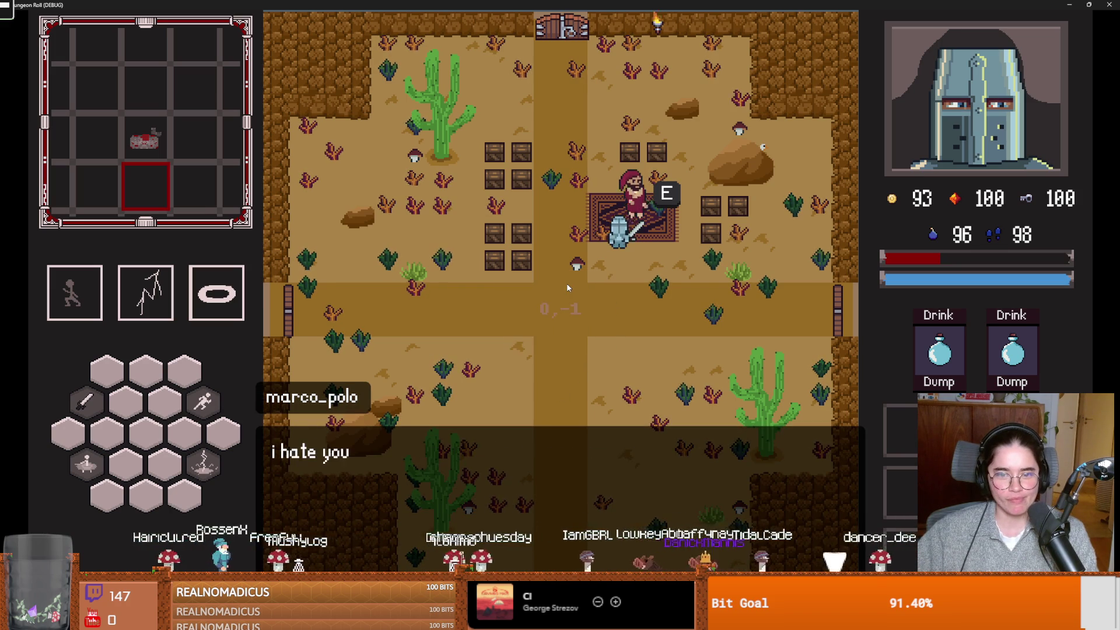
{"action": "left_click", "coordinate": [476, 321]}
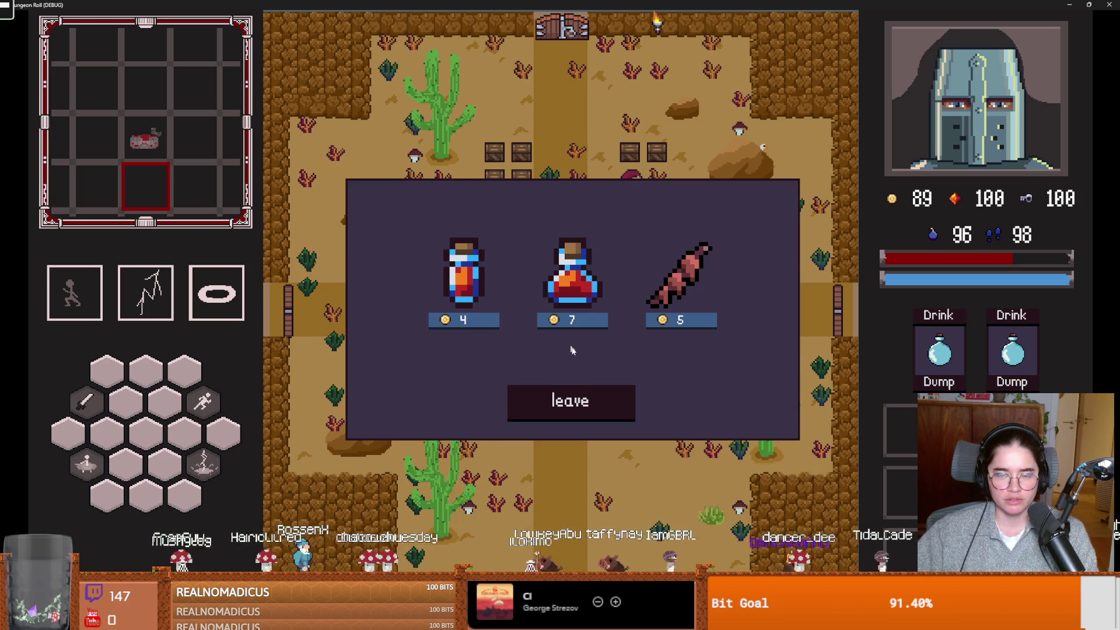
{"action": "left_click", "coordinate": [577, 389]}
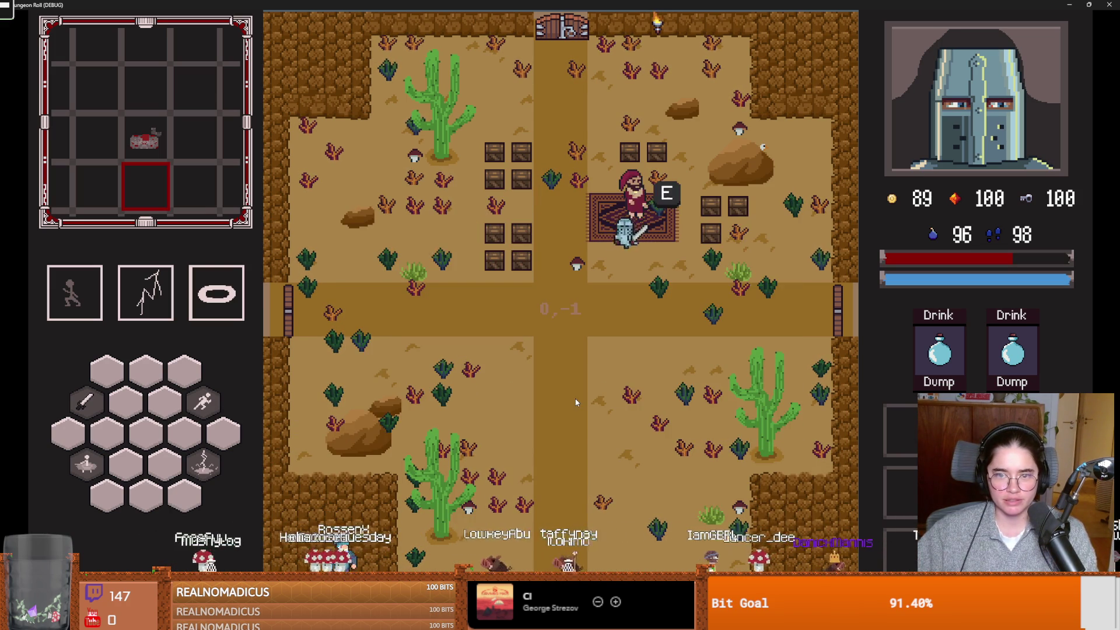
Reopen the merchant's wares and test leaving the shop again
{"action": "key", "text": "d"}
{"action": "key", "text": "w"}
{"action": "key", "text": "e"}
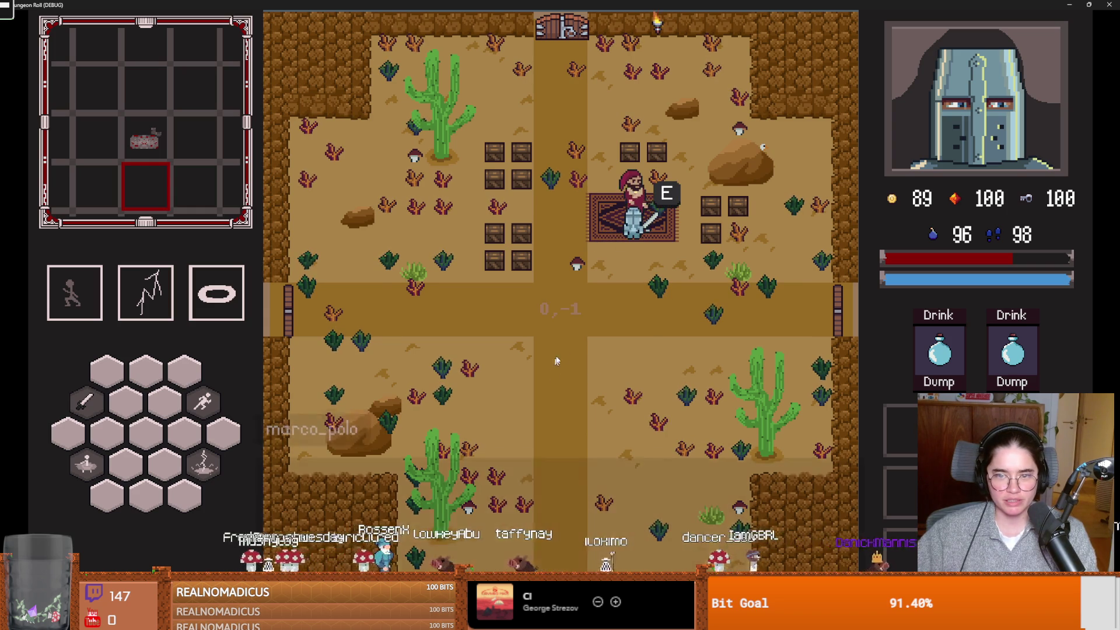
{"action": "left_click", "coordinate": [566, 295]}
{"action": "left_click", "coordinate": [563, 399]}
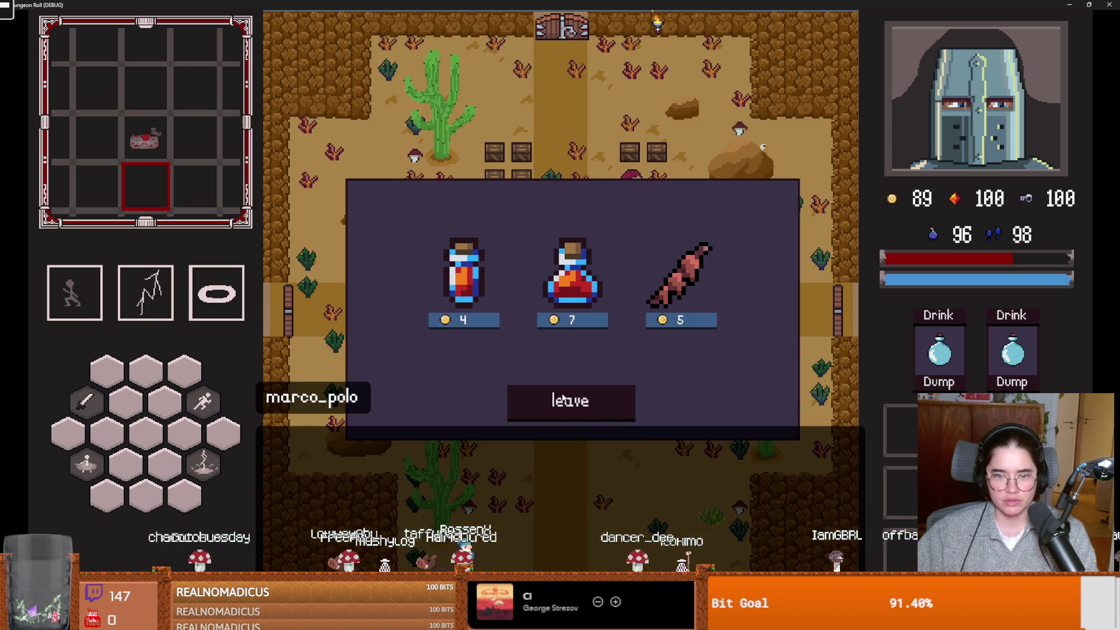
{"action": "left_click", "coordinate": [547, 295]}
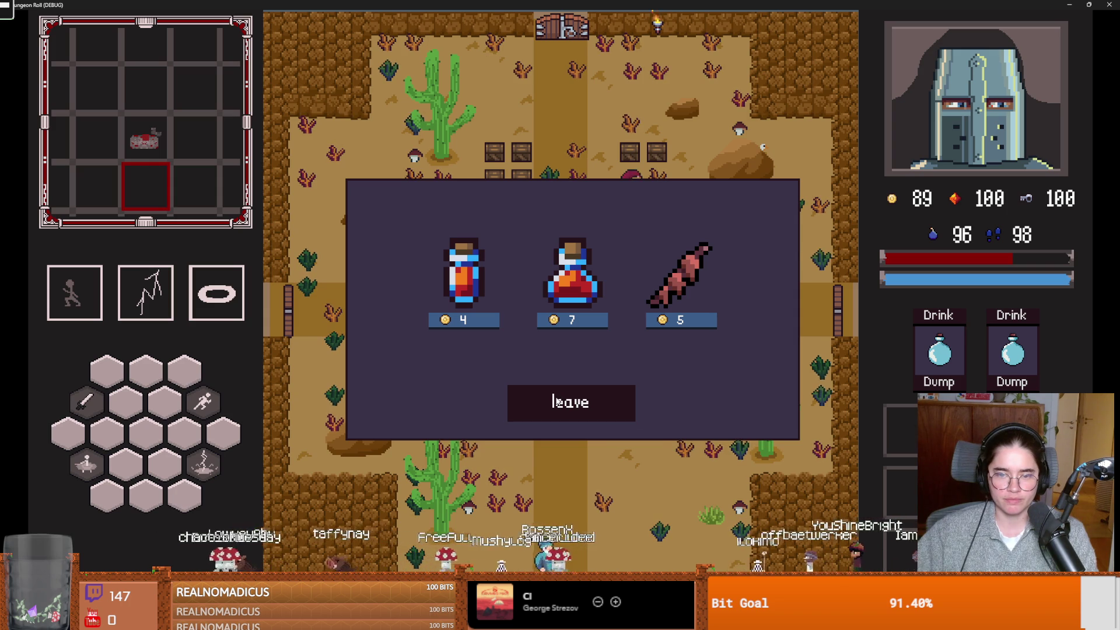
{"action": "left_click", "coordinate": [554, 397]}
Talk to the merchant once more, walk the knight off the rug, and shrink the game window
{"action": "key", "text": "d"}
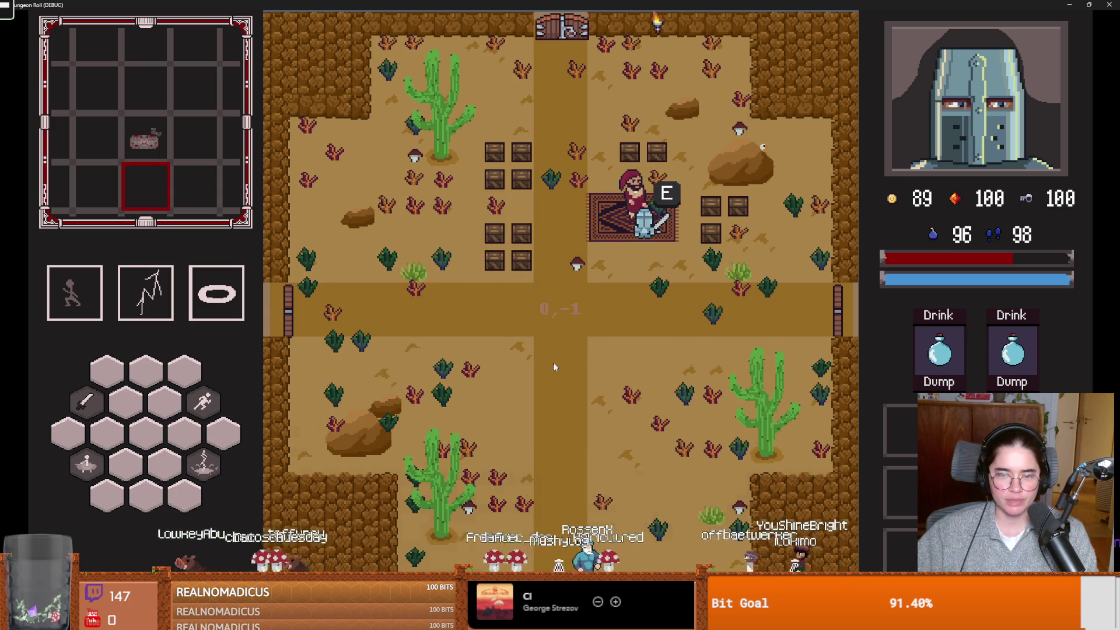
{"action": "key", "text": "e"}
{"action": "left_click", "coordinate": [572, 290]}
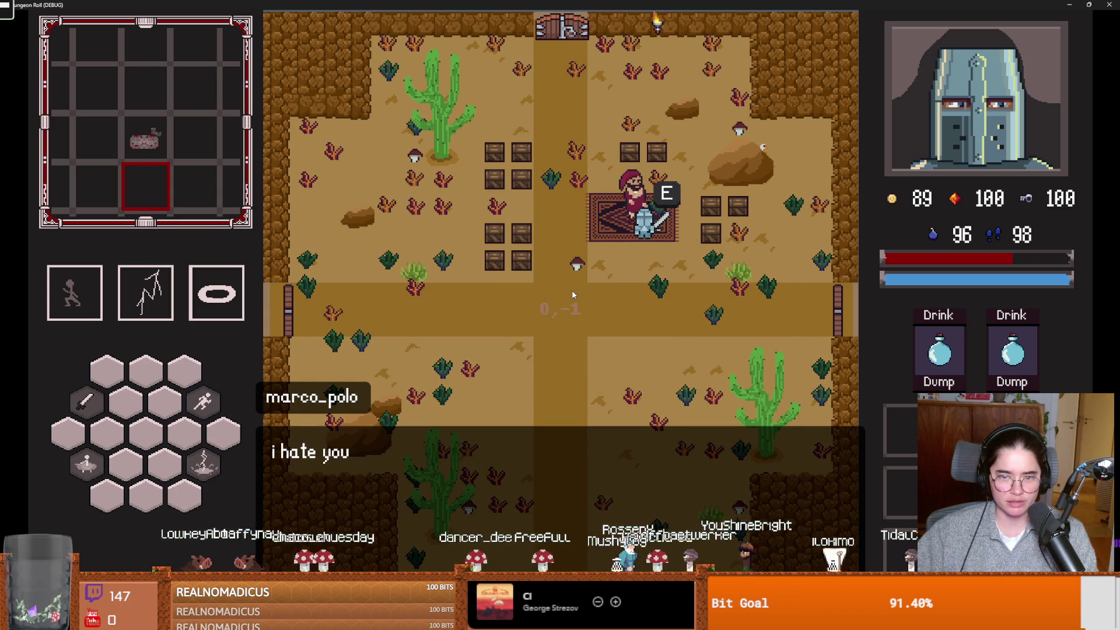
{"action": "left_click", "coordinate": [569, 400]}
{"action": "key", "text": "a"}
{"action": "key", "text": "s"}
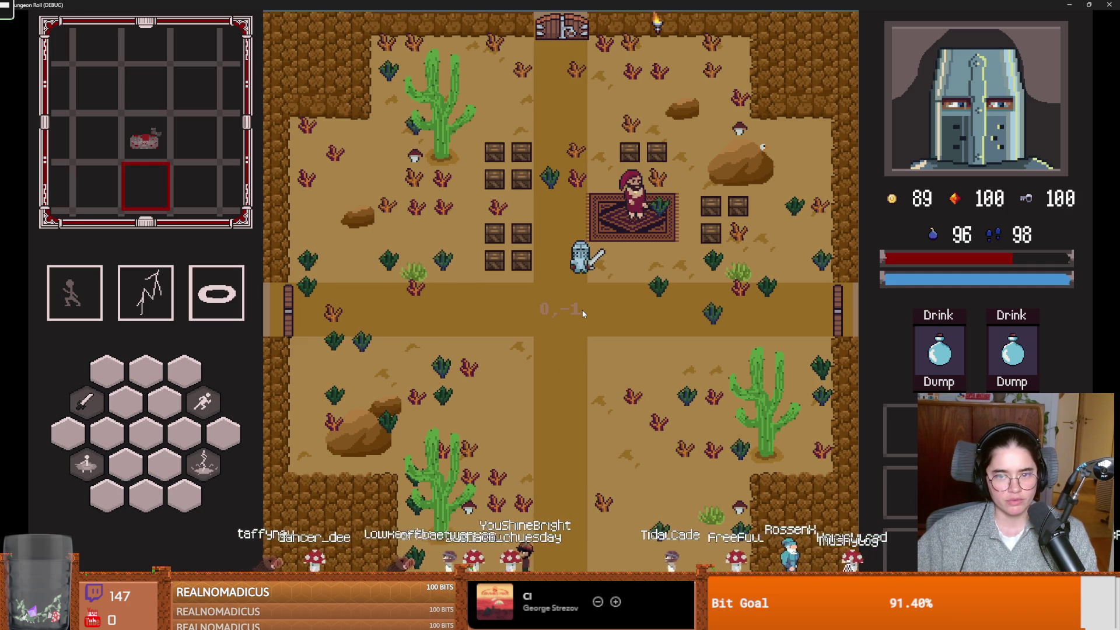
{"action": "key", "text": "super+Down"}
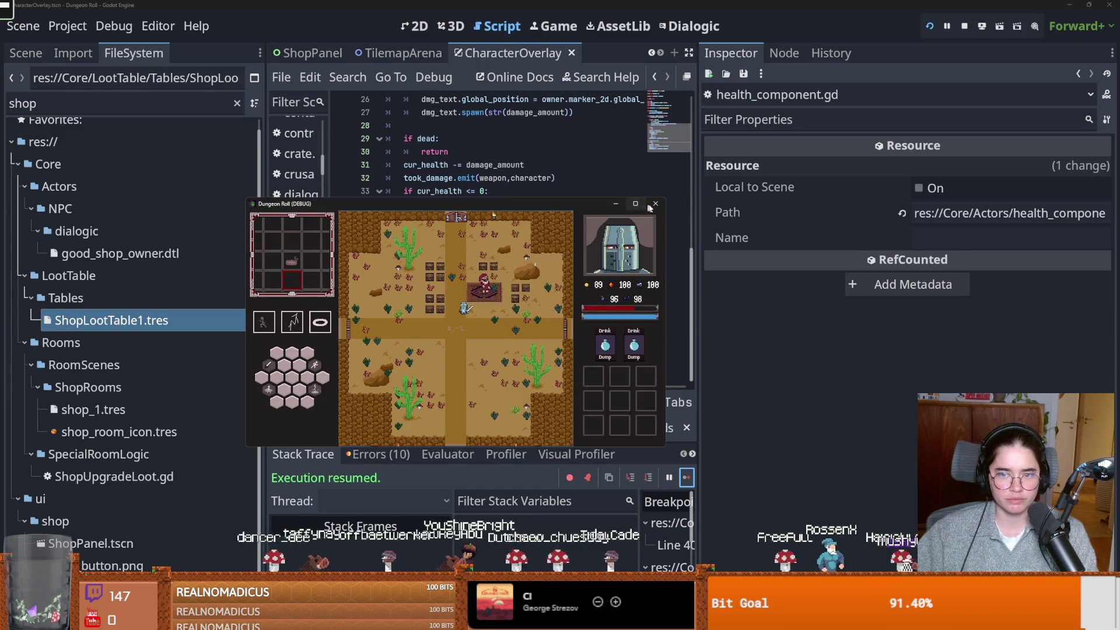
Stop the running game and pick the good_shop_owner.dtl dialogue file
{"action": "left_click", "coordinate": [655, 204]}
{"action": "left_click", "coordinate": [465, 231]}
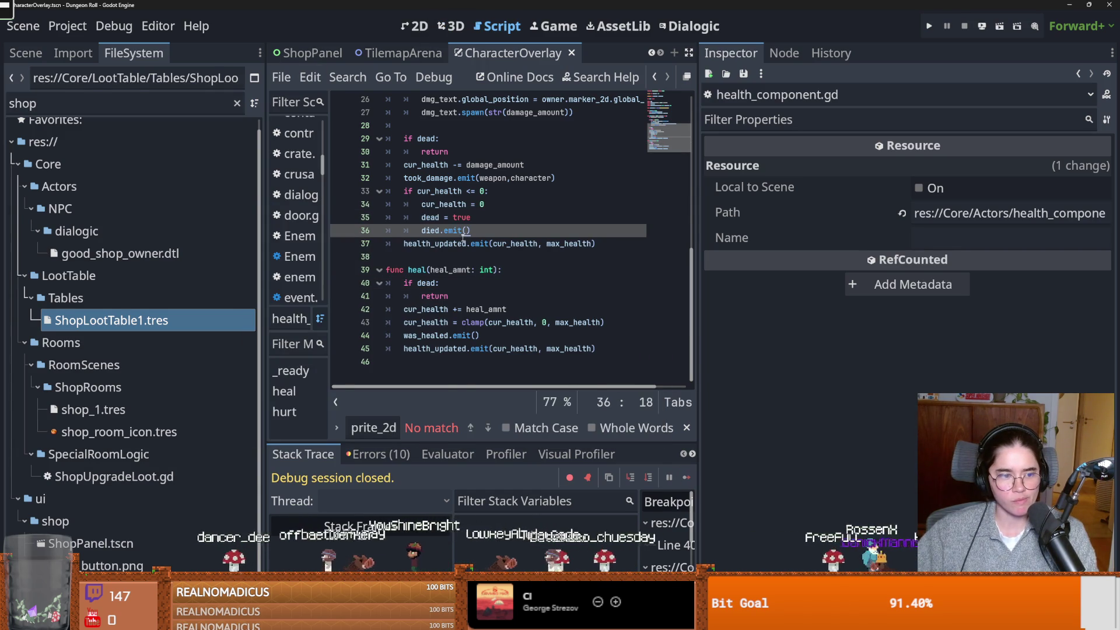
{"action": "mouse_move", "coordinate": [464, 238]}
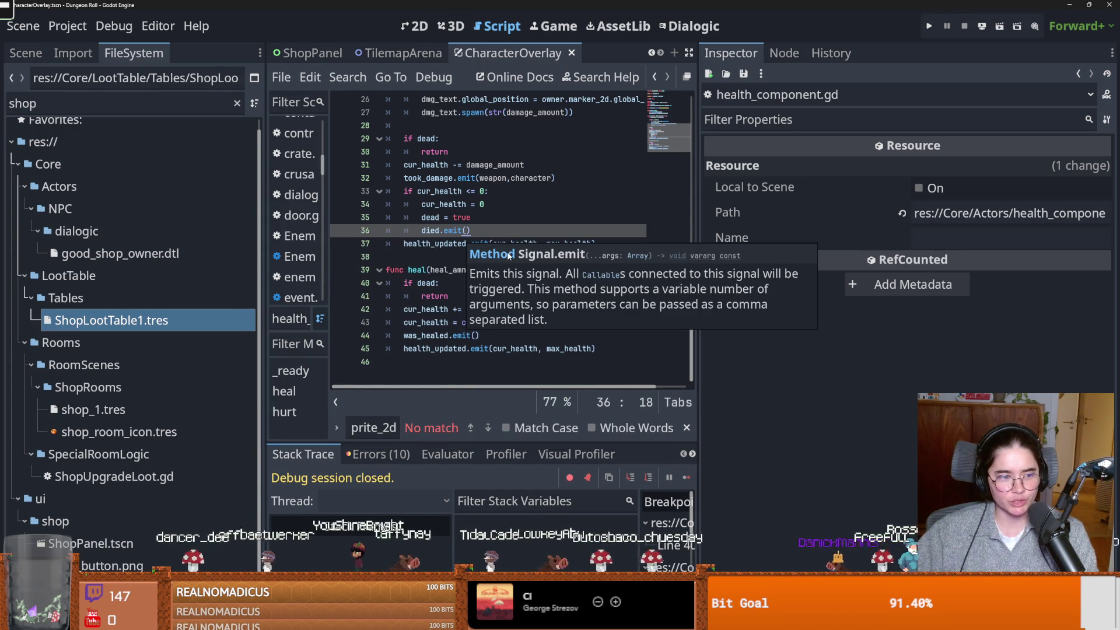
{"action": "left_click", "coordinate": [117, 253]}
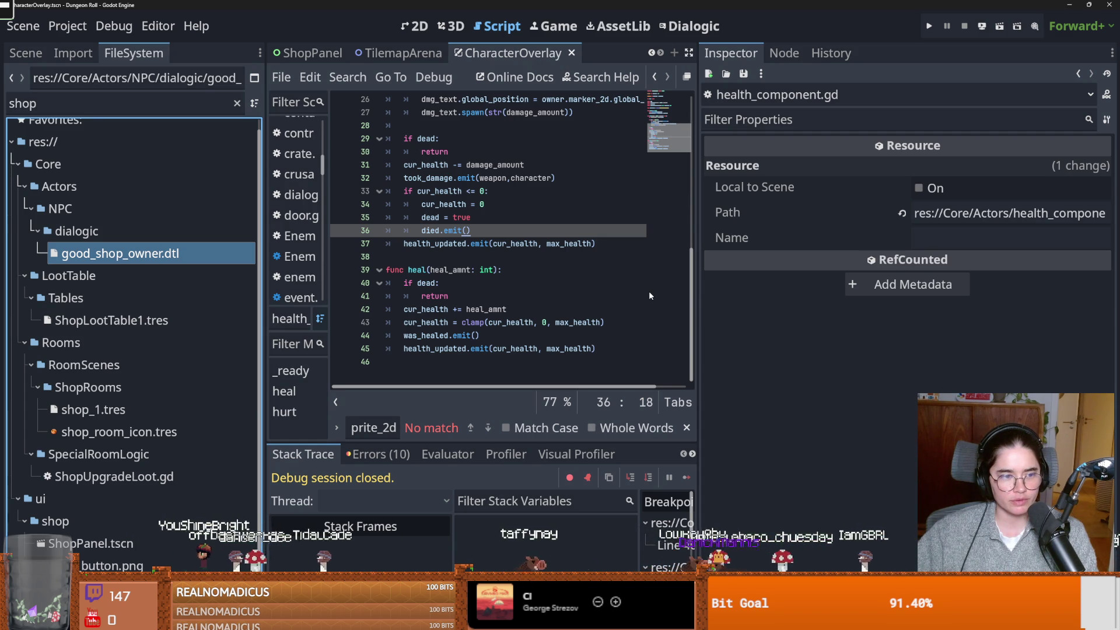
Widen the code area and return to the CharacterOverlay script with the scene tree showing
{"action": "mouse_move", "coordinate": [700, 290]}
{"action": "left_mouse_down"}
{"action": "mouse_move", "coordinate": [659, 290]}
{"action": "mouse_move", "coordinate": [980, 291]}
{"action": "left_mouse_up"}
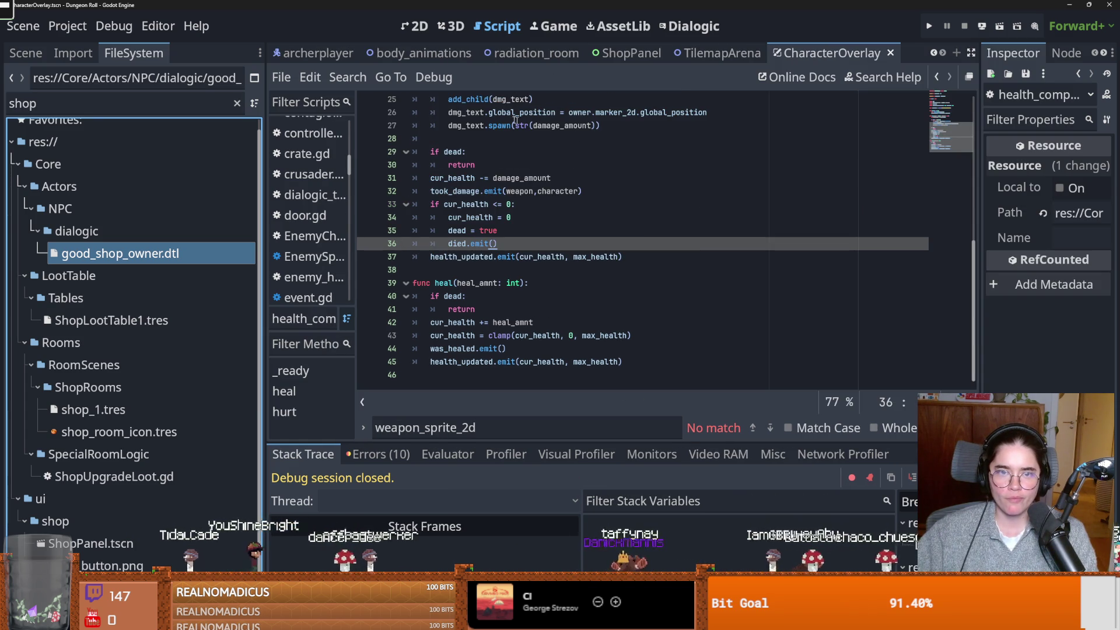
{"action": "left_click", "coordinate": [320, 54]}
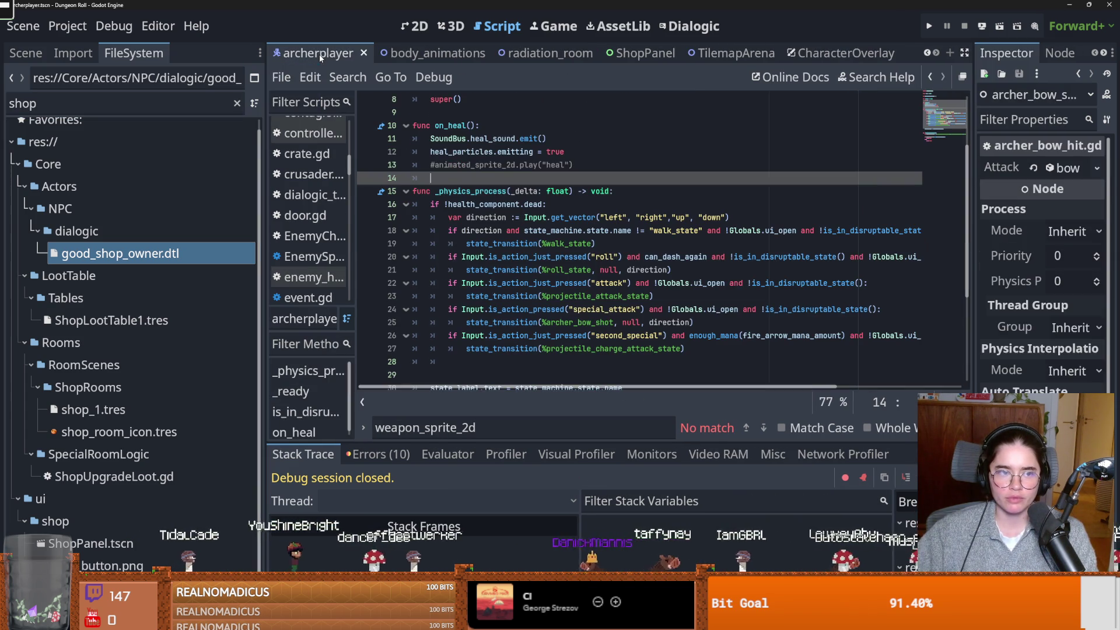
{"action": "left_click", "coordinate": [29, 53]}
{"action": "left_click", "coordinate": [817, 53]}
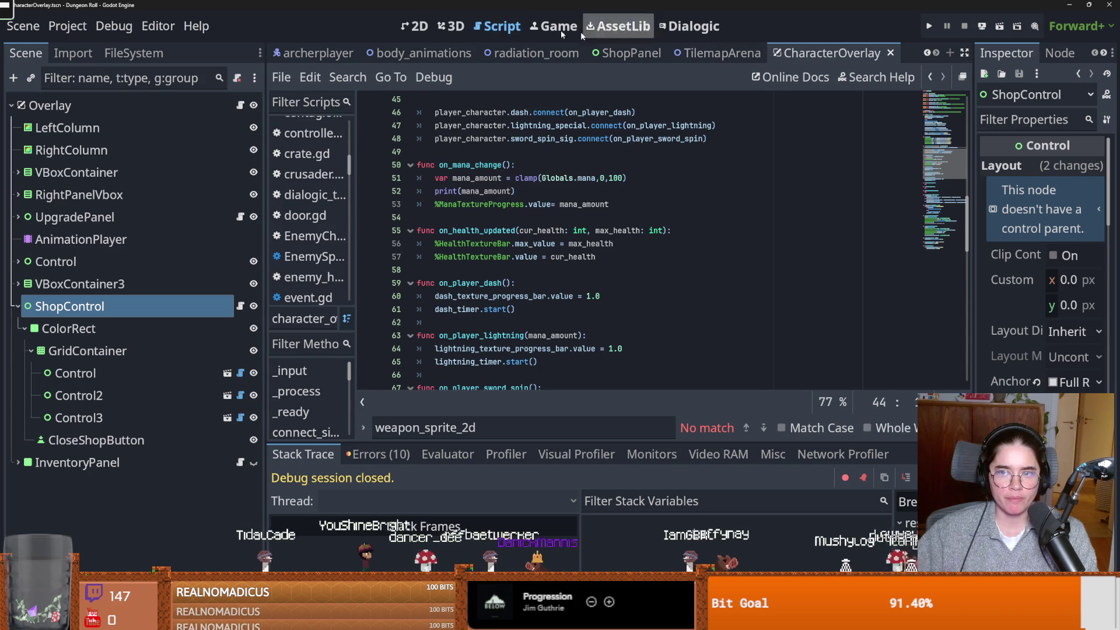
In 2D view, select the CloseShopButton leave button and open ShopControl's shop_control.gd script
{"action": "left_click", "coordinate": [411, 22]}
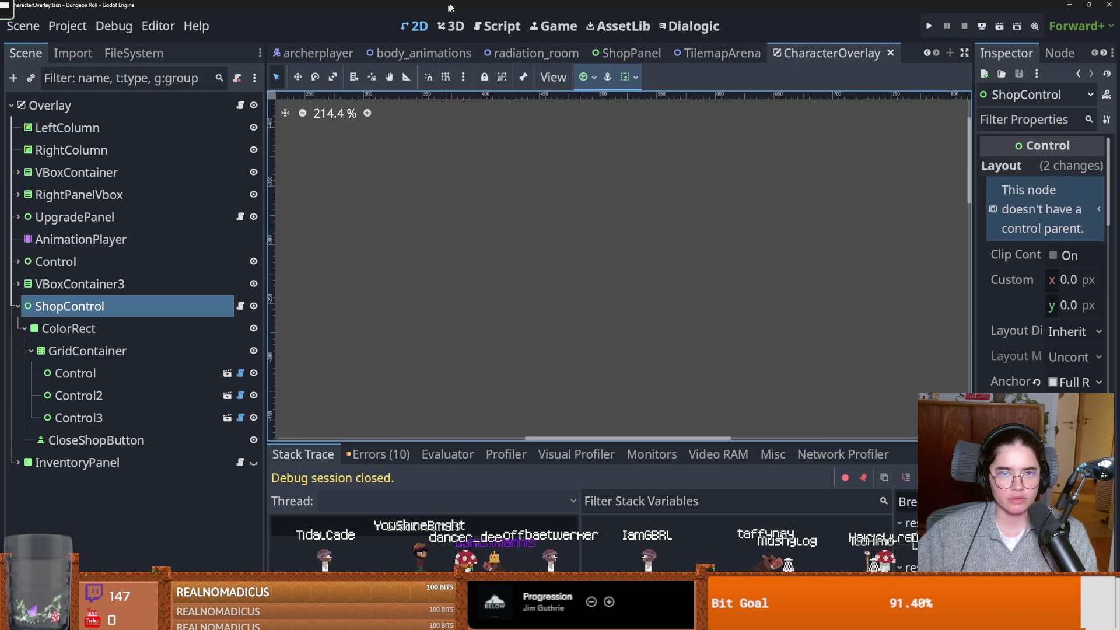
{"action": "scroll", "coordinate": [422, 329], "scroll_direction": "down", "scroll_amount": 8}
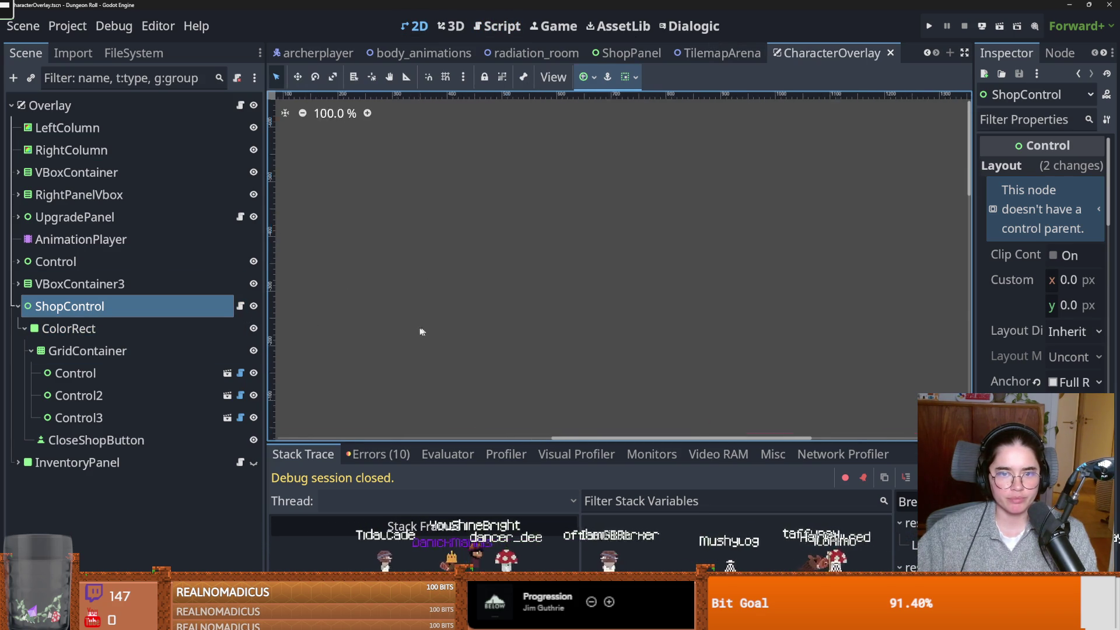
{"action": "scroll", "coordinate": [509, 320], "scroll_direction": "up", "scroll_amount": 7}
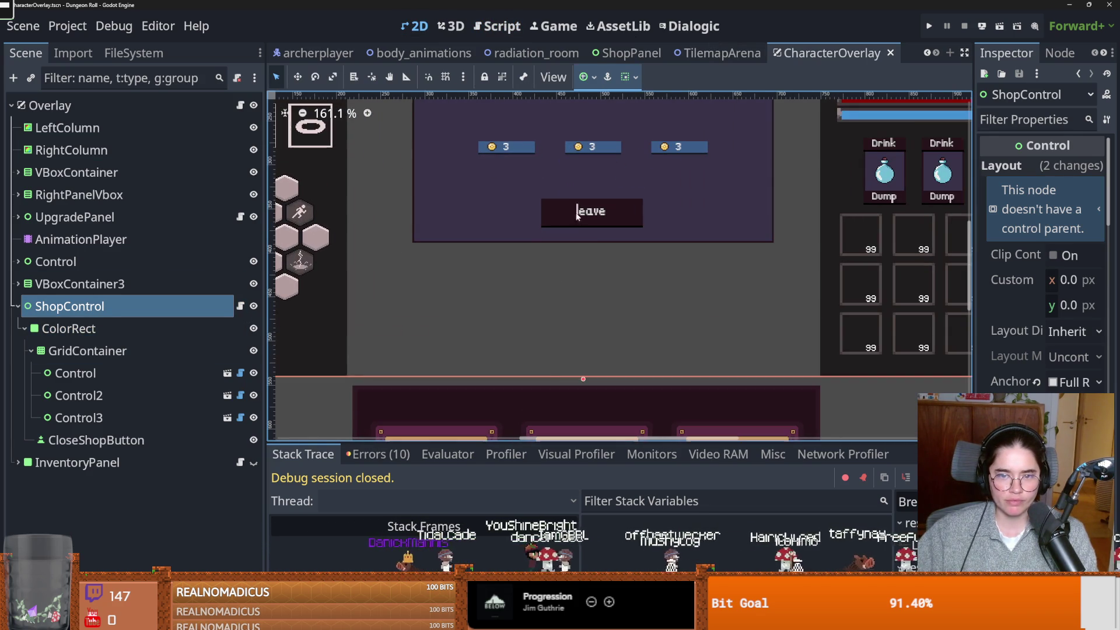
{"action": "left_click", "coordinate": [96, 440]}
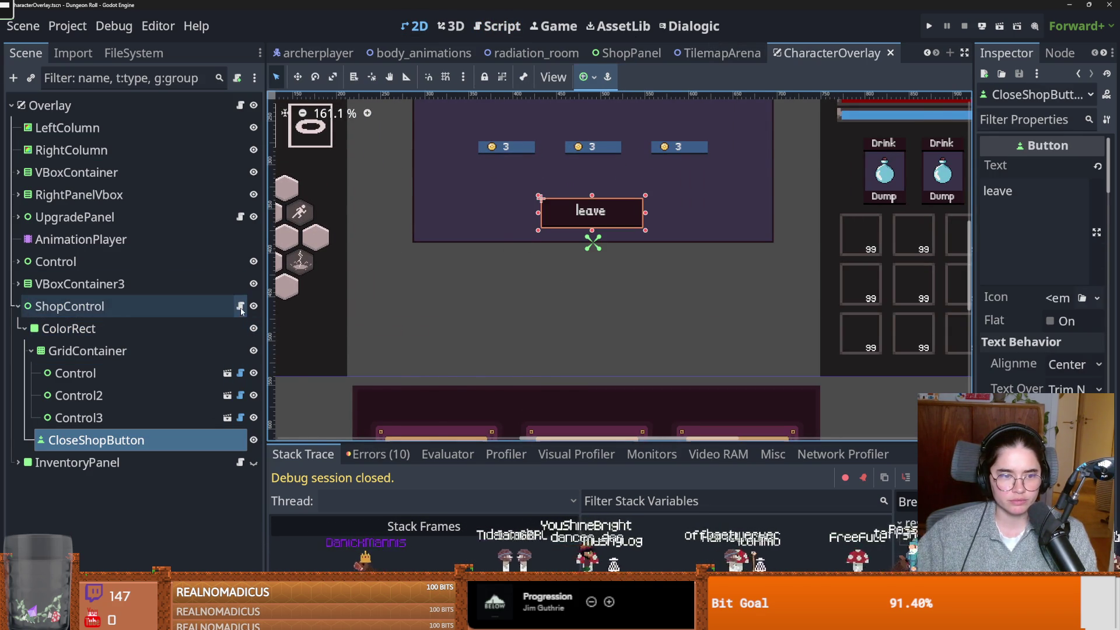
{"action": "left_click", "coordinate": [240, 307]}
{"action": "scroll", "coordinate": [558, 281], "scroll_direction": "down", "scroll_amount": 1}
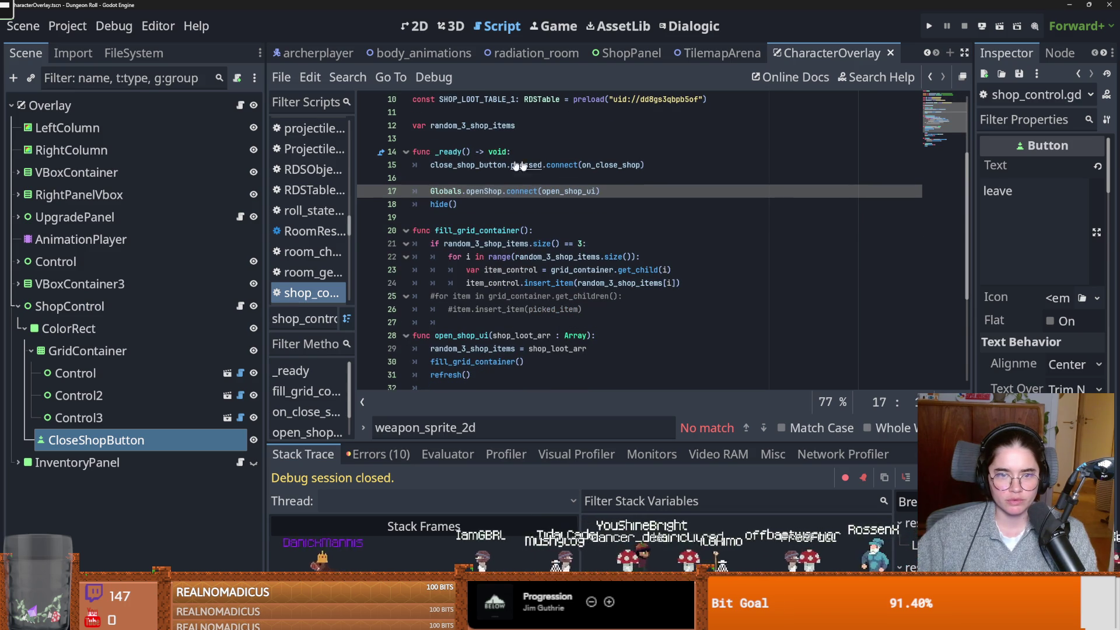
Add blank lines after hide() and after the await timer line in shop_control.gd
{"action": "left_click", "coordinate": [582, 167], "text": "ctrl"}
{"action": "key", "text": "Down"}
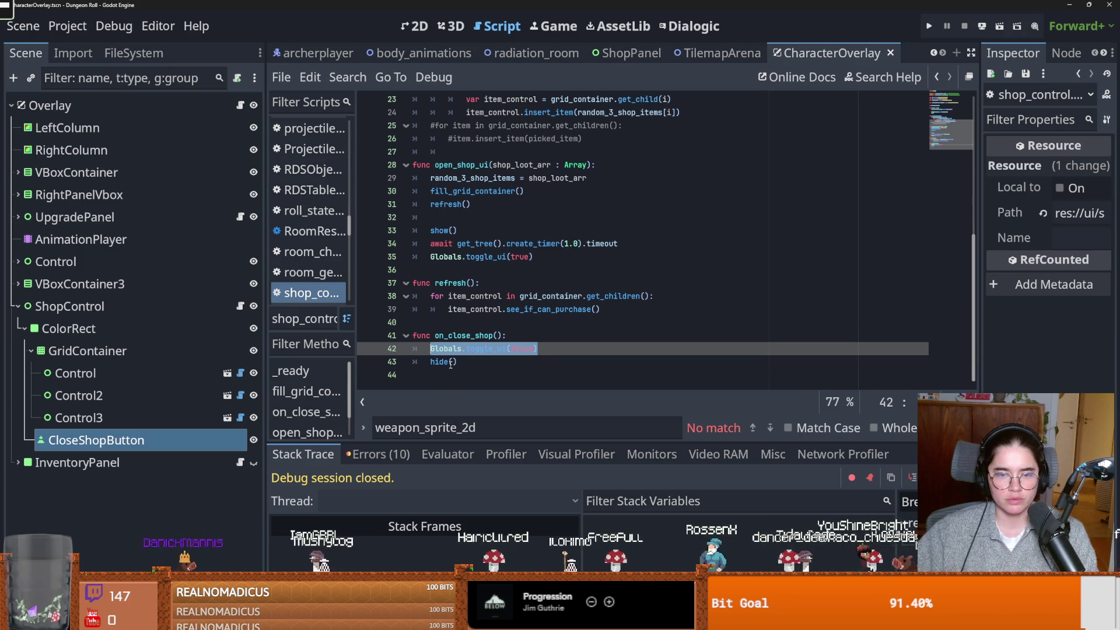
{"action": "mouse_move", "coordinate": [451, 364]}
{"action": "left_click", "coordinate": [485, 364]}
{"action": "key", "text": "Return"}
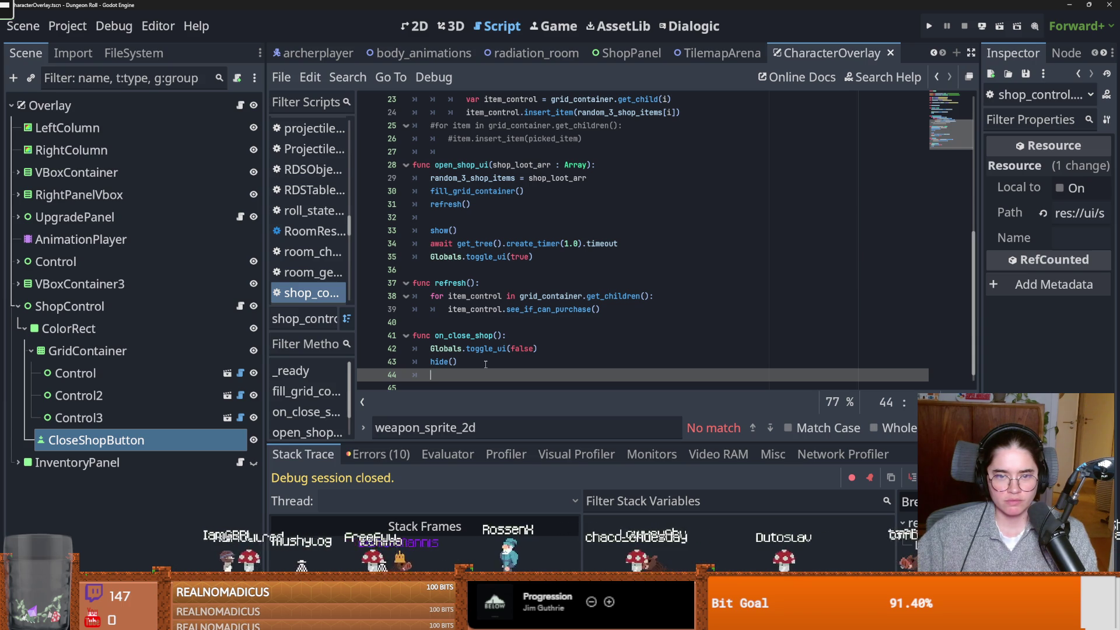
{"action": "left_click", "coordinate": [649, 244]}
{"action": "key", "text": "Return"}
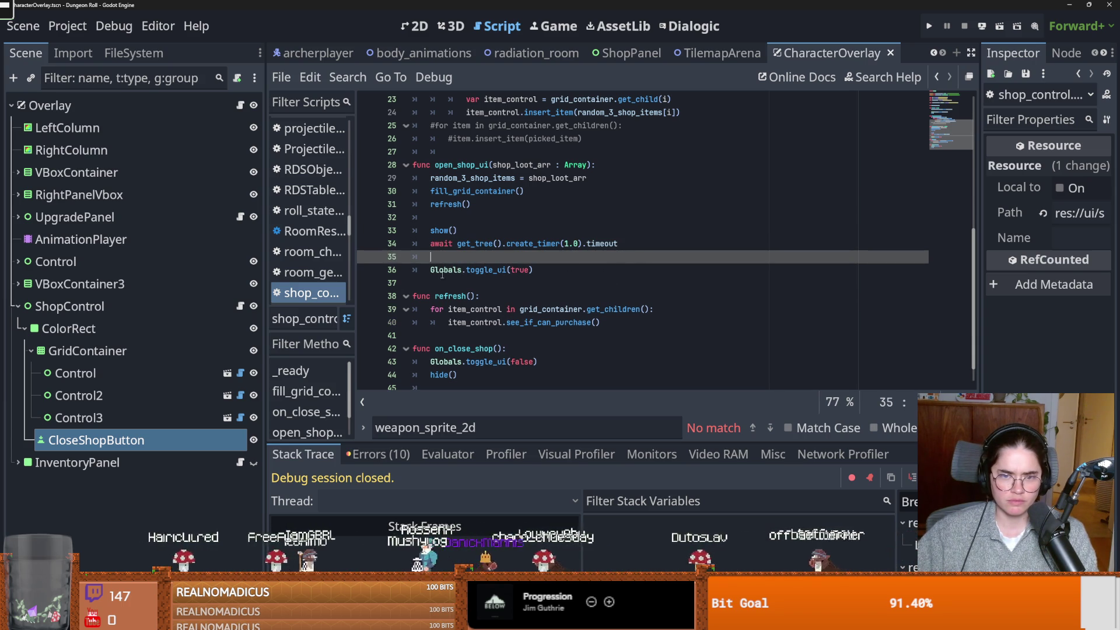
Comment out open_shop_ui's one-second await timer line, then run the game
{"action": "left_click_drag", "start_coordinate": [431, 271], "coordinate": [548, 273]}
{"action": "left_click", "coordinate": [488, 243]}
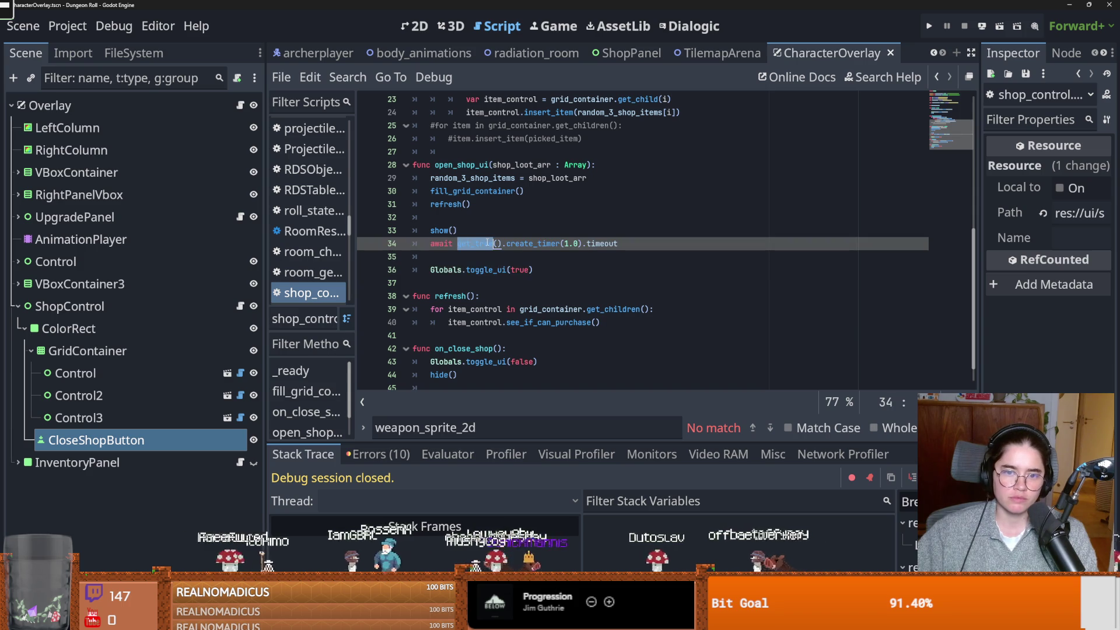
{"action": "left_click", "coordinate": [449, 231]}
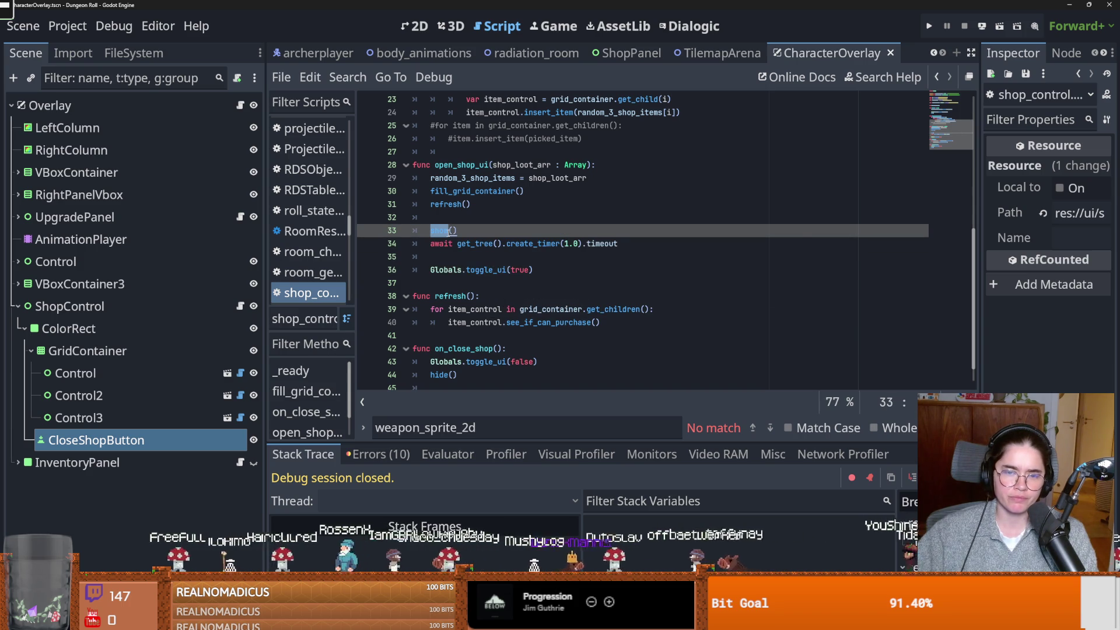
{"action": "left_click", "coordinate": [452, 243]}
{"action": "key", "text": "ctrl+z"}
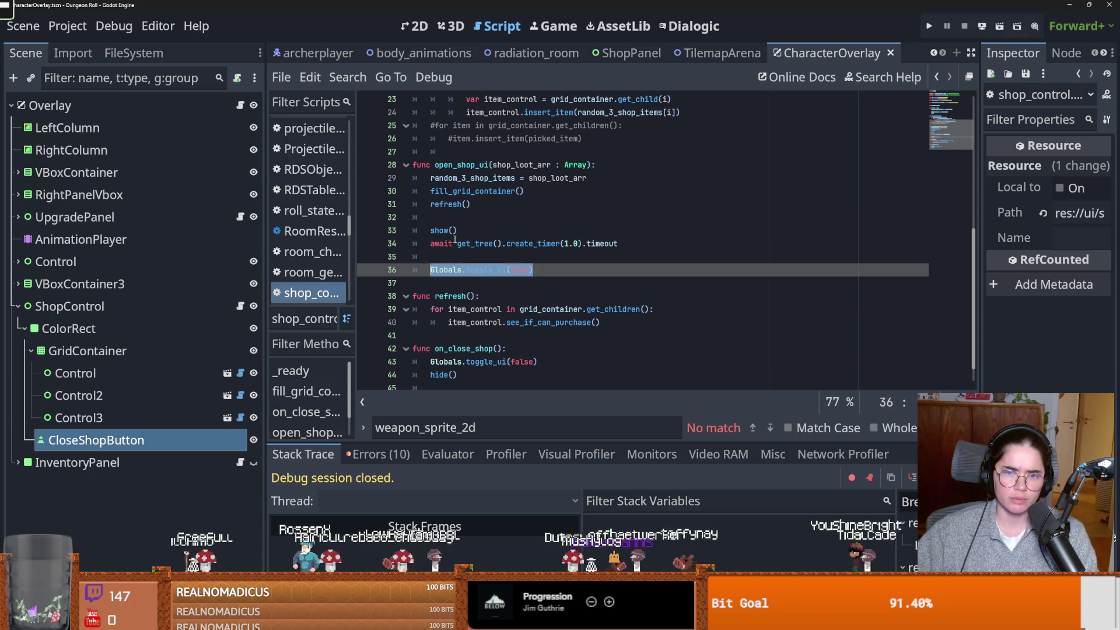
{"action": "left_click", "coordinate": [454, 243]}
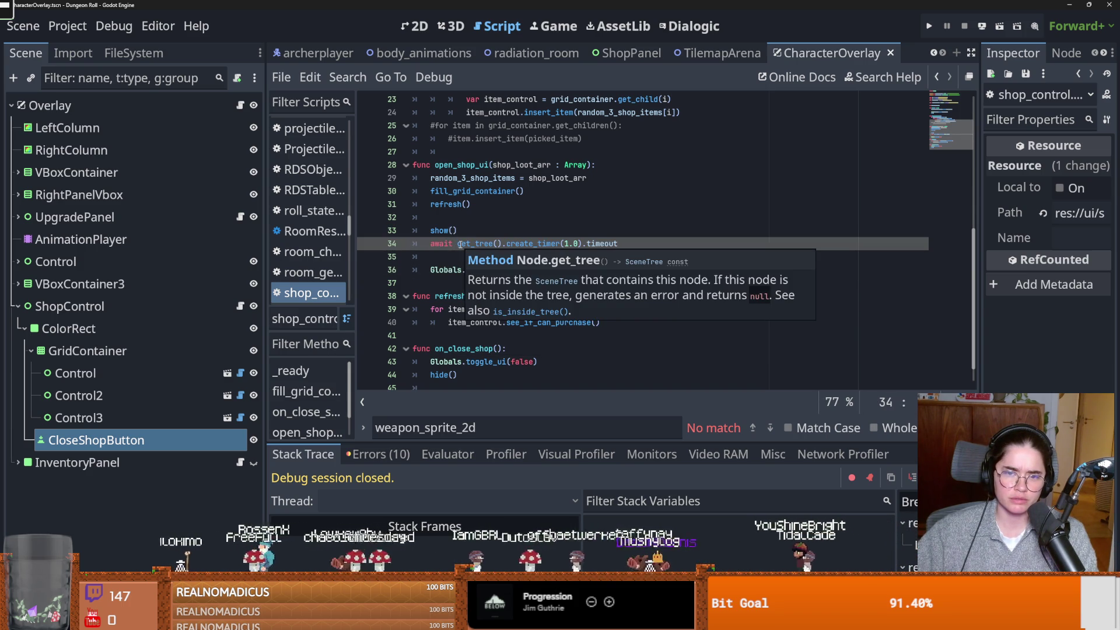
{"action": "mouse_move", "coordinate": [461, 244]}
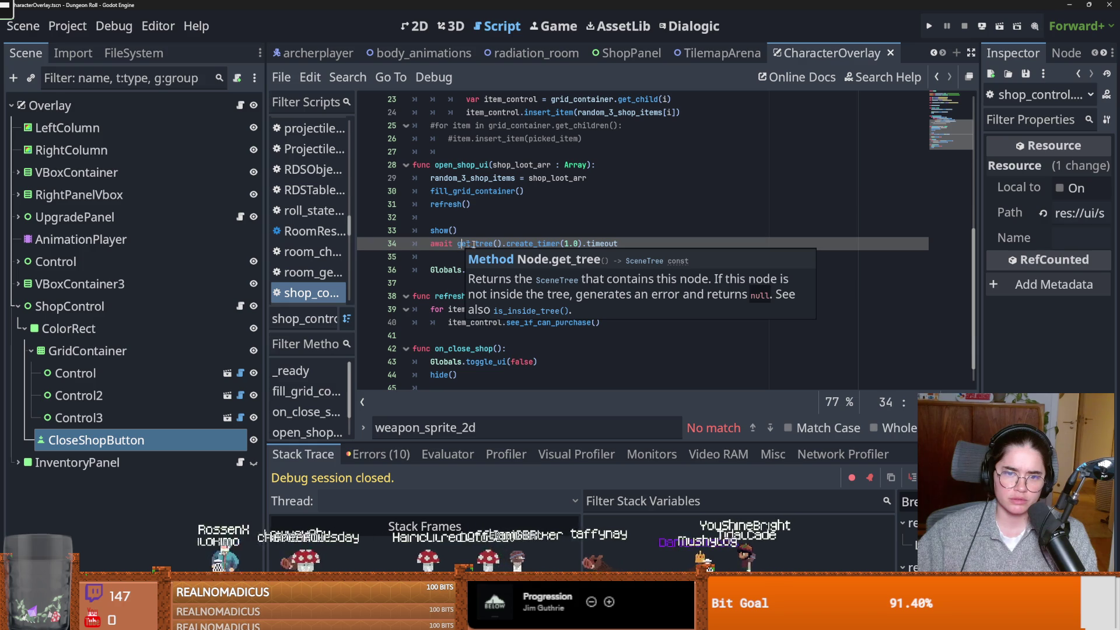
{"action": "left_click_drag", "start_coordinate": [629, 242], "coordinate": [423, 247]}
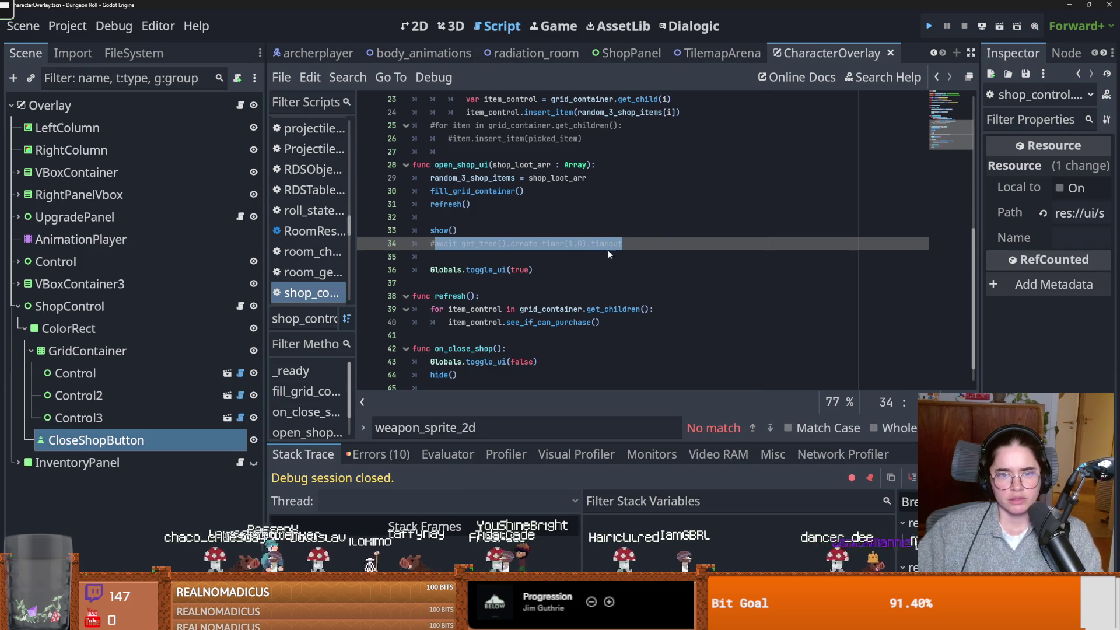
{"action": "key", "text": "F5"}
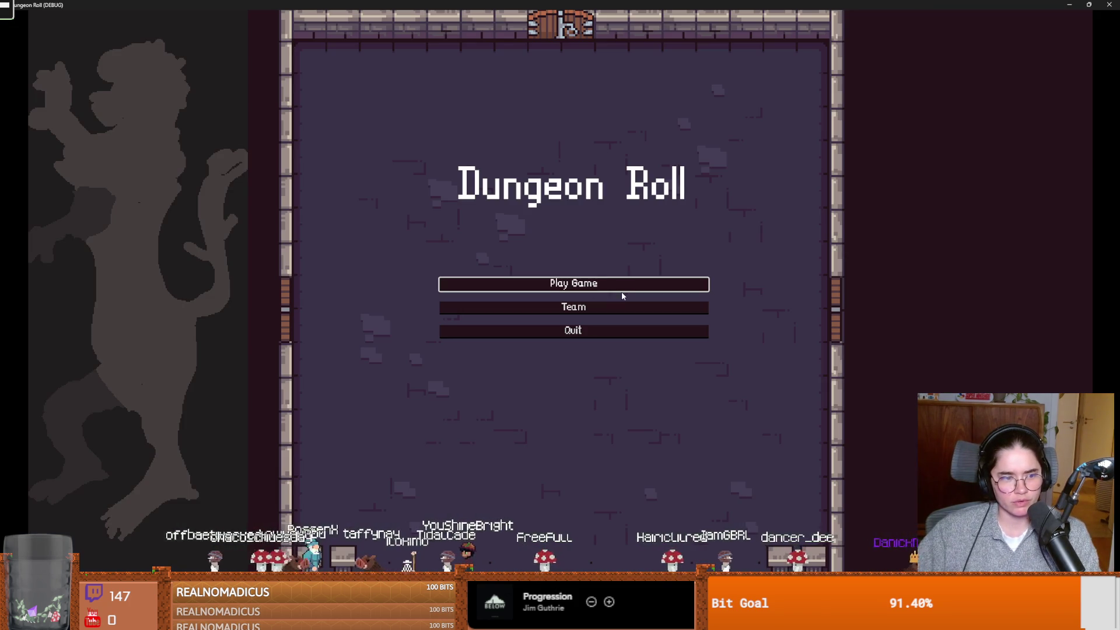
Start a new game as the Archer and walk into the desert room
{"action": "left_click", "coordinate": [571, 285]}
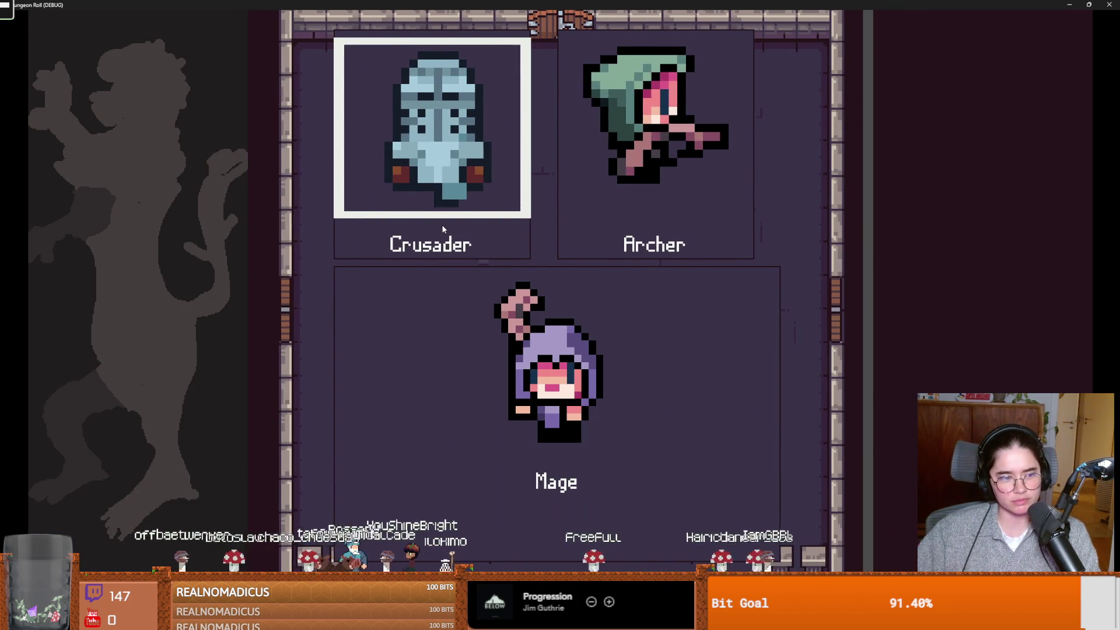
{"action": "left_click", "coordinate": [641, 187]}
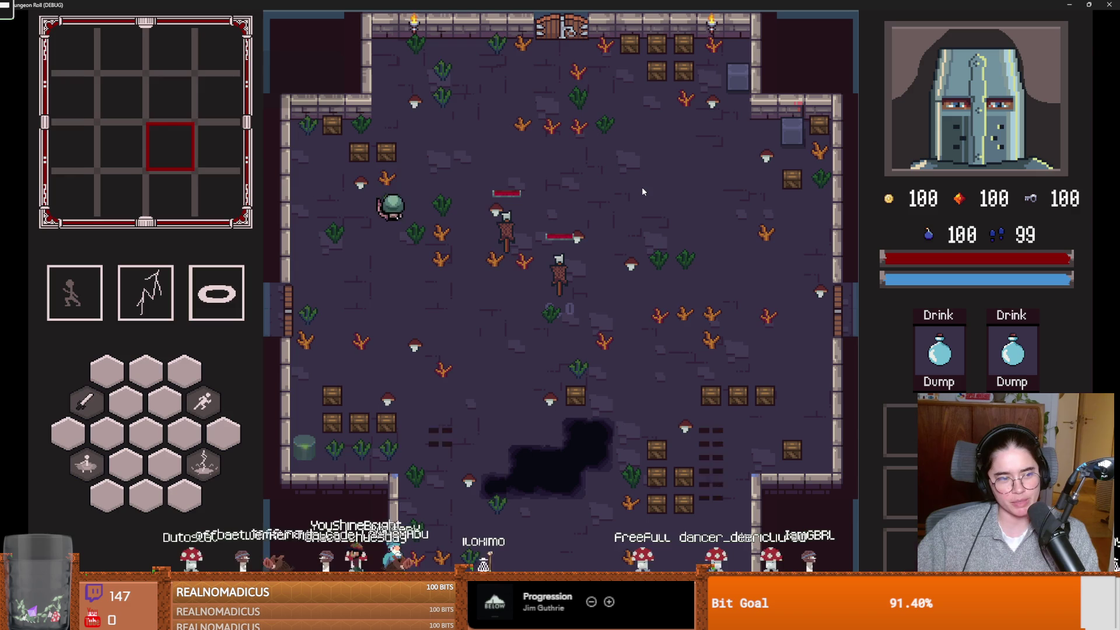
{"action": "key", "text": "w+d"}
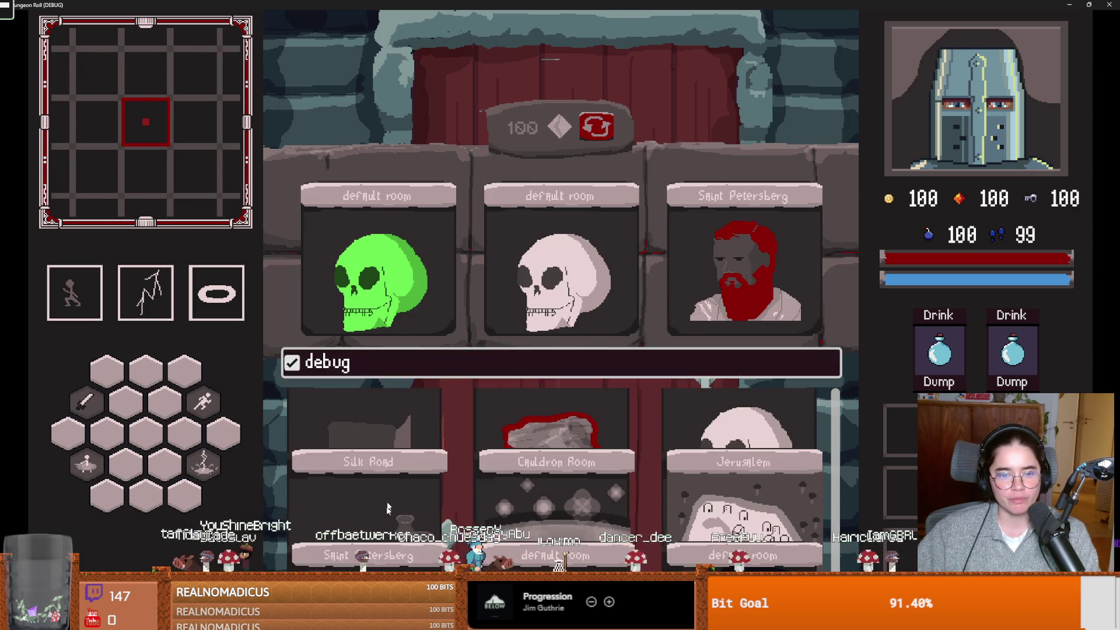
{"action": "left_click", "coordinate": [382, 408]}
{"action": "key", "text": "w+d"}
Open the merchant's wares and leave the shop, twice, to confirm leaving closes it
{"action": "key", "text": "w"}
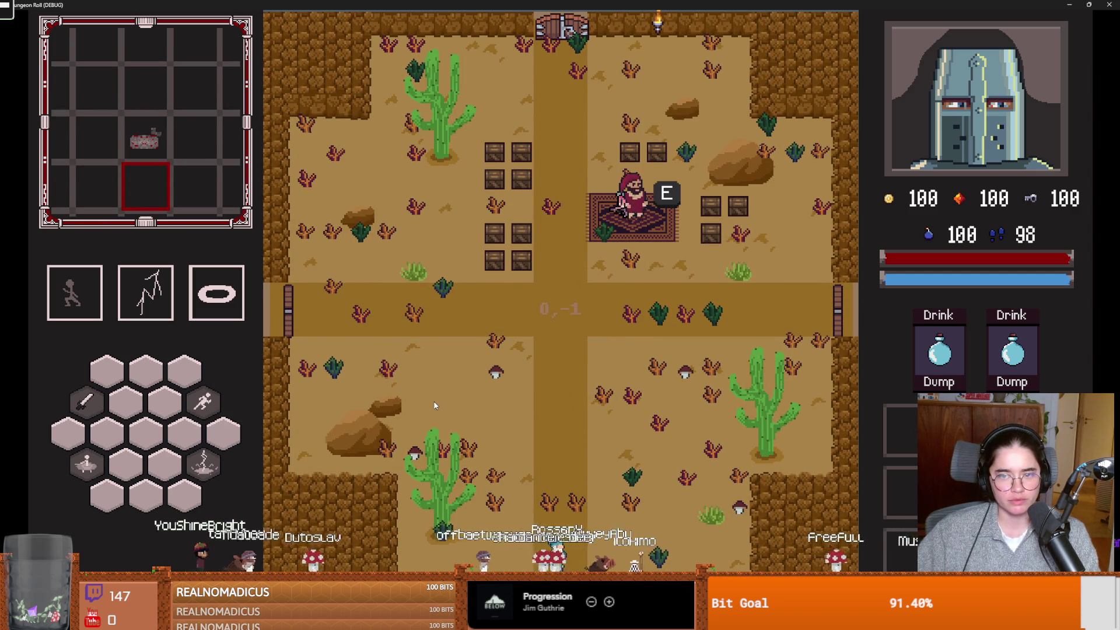
{"action": "key", "text": "e"}
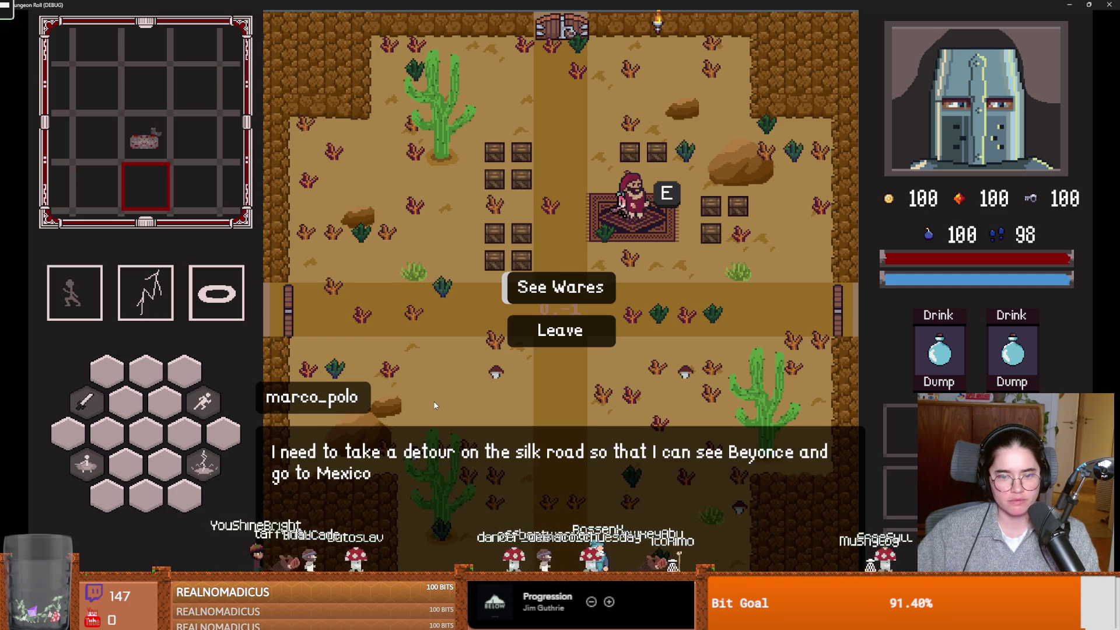
{"action": "left_click", "coordinate": [529, 290]}
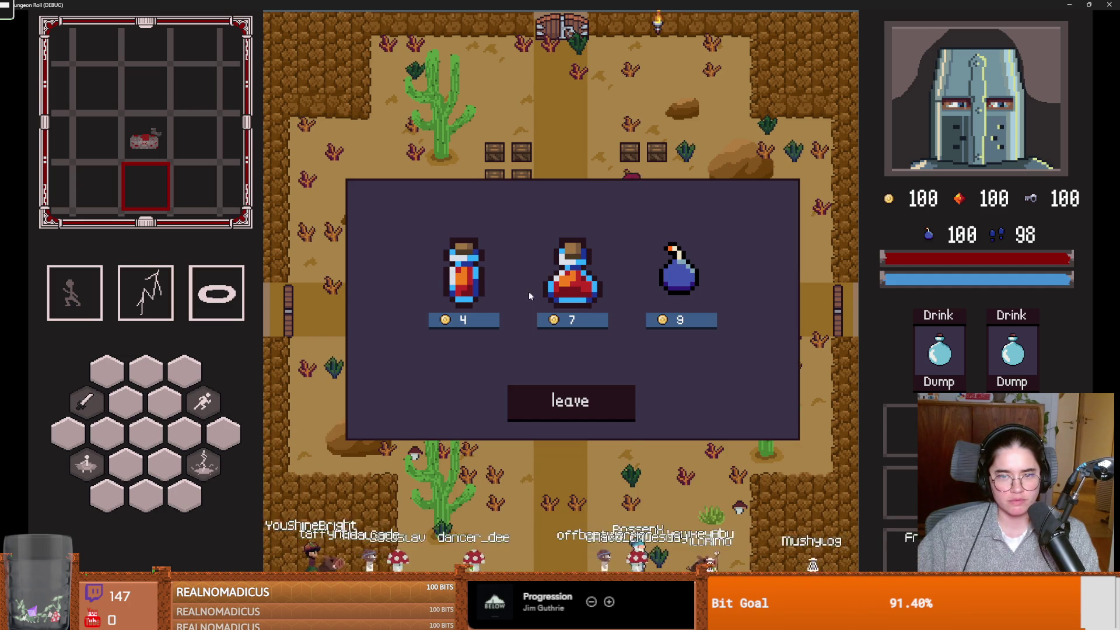
{"action": "left_click", "coordinate": [569, 400]}
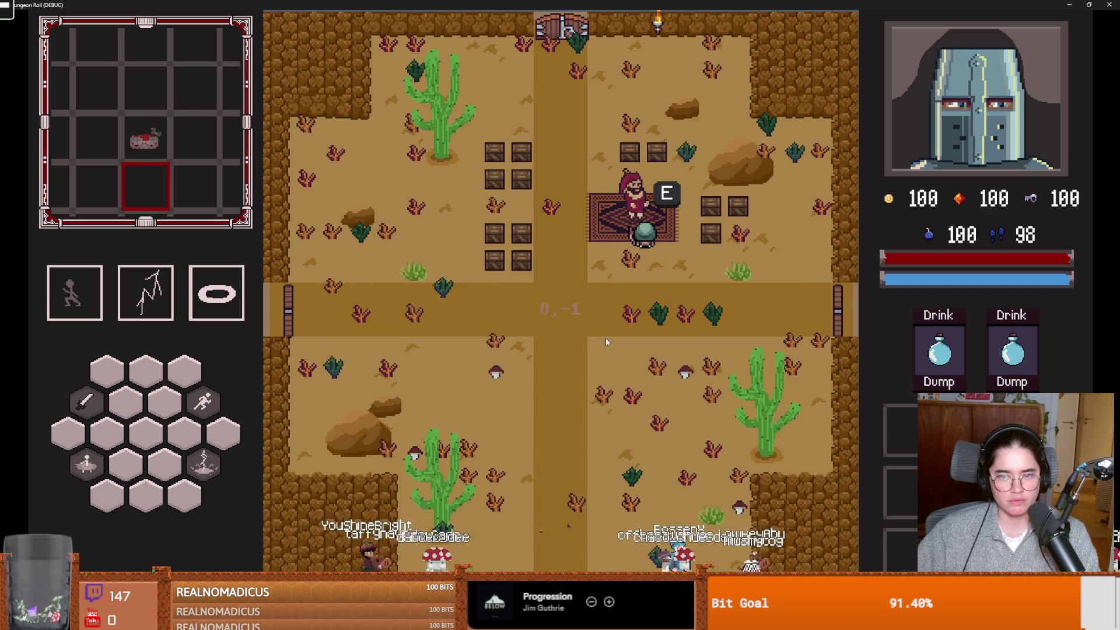
{"action": "key", "text": "e"}
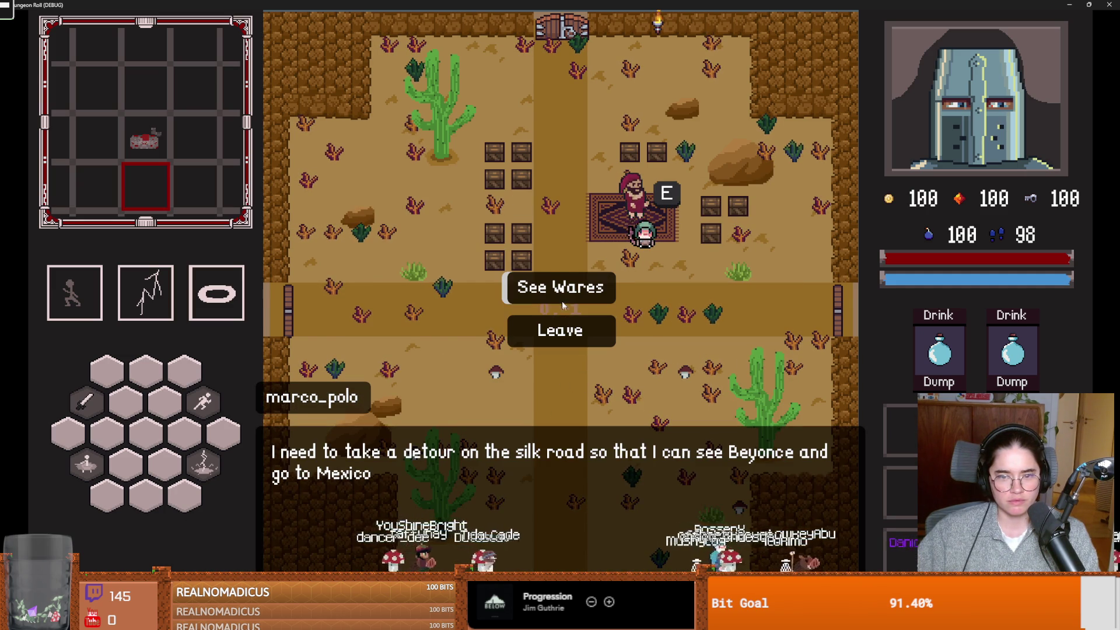
{"action": "left_click", "coordinate": [561, 297]}
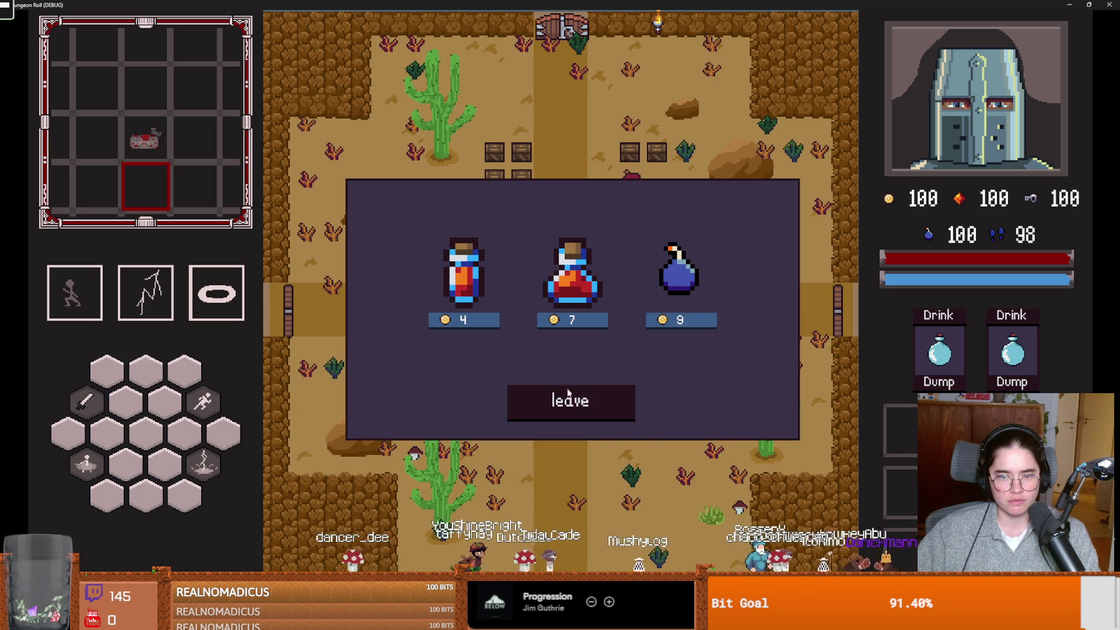
{"action": "left_click", "coordinate": [567, 400]}
Stop the game, save the CharacterOverlay scene, and select Globals on line 43
{"action": "key", "text": "super+Down"}
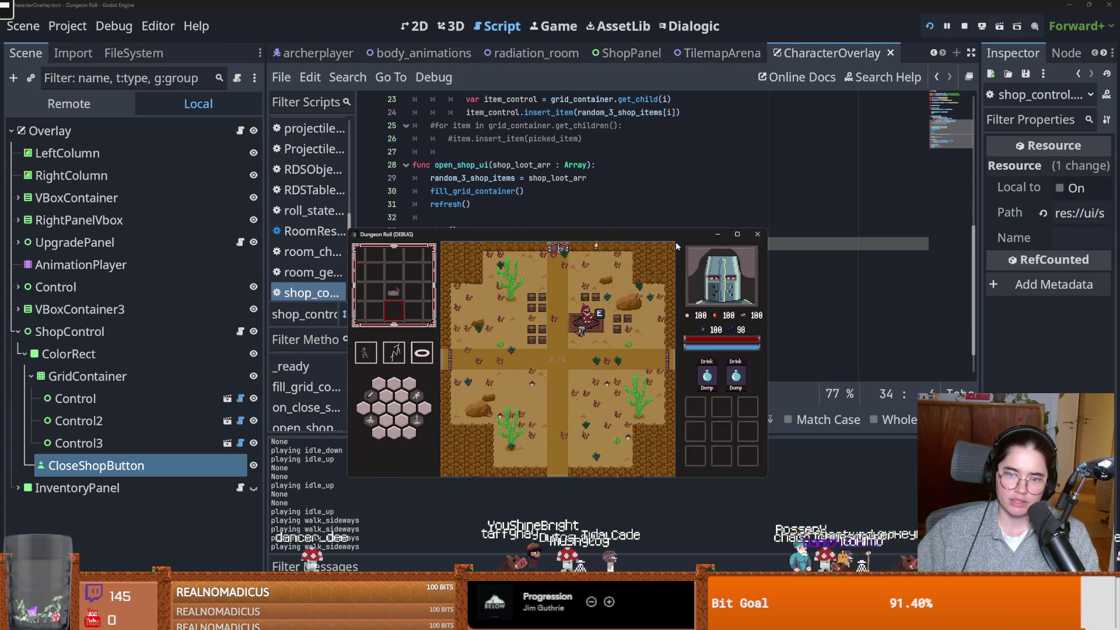
{"action": "left_click", "coordinate": [757, 234]}
{"action": "key", "text": "ctrl+s"}
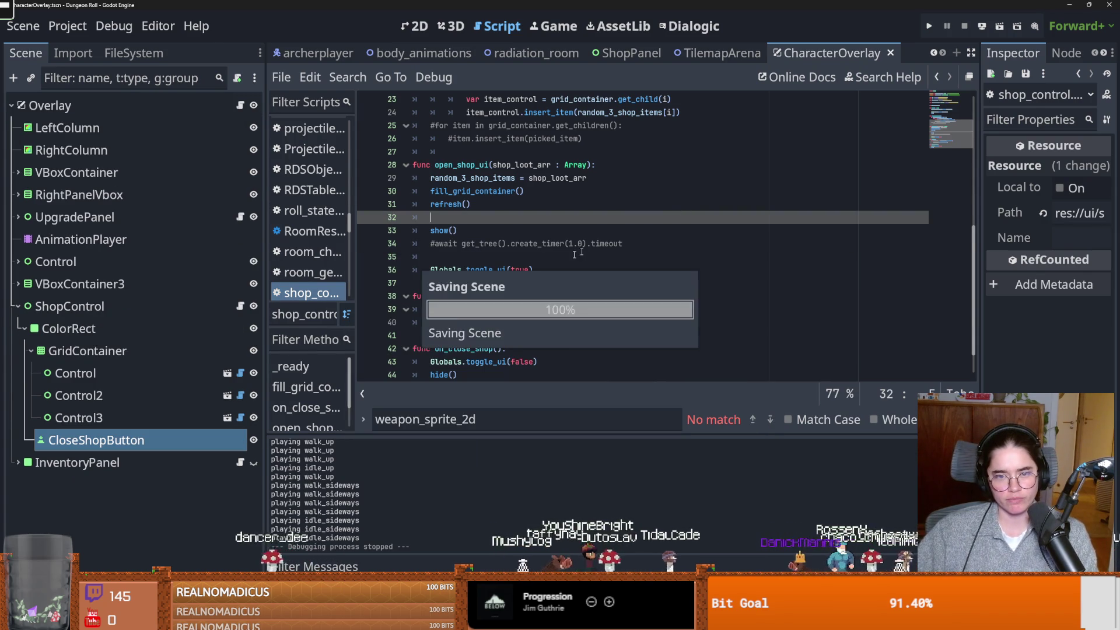
{"action": "scroll", "coordinate": [535, 284], "scroll_direction": "down", "scroll_amount": 1}
{"action": "double_click", "coordinate": [448, 322]}
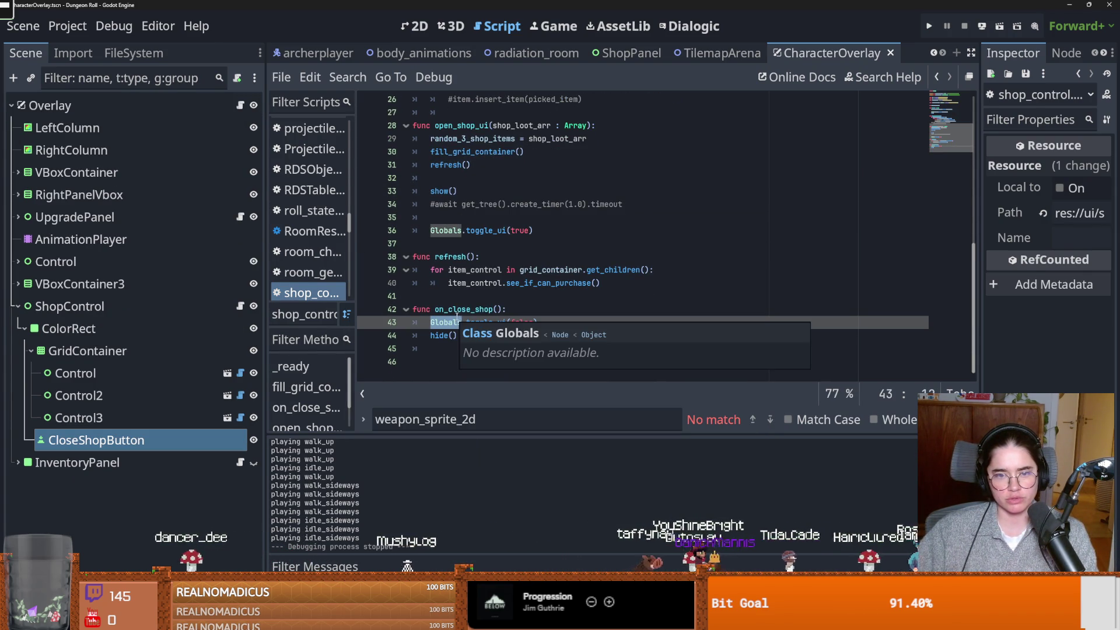
Switch to the archerplayer script and select the !Globals.ui_open conditions on lines 18 and 22
{"action": "left_click", "coordinate": [464, 310]}
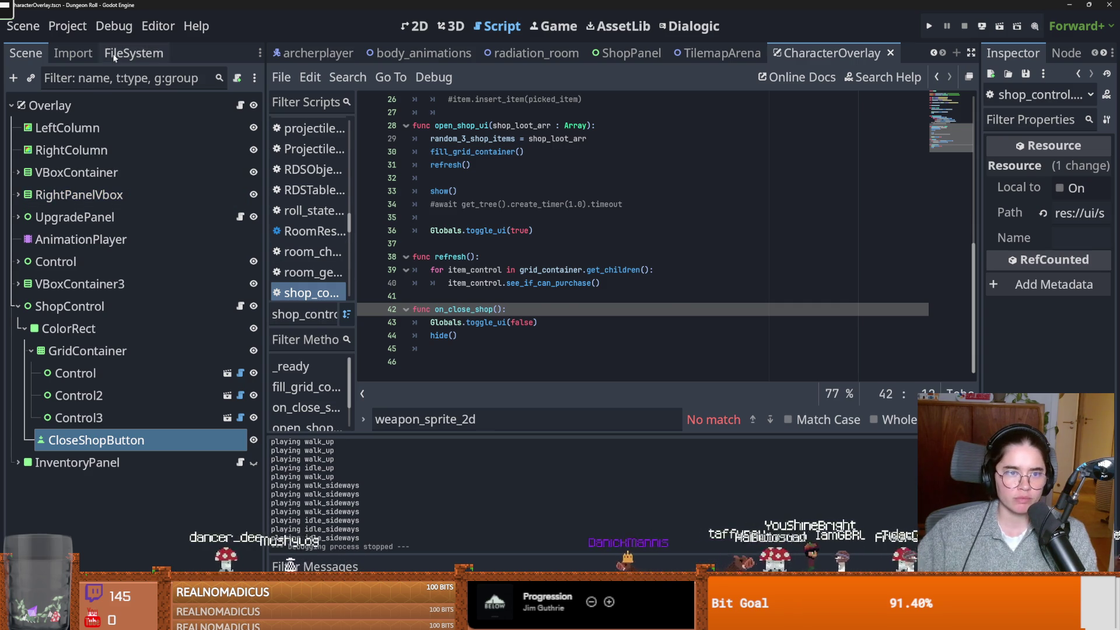
{"action": "left_click", "coordinate": [315, 53]}
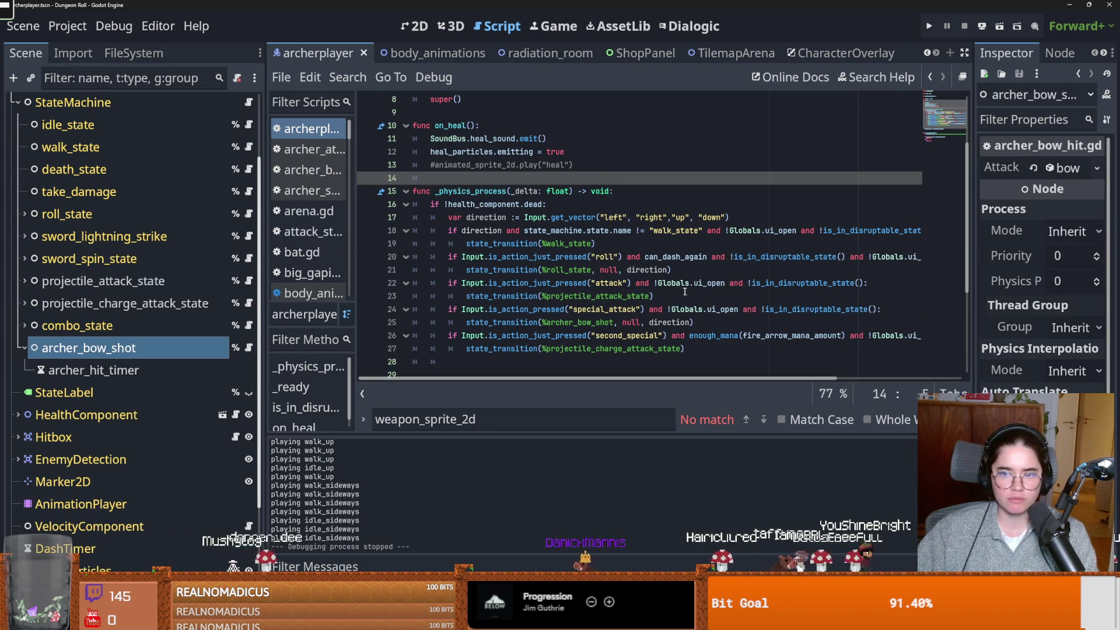
{"action": "left_click_drag", "start_coordinate": [797, 232], "coordinate": [707, 232]}
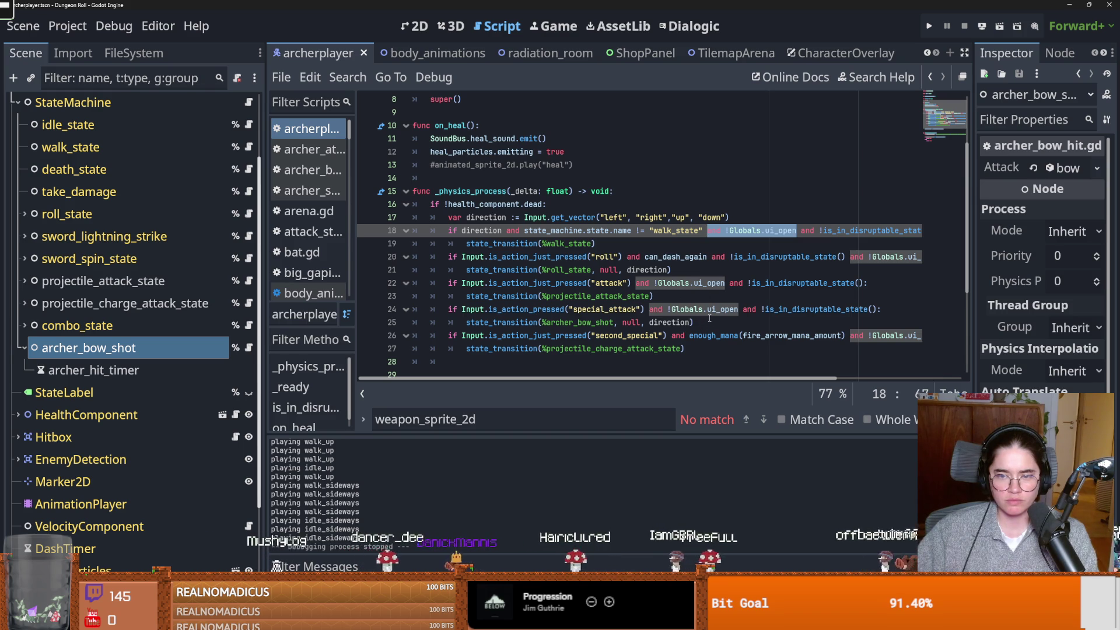
{"action": "mouse_move", "coordinate": [708, 316]}
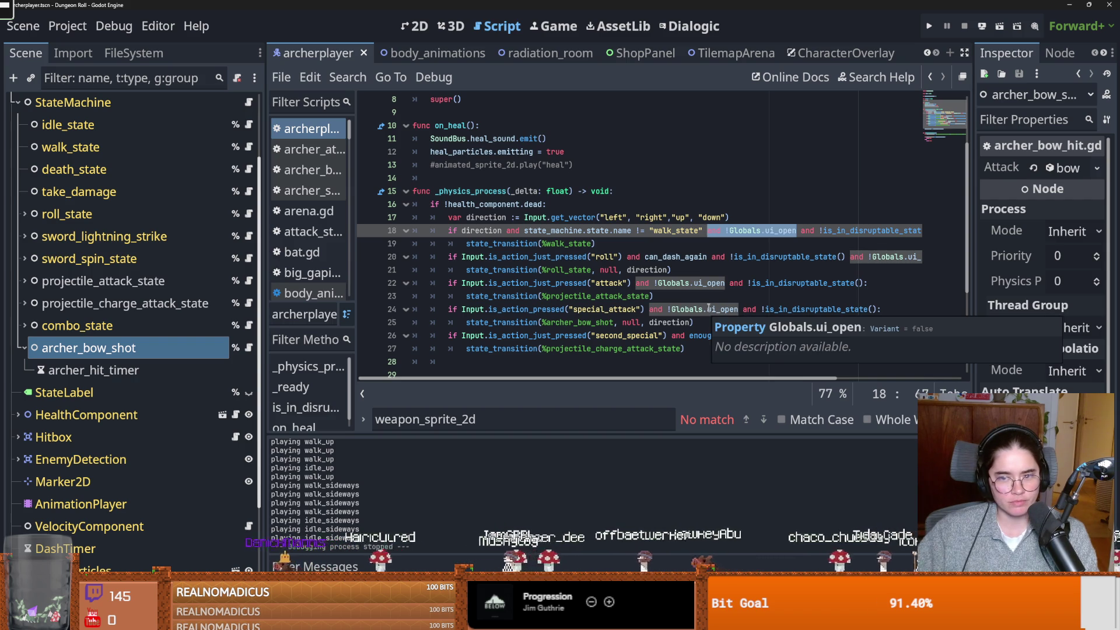
{"action": "left_click", "coordinate": [709, 285]}
{"action": "left_click_drag", "start_coordinate": [727, 283], "coordinate": [636, 283]}
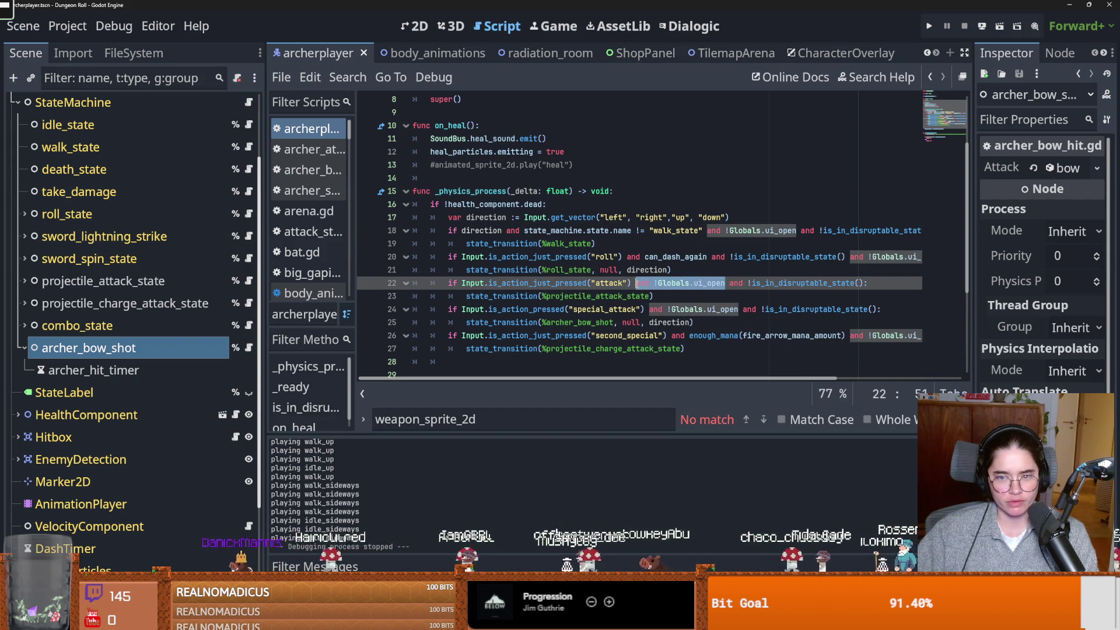
{"action": "key", "text": "ctrl+s"}
Select the ui_open condition on line 24 and narrow the Scene dock to widen the code
{"action": "left_click", "coordinate": [723, 284]}
{"action": "key", "text": "ctrl+s"}
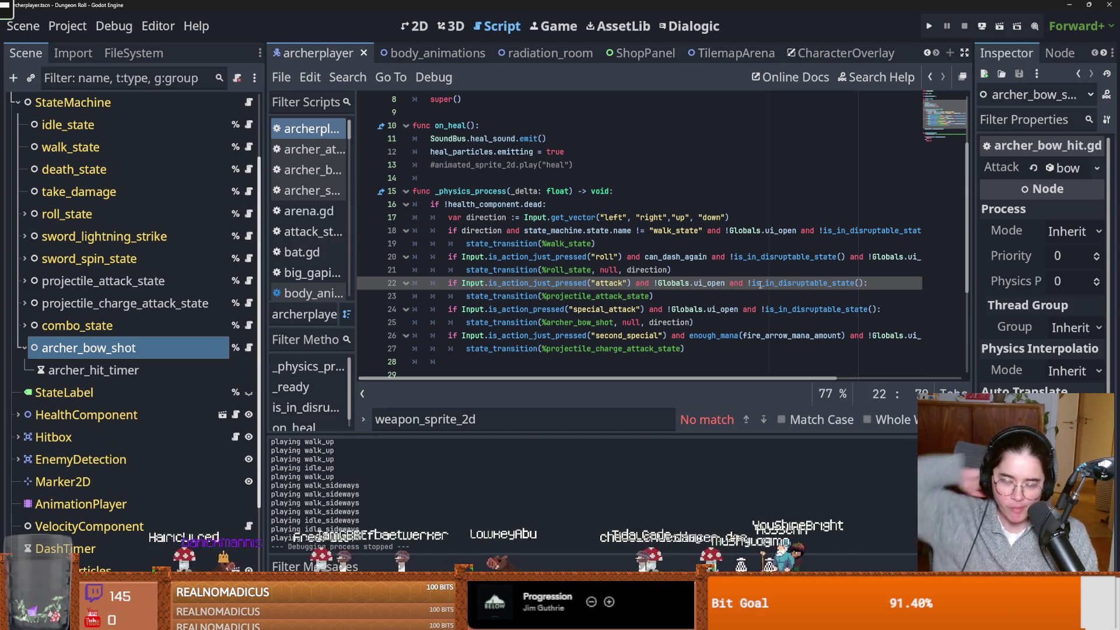
{"action": "left_click", "coordinate": [743, 307]}
{"action": "key", "text": "ctrl+s"}
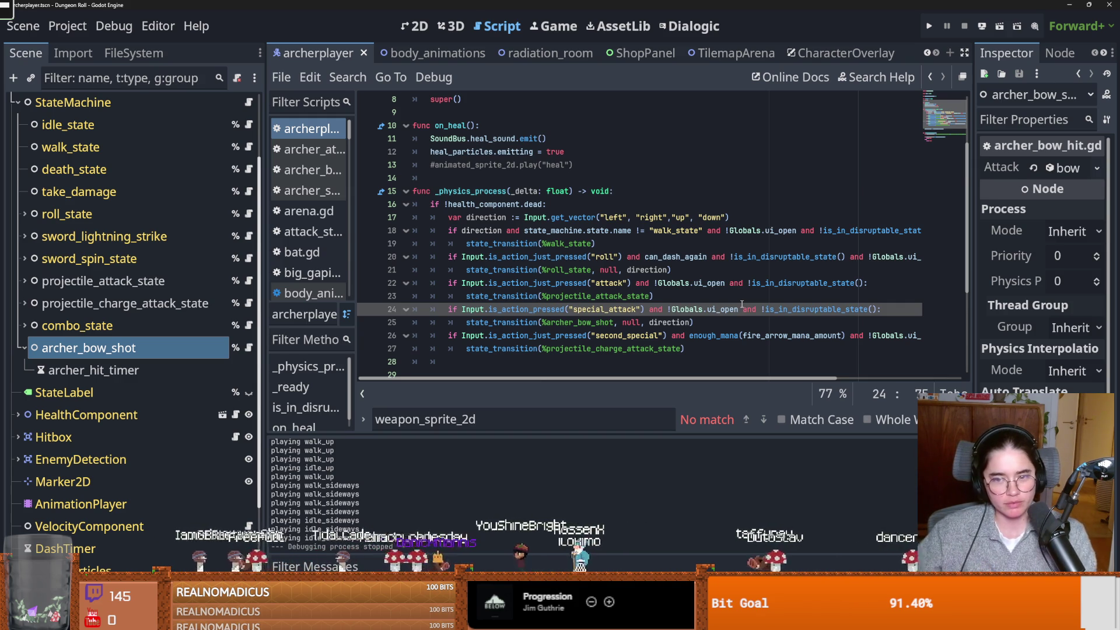
{"action": "left_click_drag", "start_coordinate": [733, 315], "coordinate": [652, 310]}
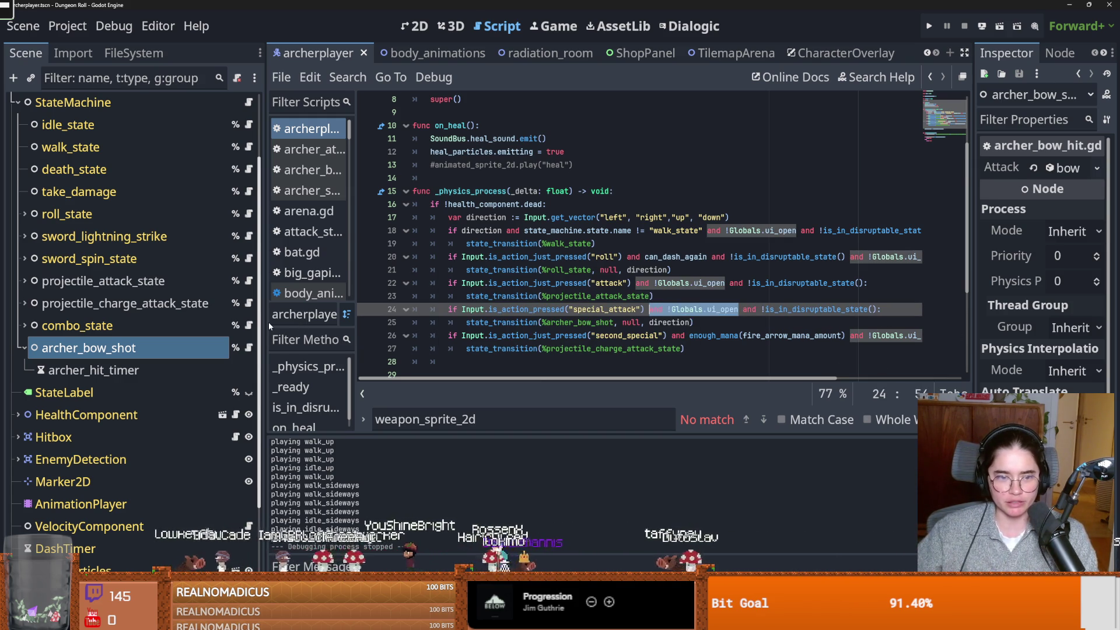
{"action": "left_click_drag", "start_coordinate": [268, 322], "coordinate": [128, 322]}
{"action": "left_click", "coordinate": [606, 336]}
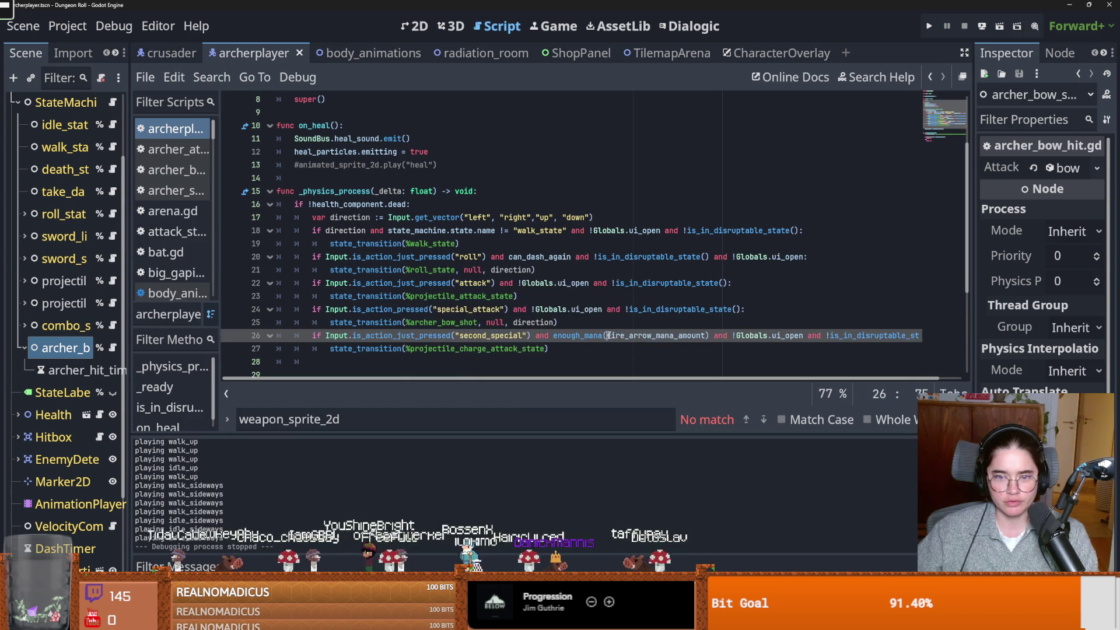
{"action": "left_click", "coordinate": [583, 323]}
{"action": "left_click", "coordinate": [545, 310]}
{"action": "left_click", "coordinate": [532, 310]}
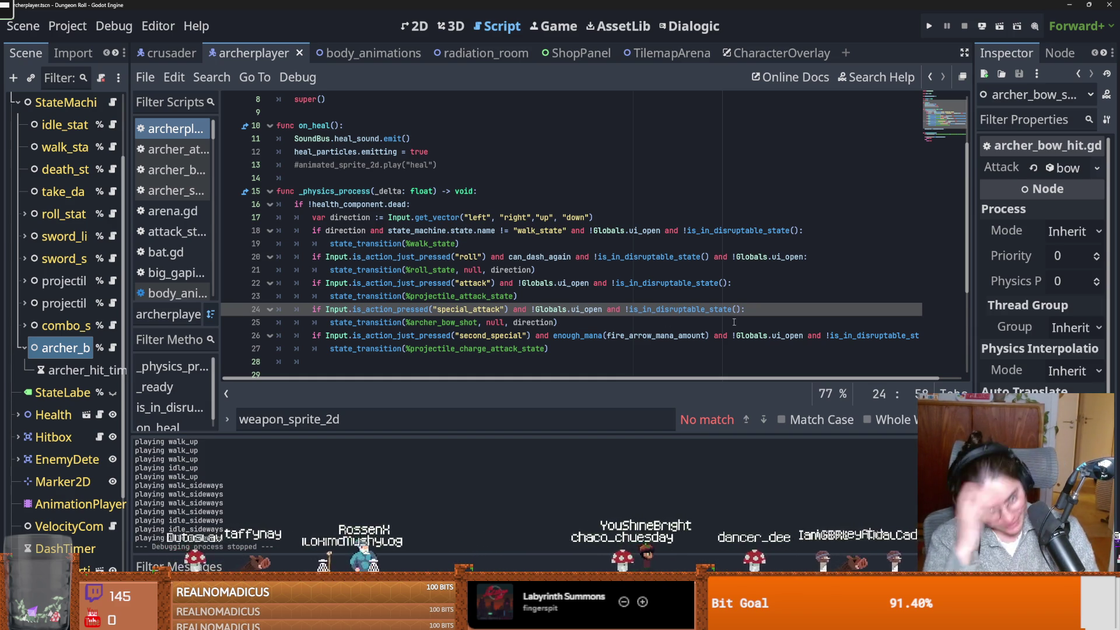
{"action": "left_click", "coordinate": [688, 326]}
{"action": "key", "text": "ctrl+s"}
{"action": "key", "text": "Up"}
{"action": "key", "text": "Up"}
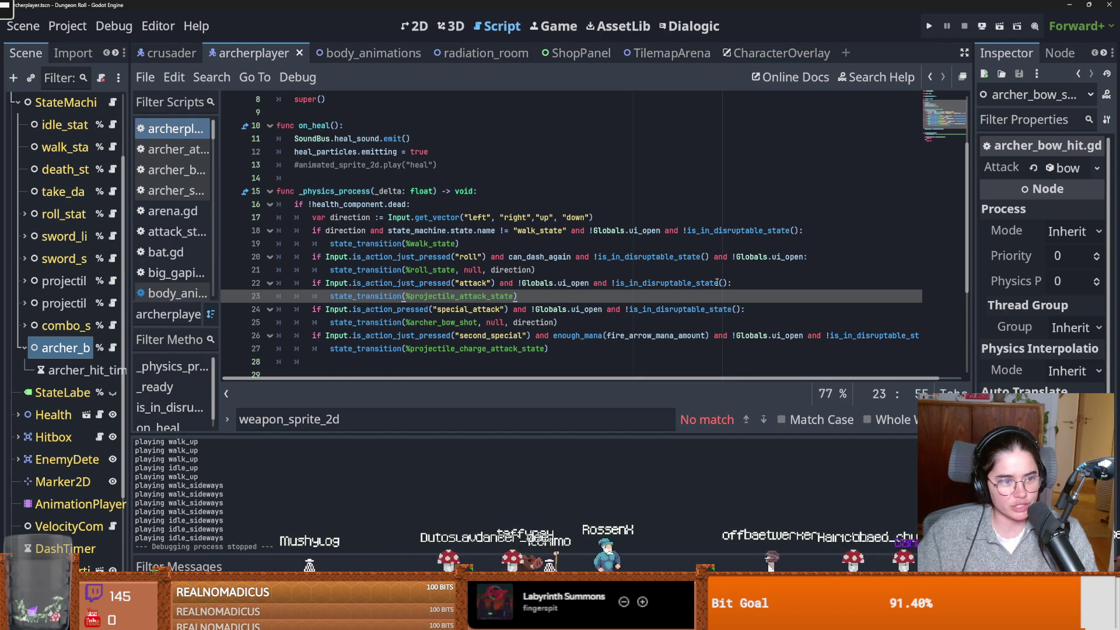
{"action": "left_click", "coordinate": [718, 283]}
{"action": "key", "text": "ctrl+s"}
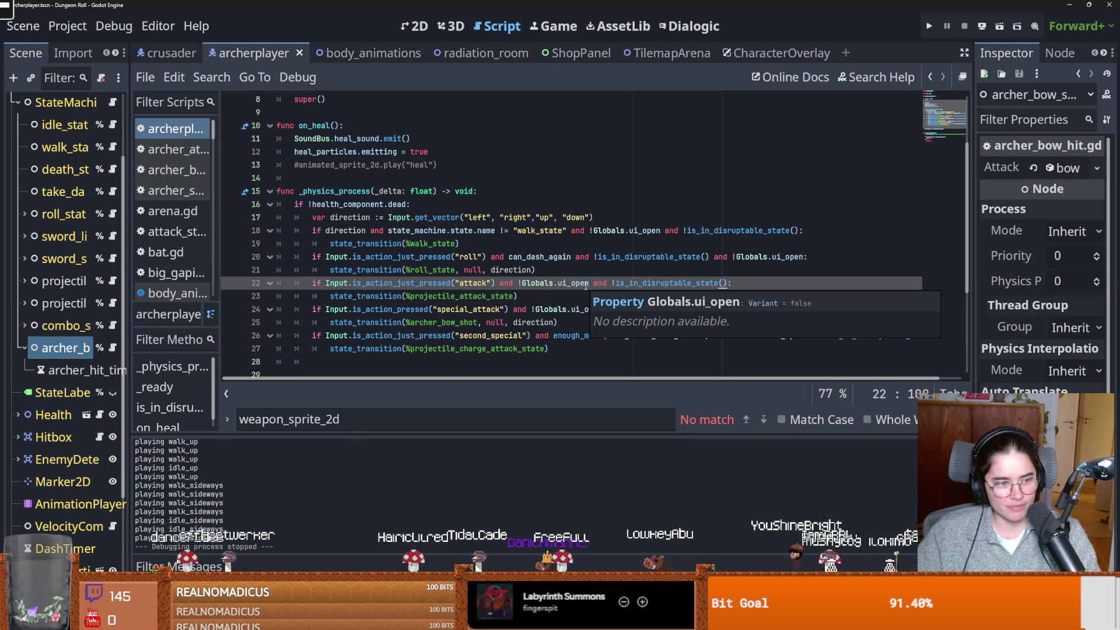
Edit the ui_open conditions on lines 22–25 of _physics_process, saving archerplayer.gd after each change
{"action": "left_click", "coordinate": [586, 284]}
{"action": "key", "text": "ctrl+s"}
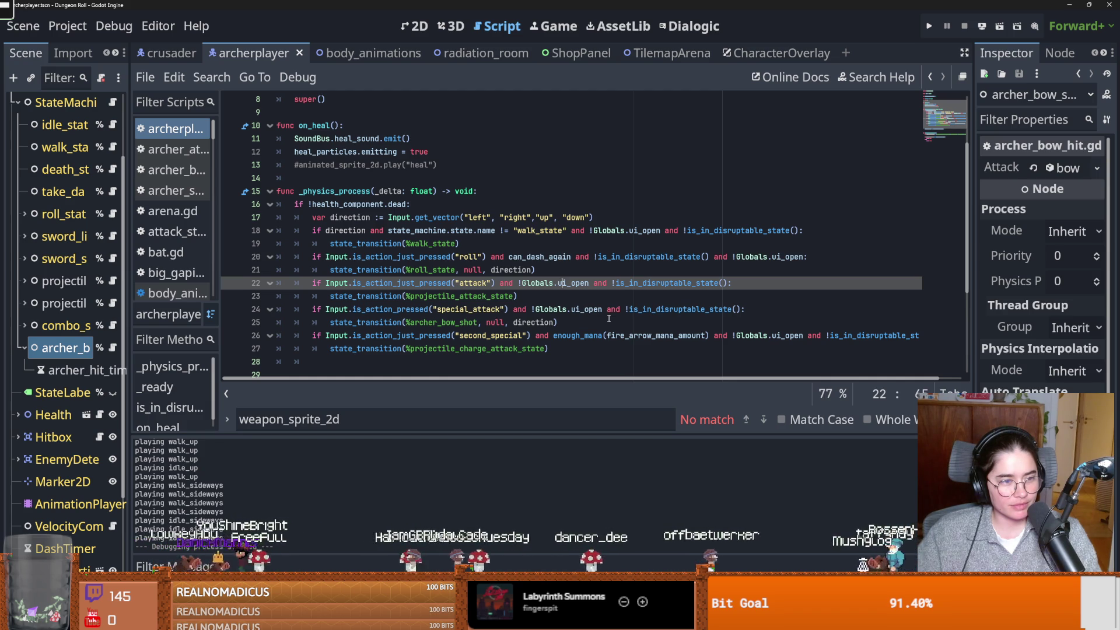
{"action": "left_click", "coordinate": [609, 319]}
{"action": "key", "text": "ctrl+s"}
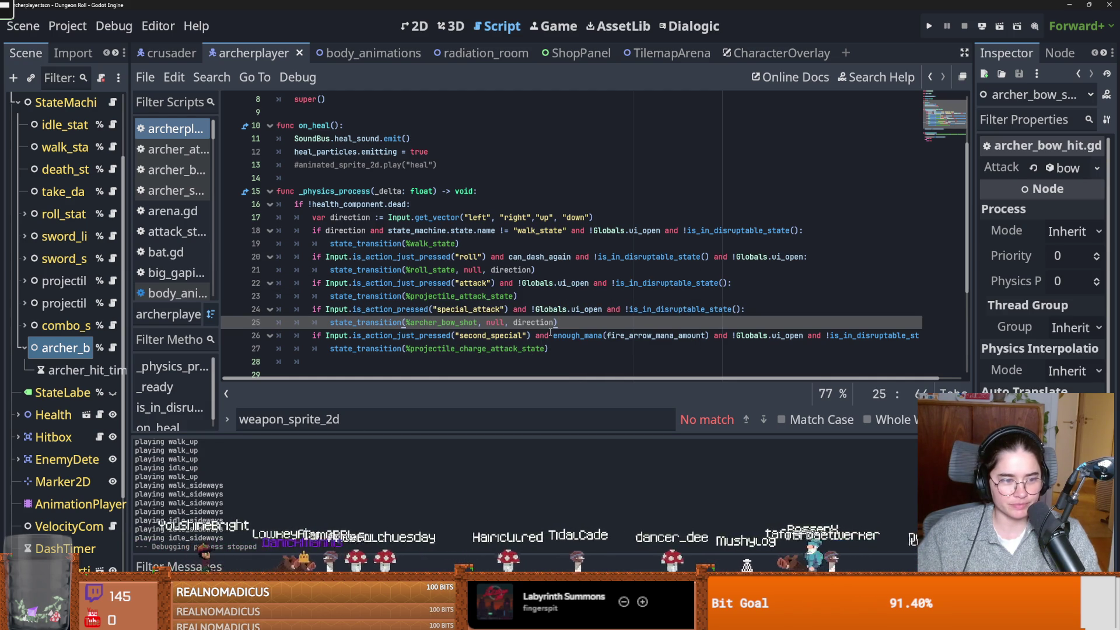
{"action": "mouse_move", "coordinate": [602, 309]}
{"action": "left_mouse_down"}
{"action": "mouse_move", "coordinate": [535, 310]}
{"action": "mouse_move", "coordinate": [602, 309]}
{"action": "left_mouse_up"}
{"action": "key", "text": "ctrl+s"}
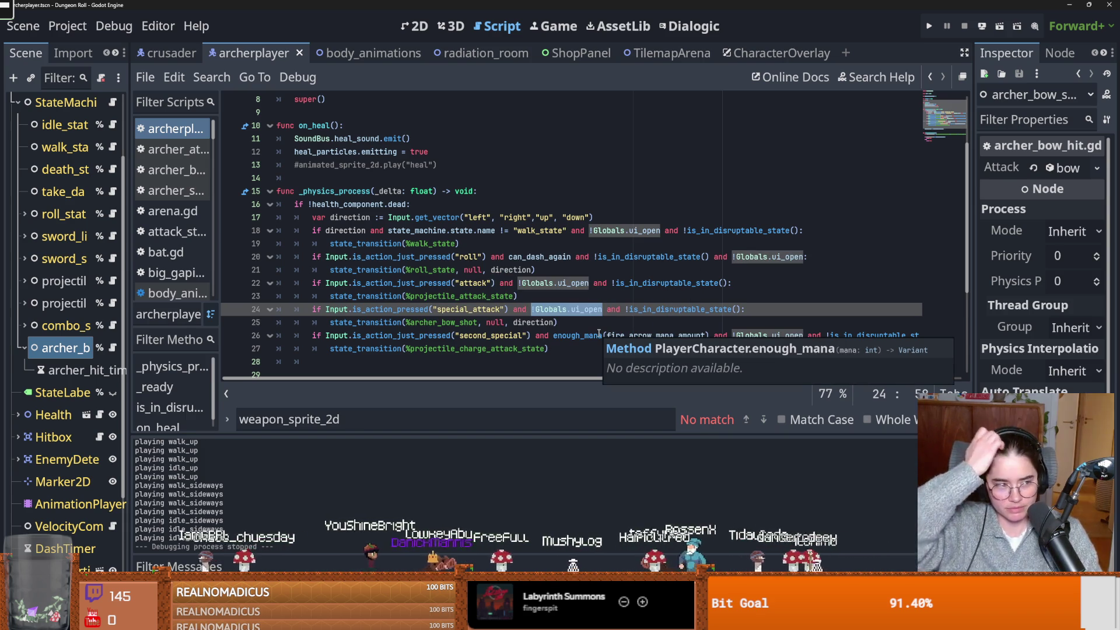
{"action": "left_click", "coordinate": [524, 302]}
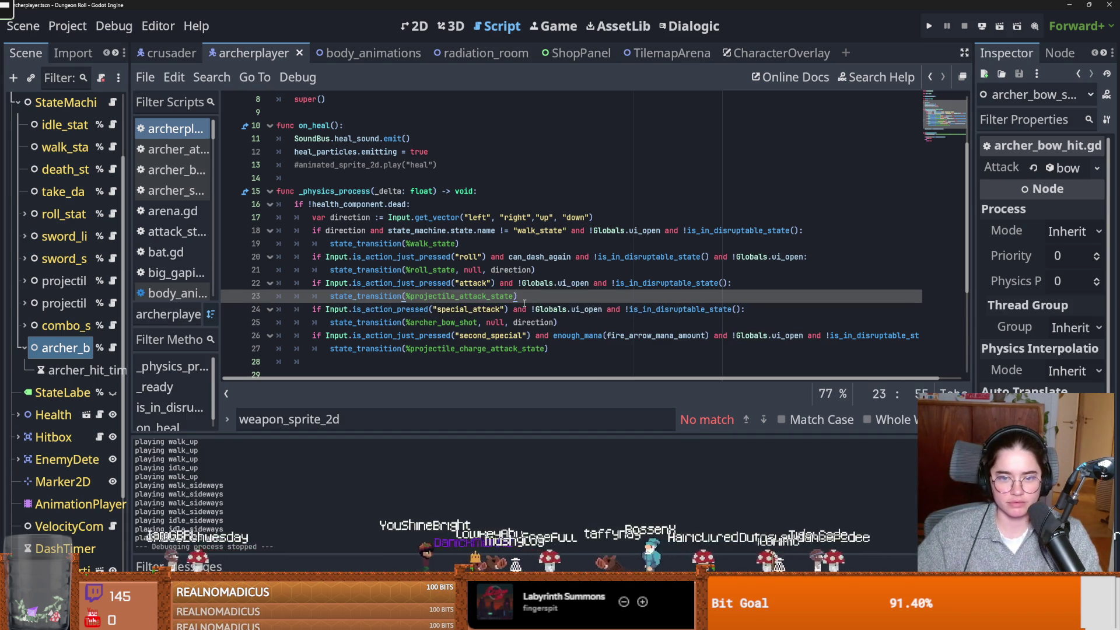
Rework the !Globals.ui_open condition on the line 22 attack check, then select Globals in the special_attack check
{"action": "mouse_move", "coordinate": [518, 283]}
{"action": "left_mouse_down"}
{"action": "mouse_move", "coordinate": [591, 284]}
{"action": "mouse_move", "coordinate": [505, 283]}
{"action": "mouse_move", "coordinate": [588, 285]}
{"action": "left_mouse_up"}
{"action": "left_click", "coordinate": [497, 284]}
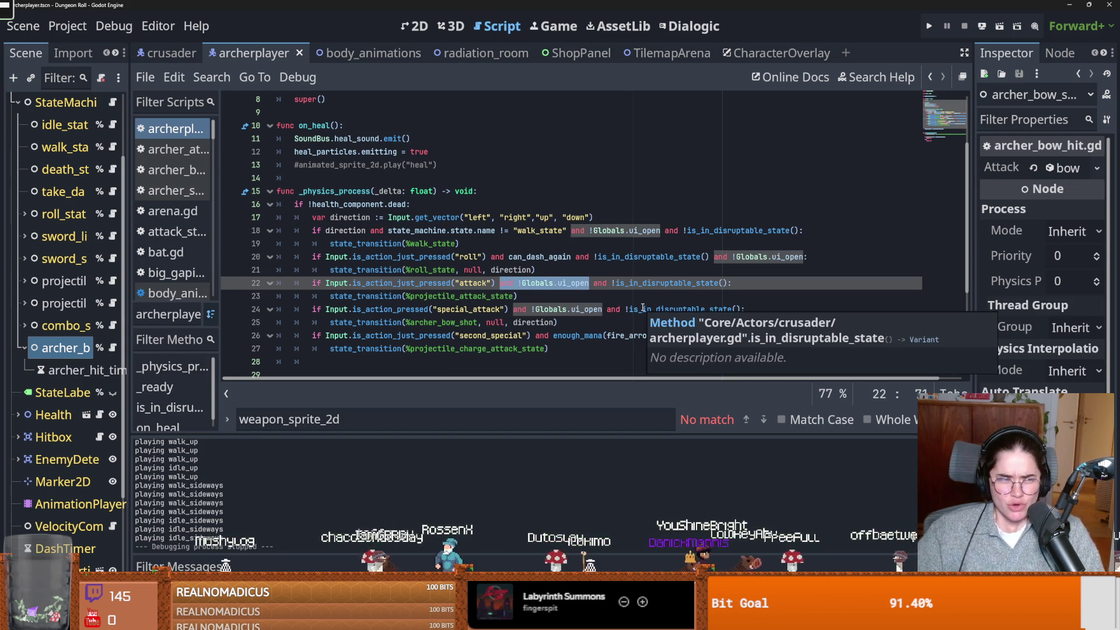
{"action": "left_click", "coordinate": [599, 284]}
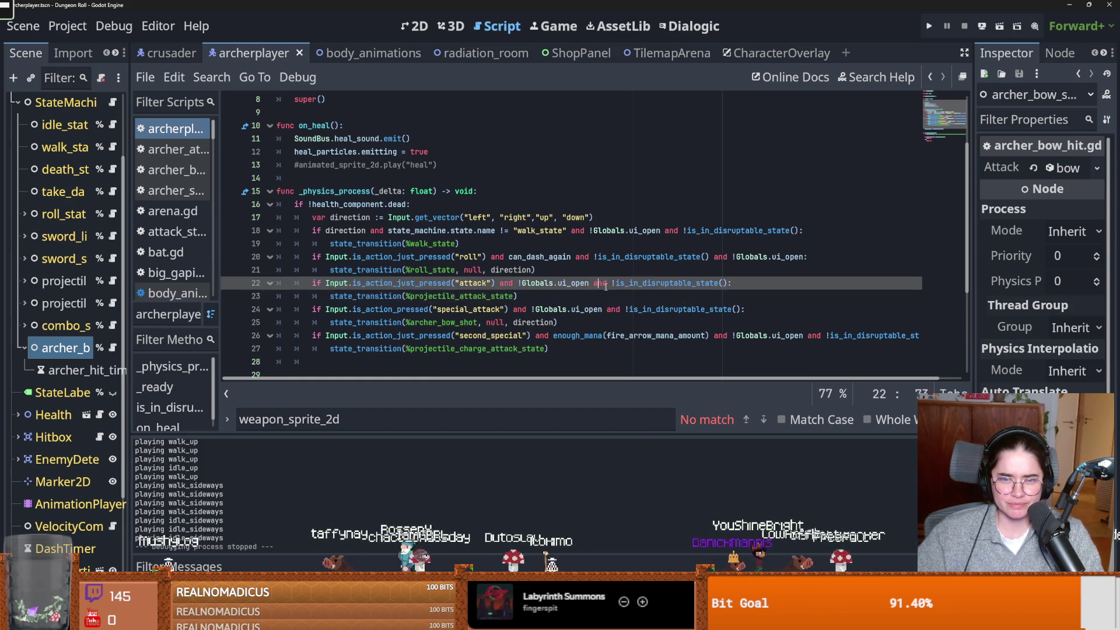
{"action": "key", "text": "ctrl+s"}
{"action": "mouse_move", "coordinate": [588, 283]}
{"action": "left_mouse_down"}
{"action": "mouse_move", "coordinate": [502, 269]}
{"action": "mouse_move", "coordinate": [531, 283]}
{"action": "mouse_move", "coordinate": [500, 284]}
{"action": "left_mouse_up"}
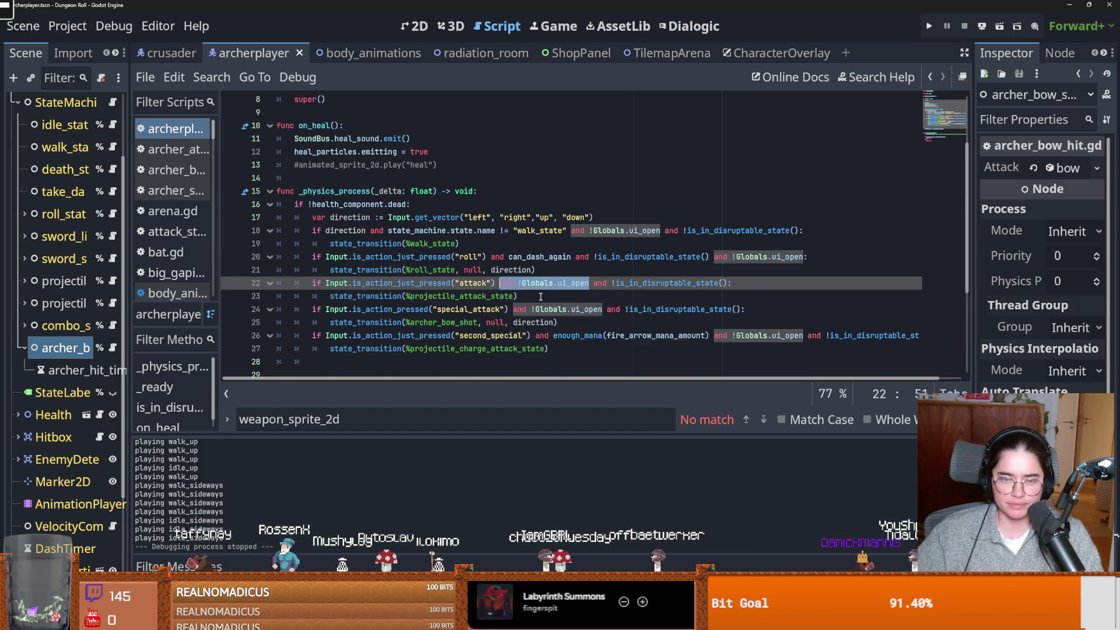
{"action": "scroll", "coordinate": [501, 283], "scroll_direction": "down", "scroll_amount": 3}
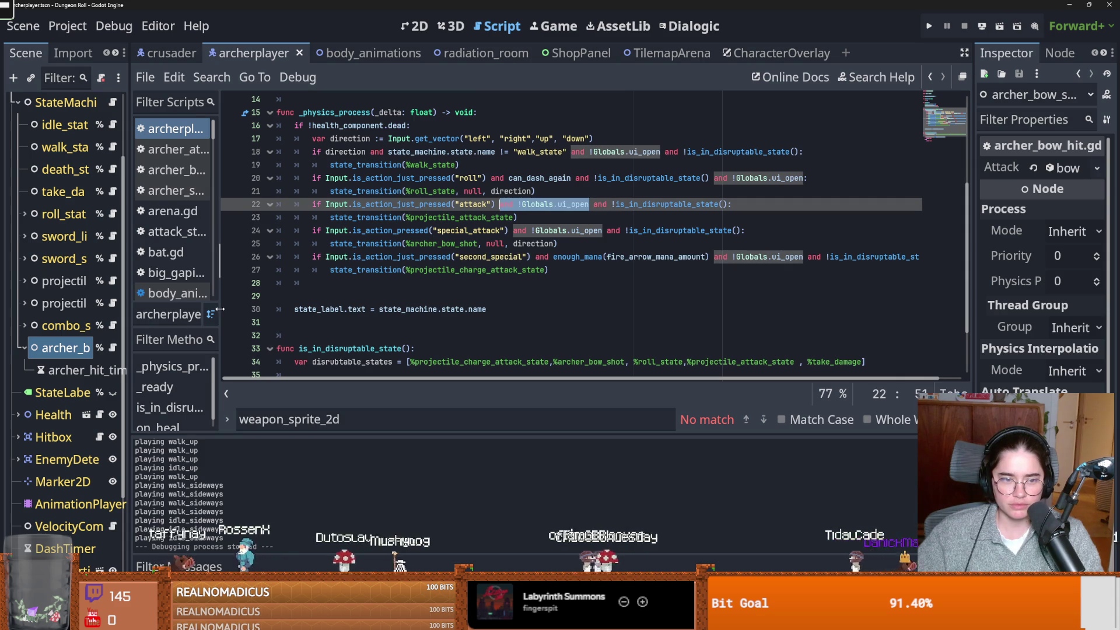
{"action": "left_click_drag", "start_coordinate": [219, 261], "coordinate": [294, 261]}
{"action": "scroll", "coordinate": [585, 357], "scroll_direction": "up", "scroll_amount": 3}
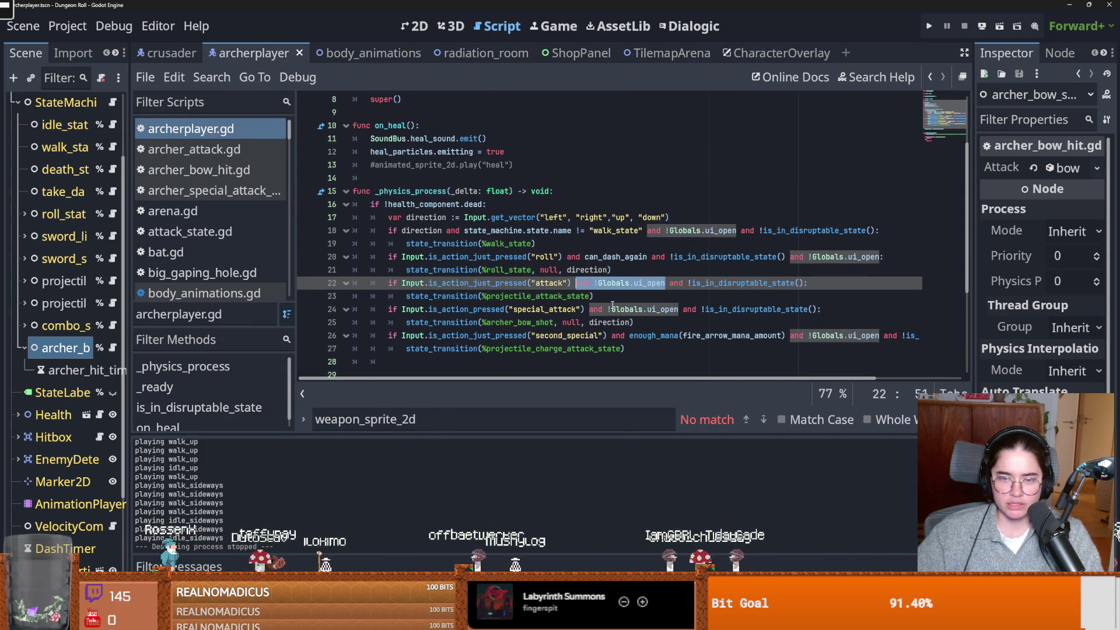
{"action": "double_click", "coordinate": [612, 306]}
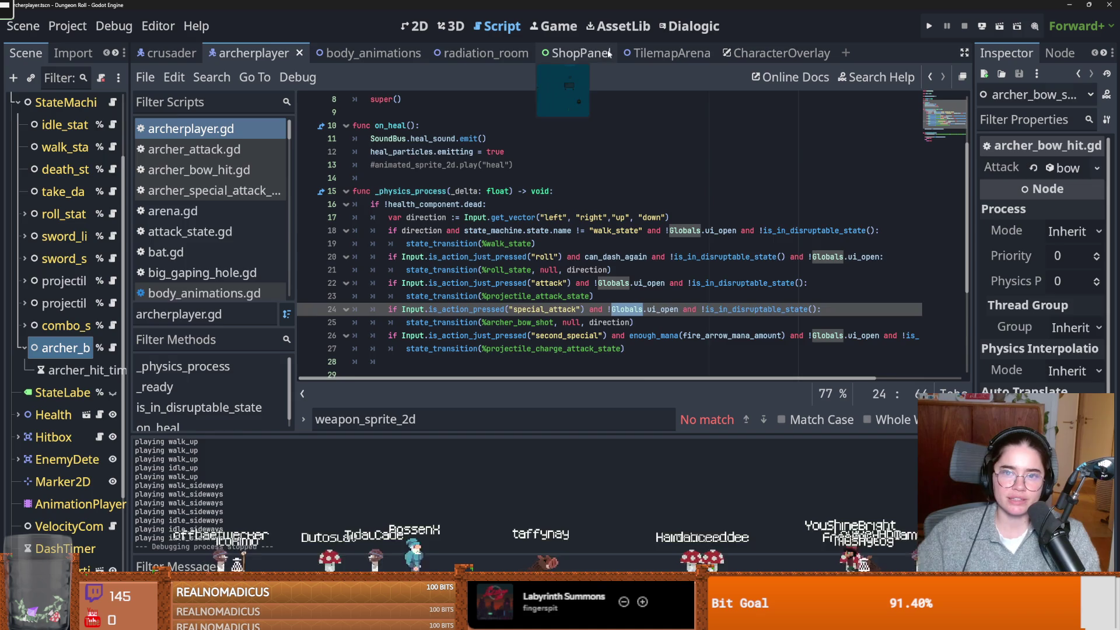
Open the ShopPanel scene and review on_button_pressed in shop_panel.gd
{"action": "left_click", "coordinate": [582, 53]}
{"action": "scroll", "coordinate": [419, 262], "scroll_direction": "down", "scroll_amount": 4}
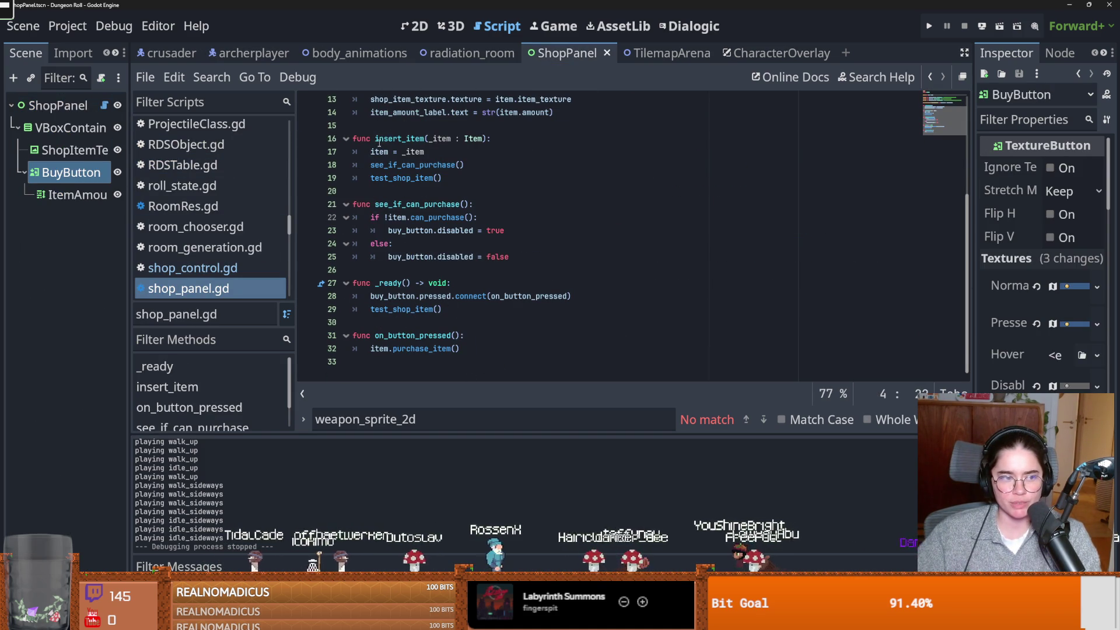
{"action": "left_click", "coordinate": [100, 108]}
{"action": "scroll", "coordinate": [401, 280], "scroll_direction": "up", "scroll_amount": 1}
{"action": "scroll", "coordinate": [436, 275], "scroll_direction": "down", "scroll_amount": 1}
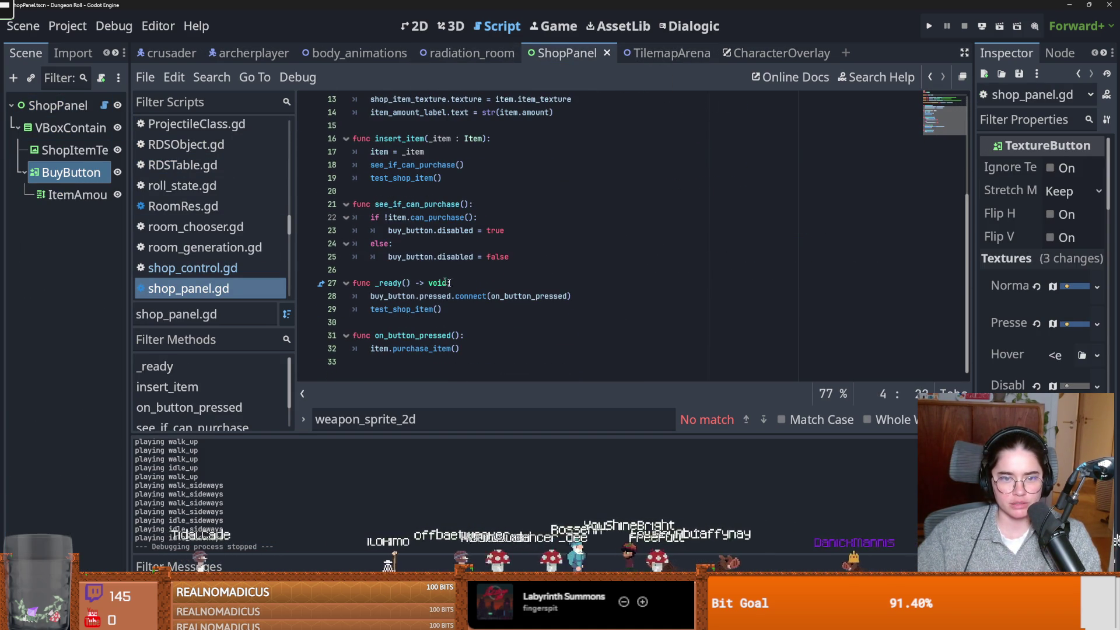
{"action": "double_click", "coordinate": [411, 336]}
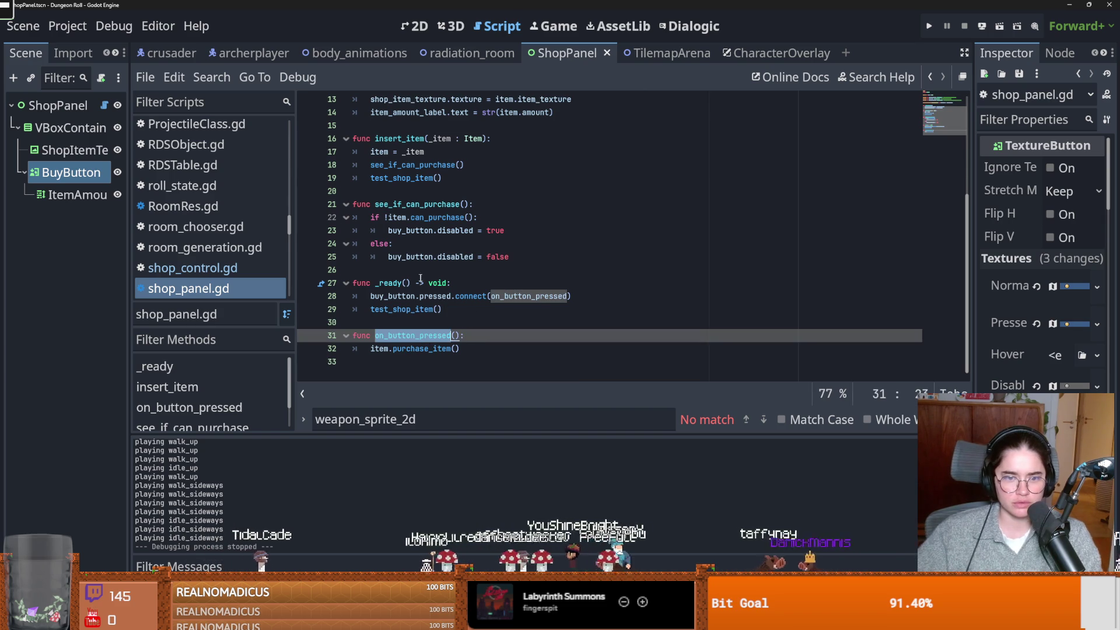
View the ShopPanel layout in 2D, select the ItemAmount label, then switch to the CharacterOverlay scene
{"action": "left_click", "coordinate": [415, 26]}
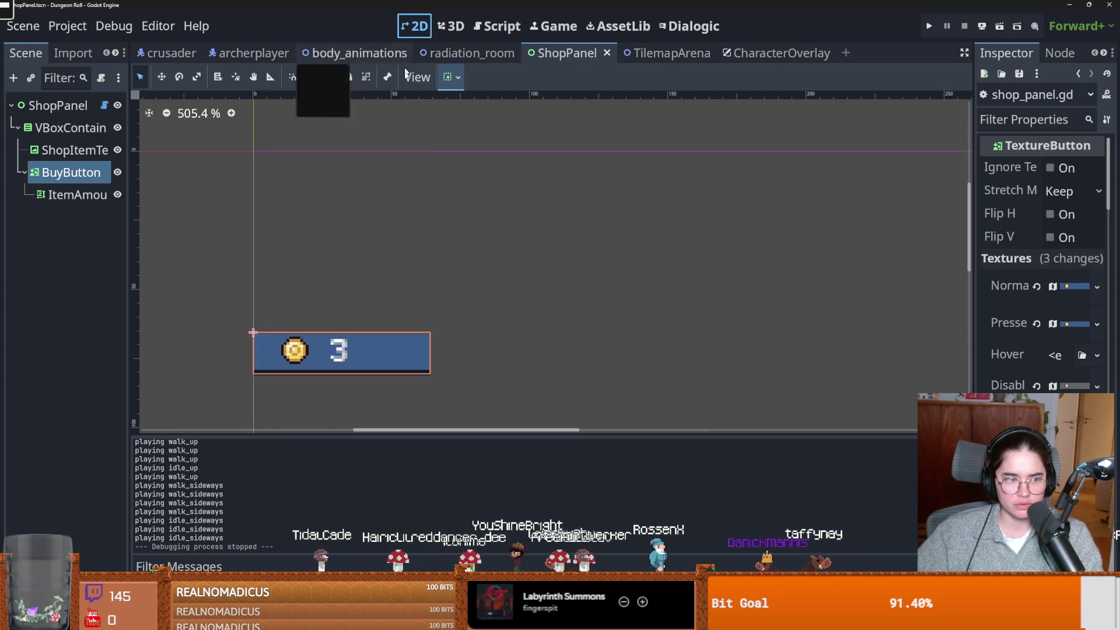
{"action": "scroll", "coordinate": [508, 333], "scroll_direction": "left", "scroll_amount": 2}
{"action": "scroll", "coordinate": [552, 338], "scroll_direction": "down", "scroll_amount": 2}
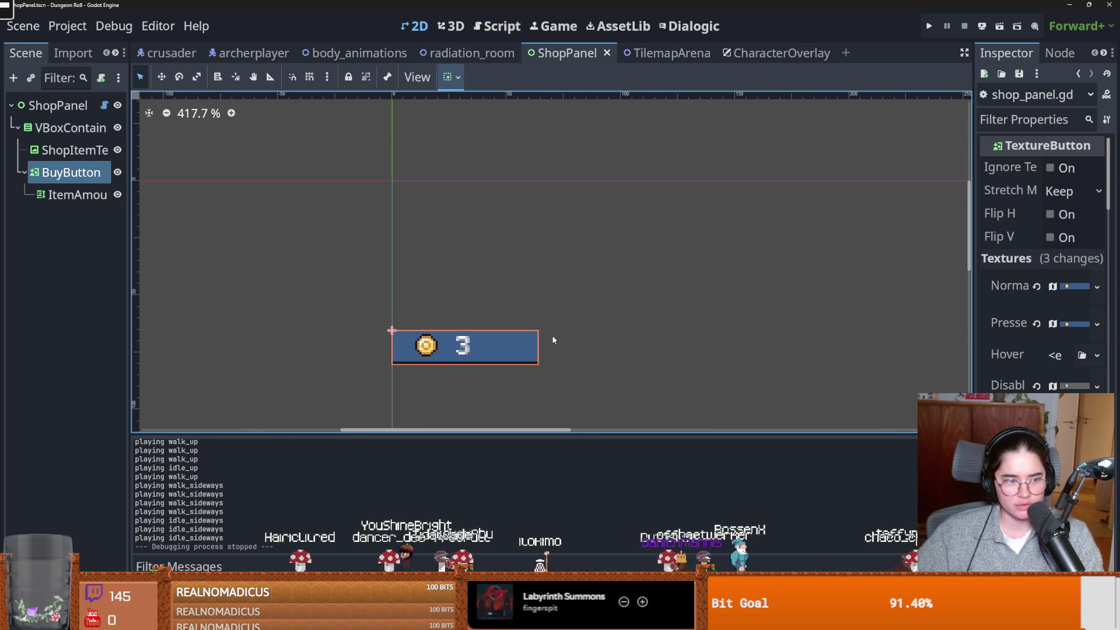
{"action": "left_click", "coordinate": [471, 350]}
{"action": "scroll", "coordinate": [560, 367], "scroll_direction": "down", "scroll_amount": 4}
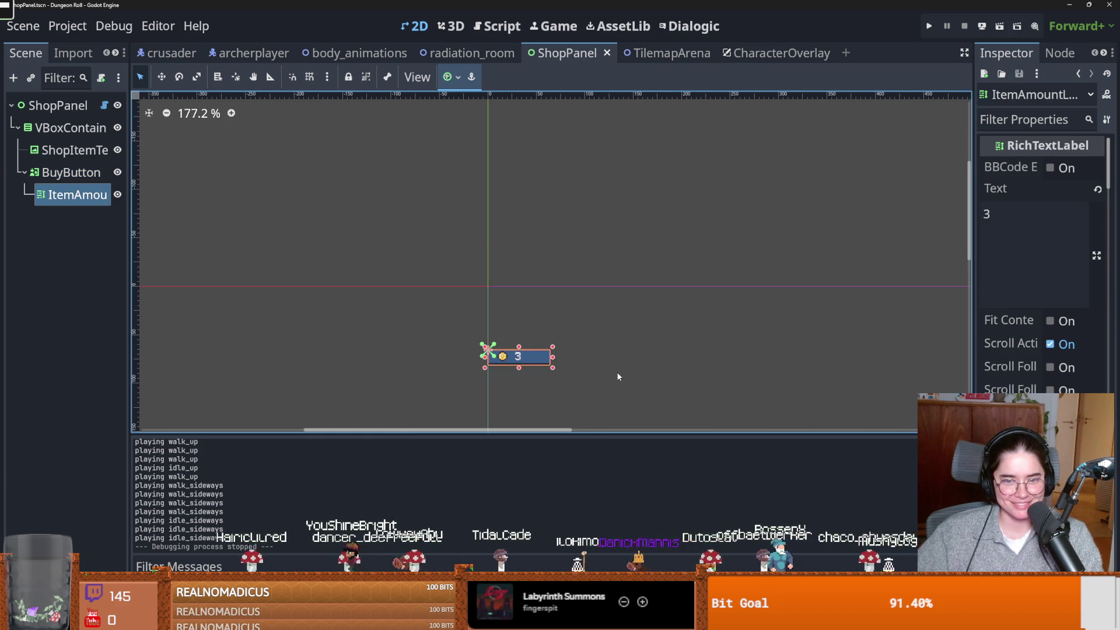
{"action": "left_click", "coordinate": [776, 53]}
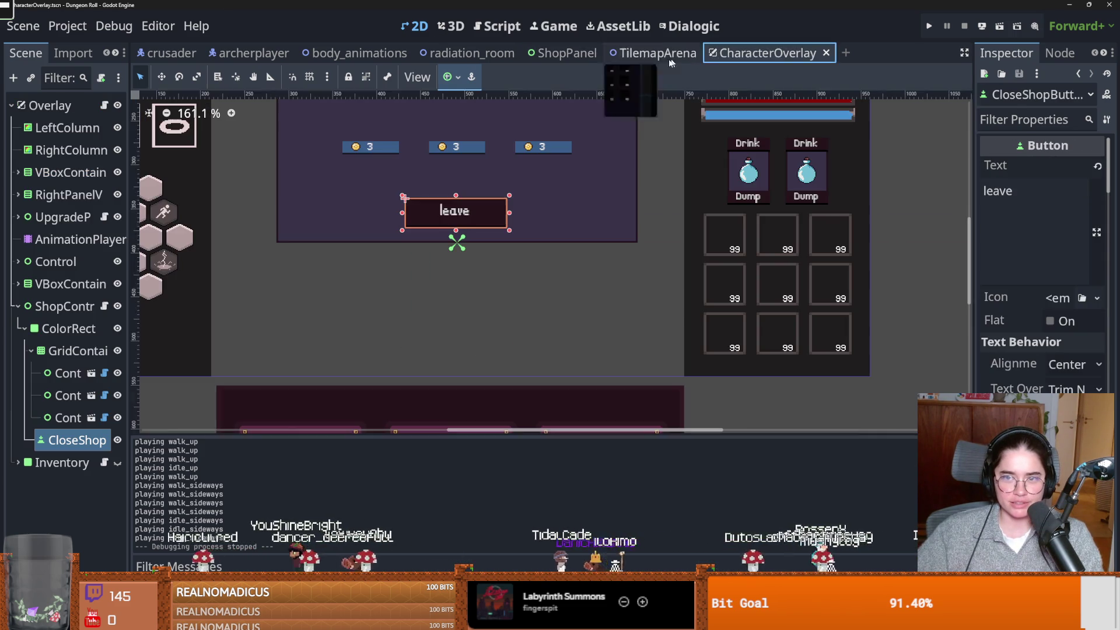
Open the shop controller's script, shop_control.gd, and save the scene
{"action": "left_click", "coordinate": [104, 306]}
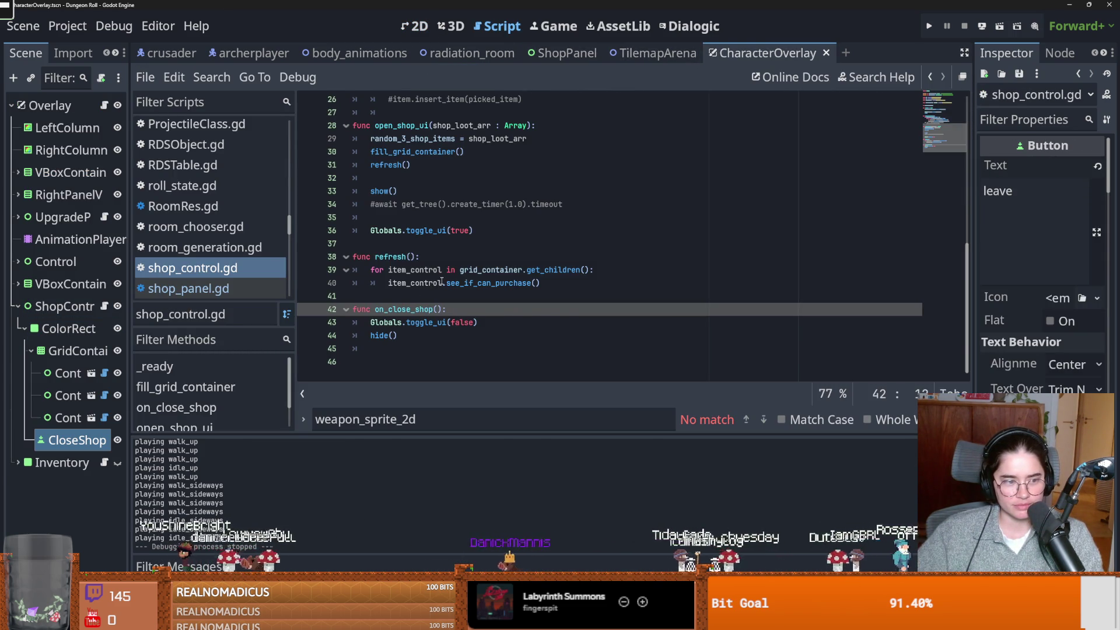
{"action": "mouse_move", "coordinate": [447, 281]}
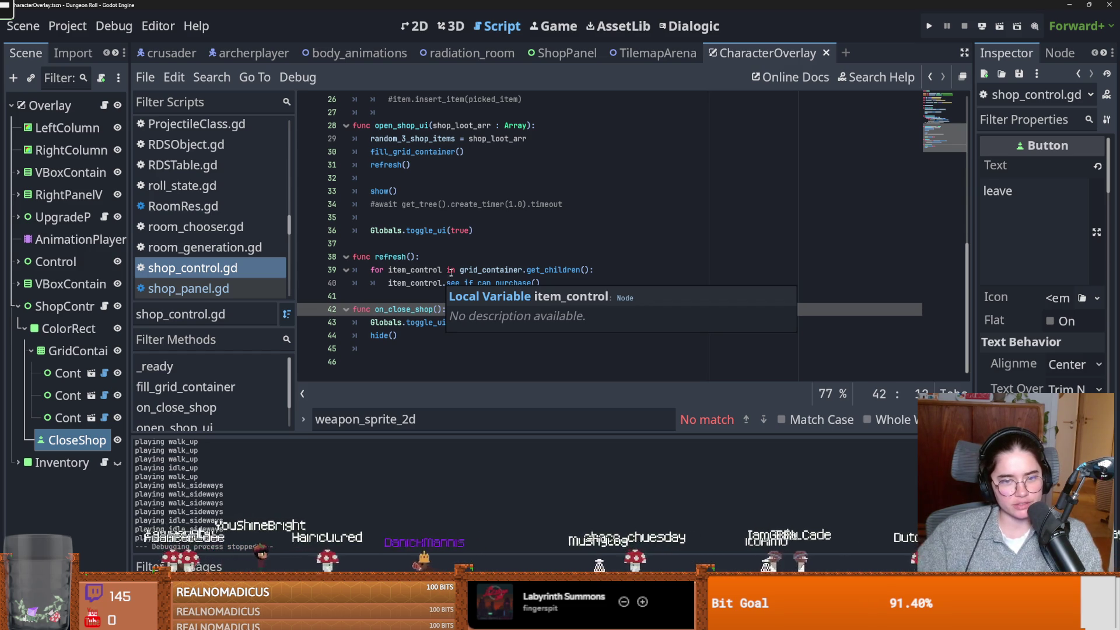
{"action": "left_click", "coordinate": [448, 273]}
{"action": "key", "text": "ctrl+s"}
Declare a new top-level func toggle_ui_off(): below on_close_shop's hide() call
{"action": "left_click", "coordinate": [428, 322]}
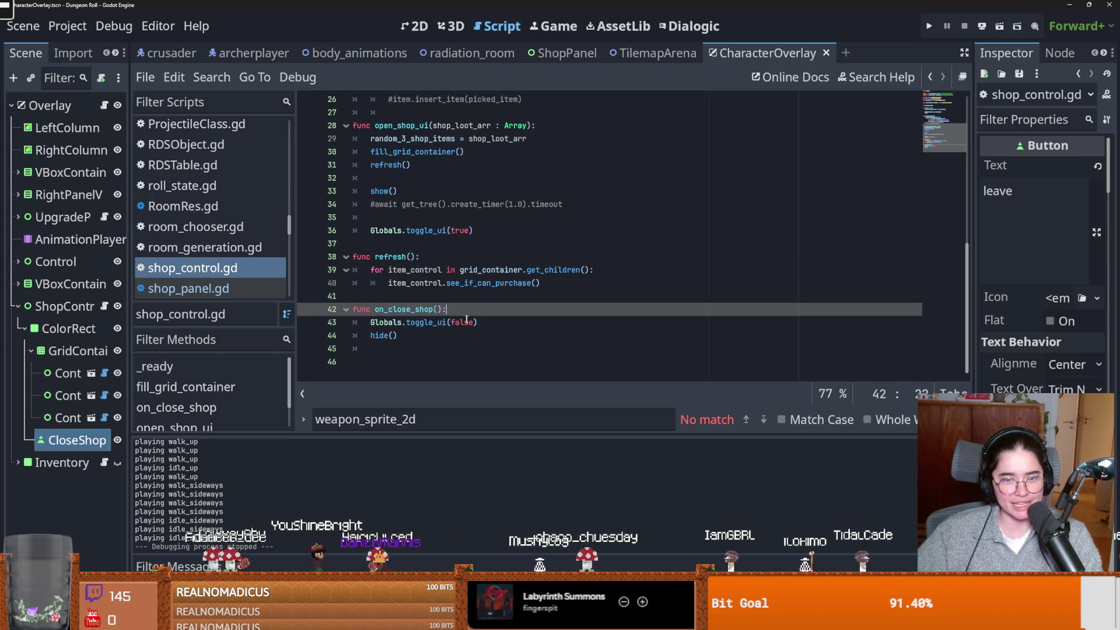
{"action": "left_click_drag", "start_coordinate": [478, 322], "coordinate": [368, 325]}
{"action": "key", "text": "ctrl+c"}
{"action": "left_click", "coordinate": [420, 337]}
{"action": "key", "text": "Return"}
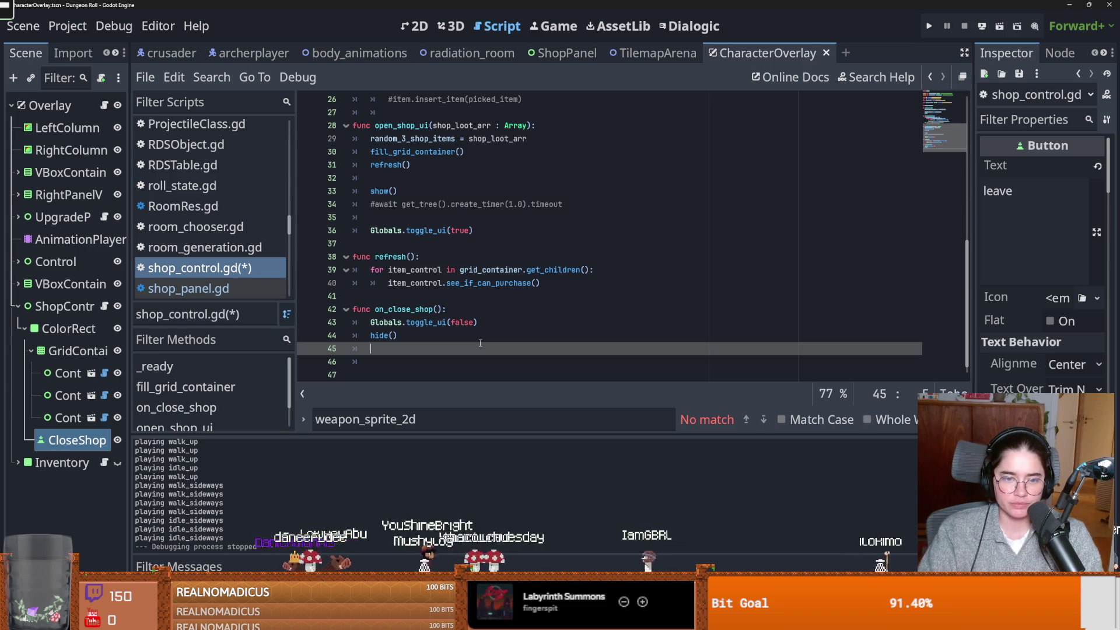
{"action": "key", "text": "BackSpace"}
{"action": "key", "text": "Return"}
{"action": "type", "text": "func "}
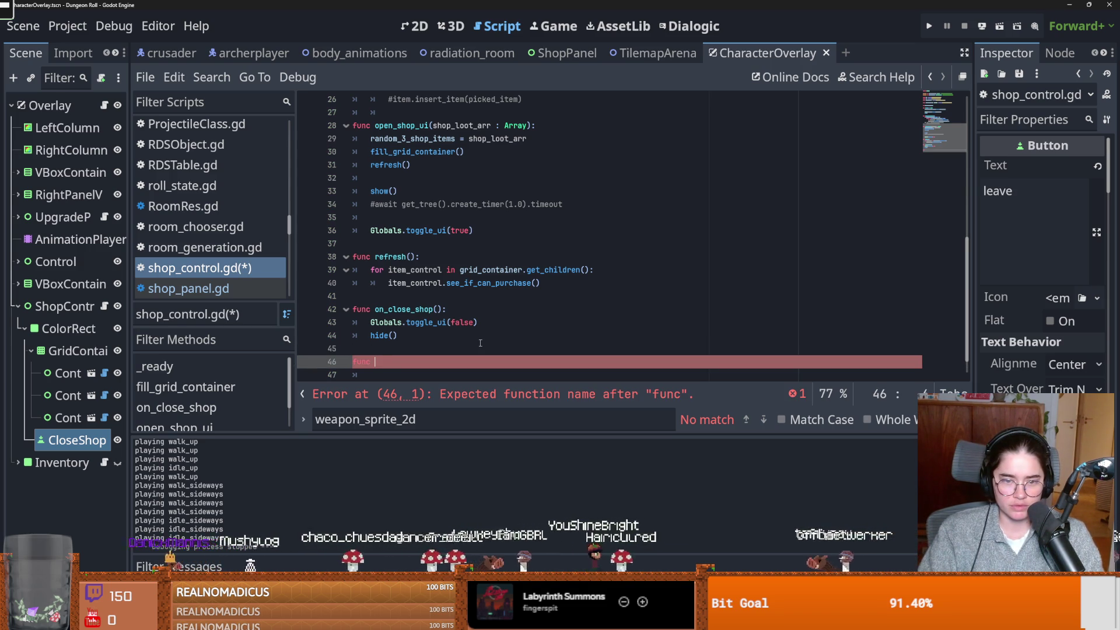
{"action": "type", "text": "toggle_ui_o"}
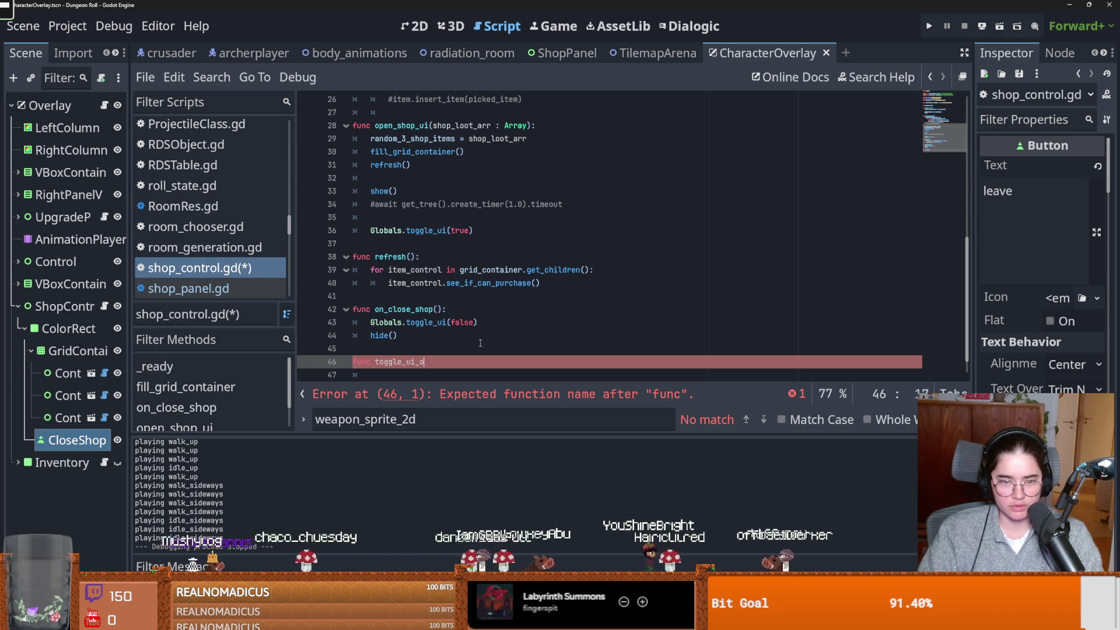
{"action": "type", "text": "ff()"}
{"action": "key", "text": "Return"}
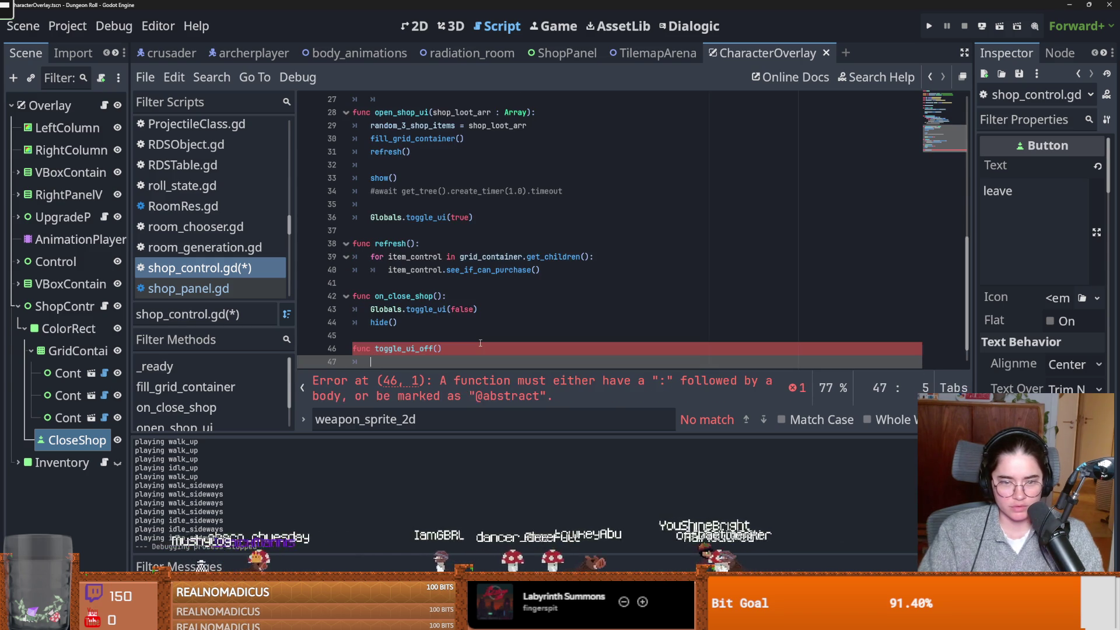
{"action": "key", "text": "BackSpace"}
{"action": "type", "text": ":"}
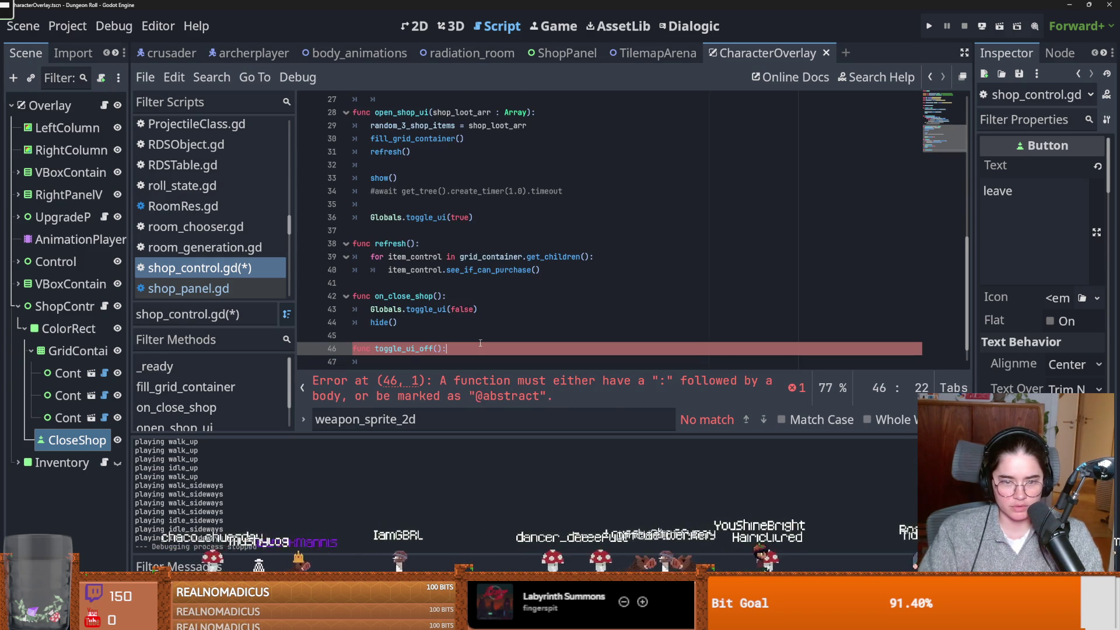
{"action": "key", "text": "Return"}
Move the Globals.toggle_ui(false) statement from on_close_shop into toggle_ui_off's body
{"action": "left_click_drag", "start_coordinate": [480, 309], "coordinate": [371, 309]}
{"action": "key", "text": "BackSpace"}
{"action": "left_click", "coordinate": [399, 363]}
{"action": "key", "text": "ctrl+v"}
Call call_deferred("toggle_ui_off") in on_close_shop, save the script, and run the game
{"action": "left_click", "coordinate": [404, 312]}
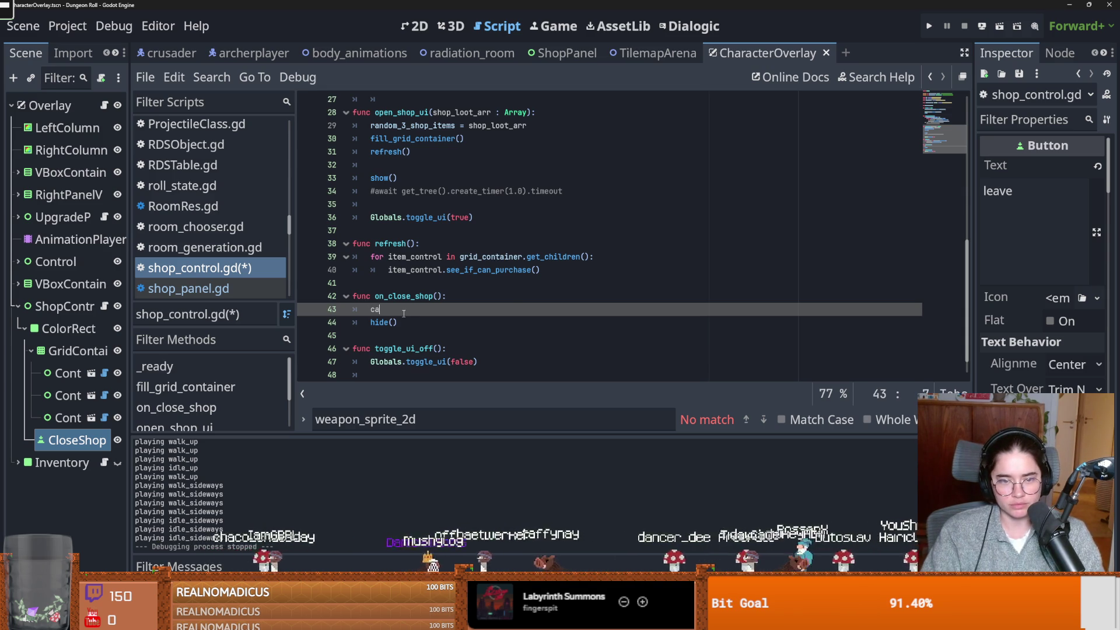
{"action": "type", "text": "lll_"}
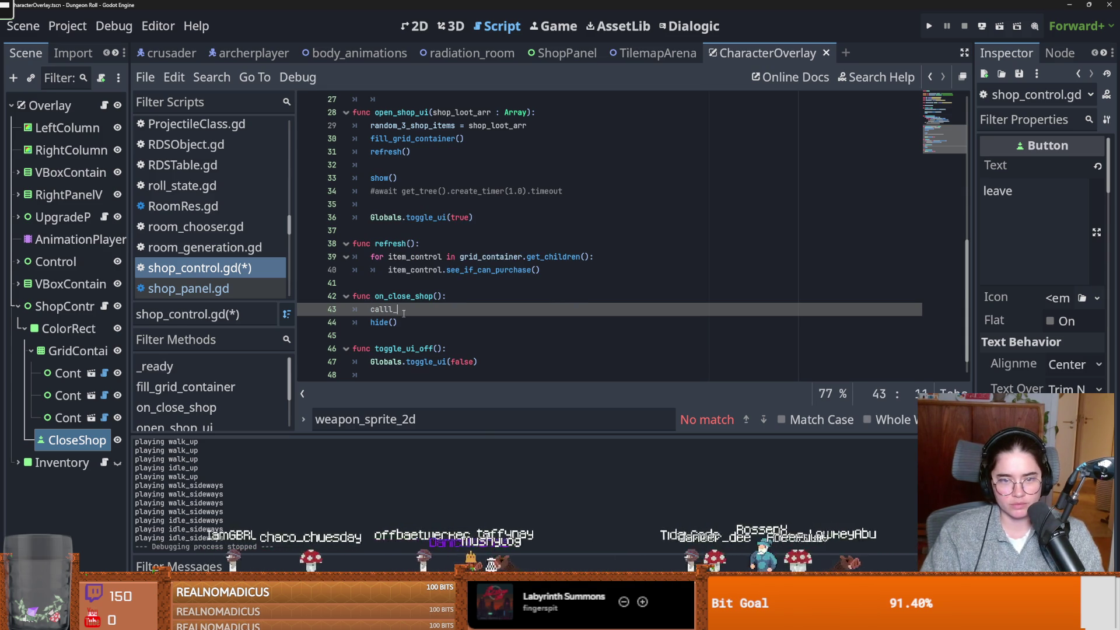
{"action": "key", "text": "BackSpace"}
{"action": "key", "text": "BackSpace"}
{"action": "type", "text": "_de"}
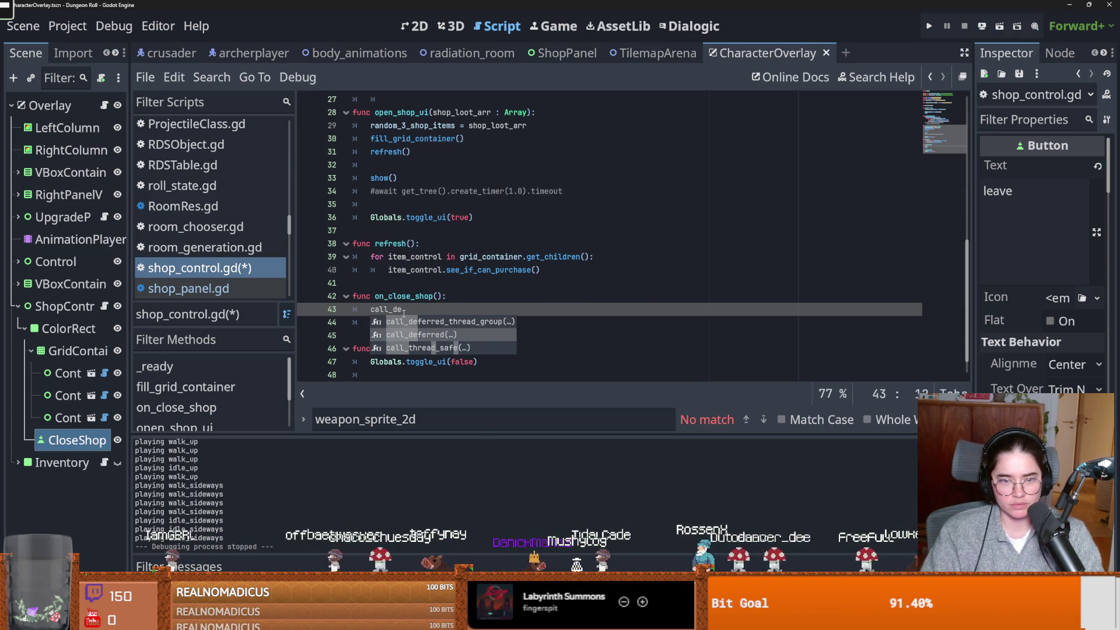
{"action": "key", "text": "Return"}
{"action": "type", "text": "\"toggle"}
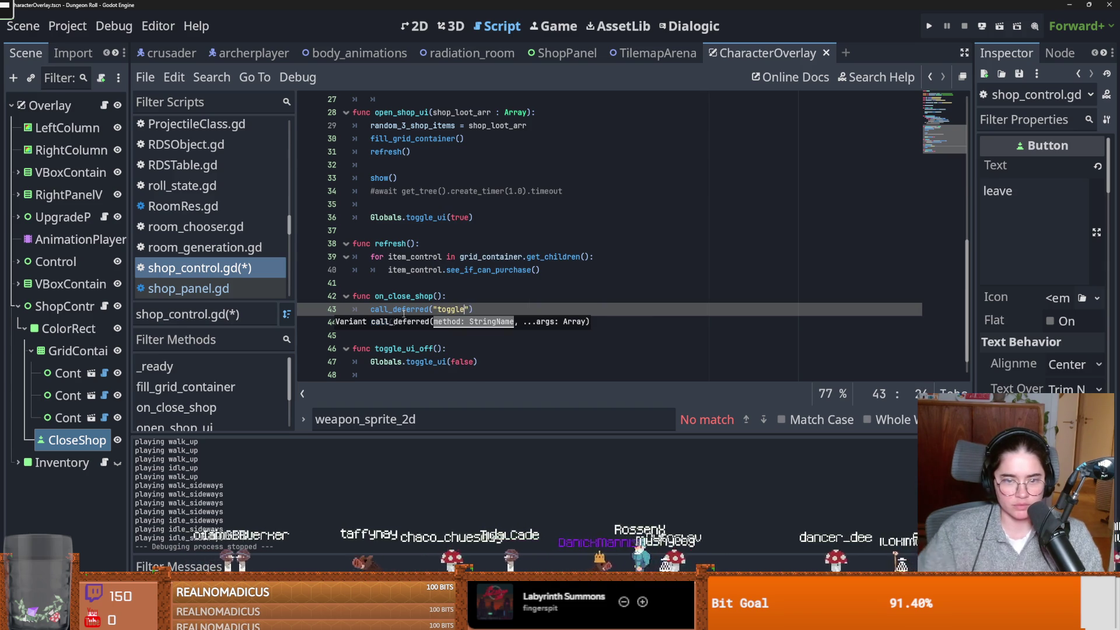
{"action": "double_click", "coordinate": [413, 349]}
{"action": "key", "text": "ctrl+c"}
{"action": "double_click", "coordinate": [451, 310]}
{"action": "key", "text": "ctrl+v"}
{"action": "key", "text": "ctrl+s"}
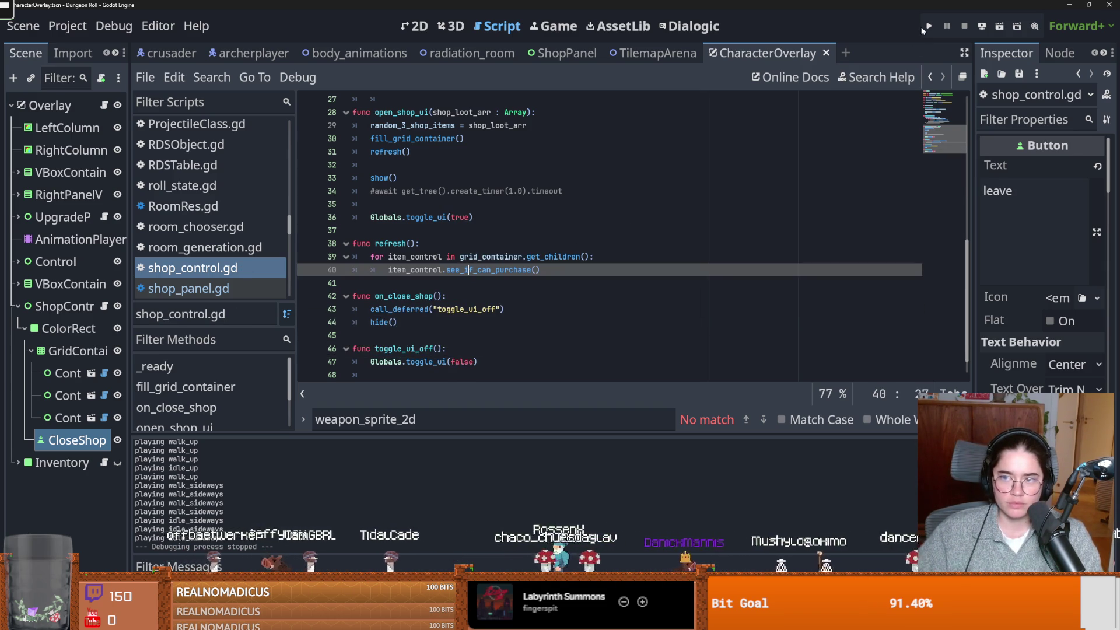
{"action": "left_click", "coordinate": [930, 26]}
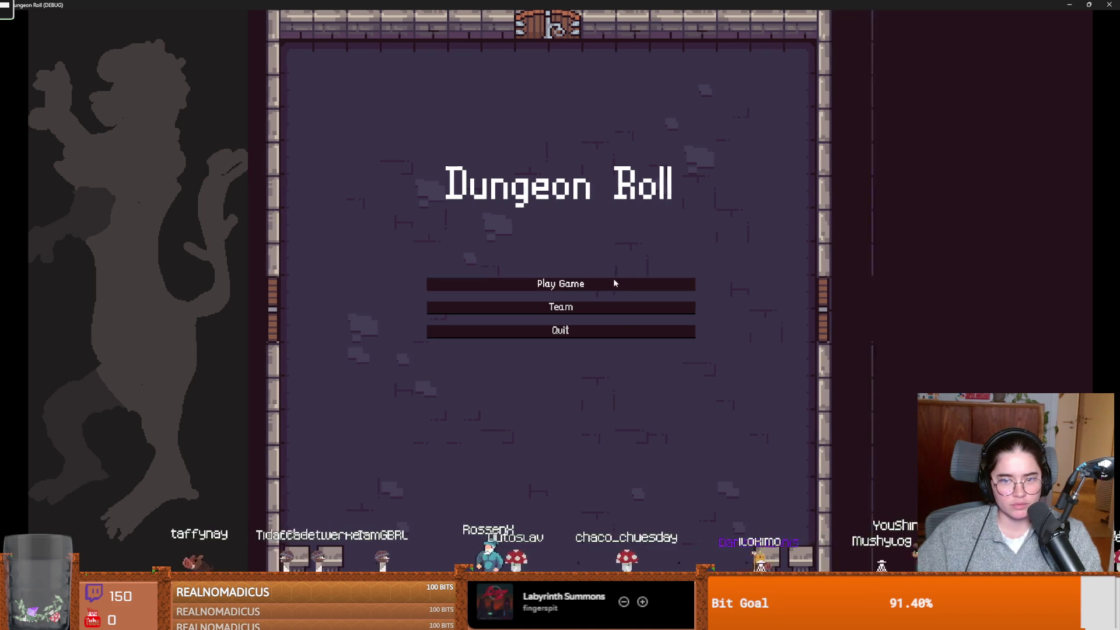
Start a new run, enter the debug room and walk over to the merchant
{"action": "left_click", "coordinate": [614, 280]}
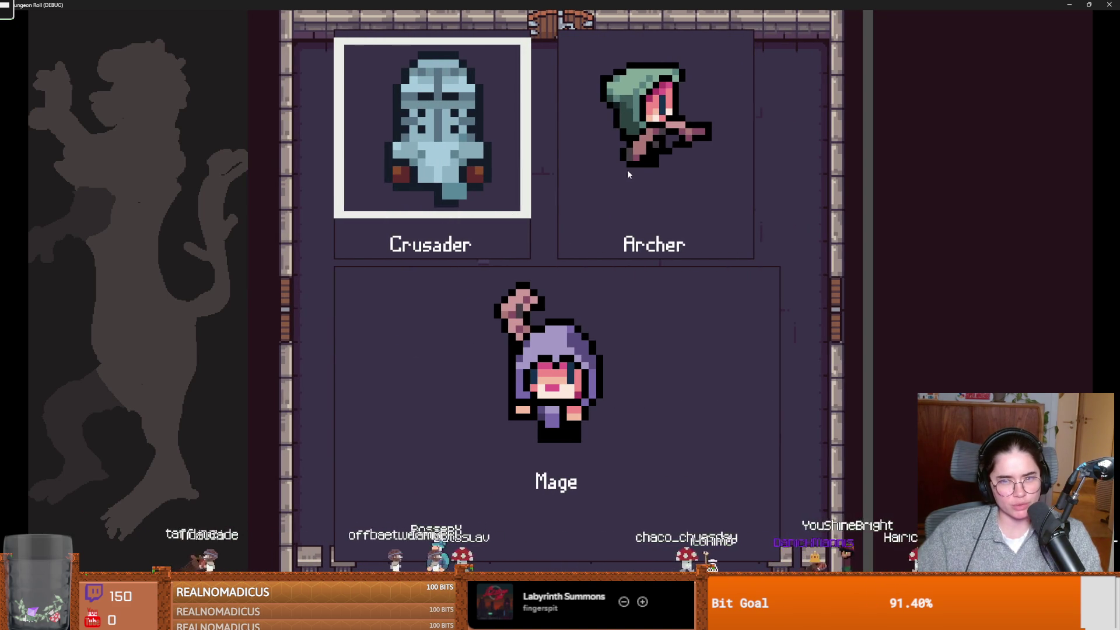
{"action": "left_click", "coordinate": [642, 237]}
{"action": "key", "text": "d"}
{"action": "key", "text": "w"}
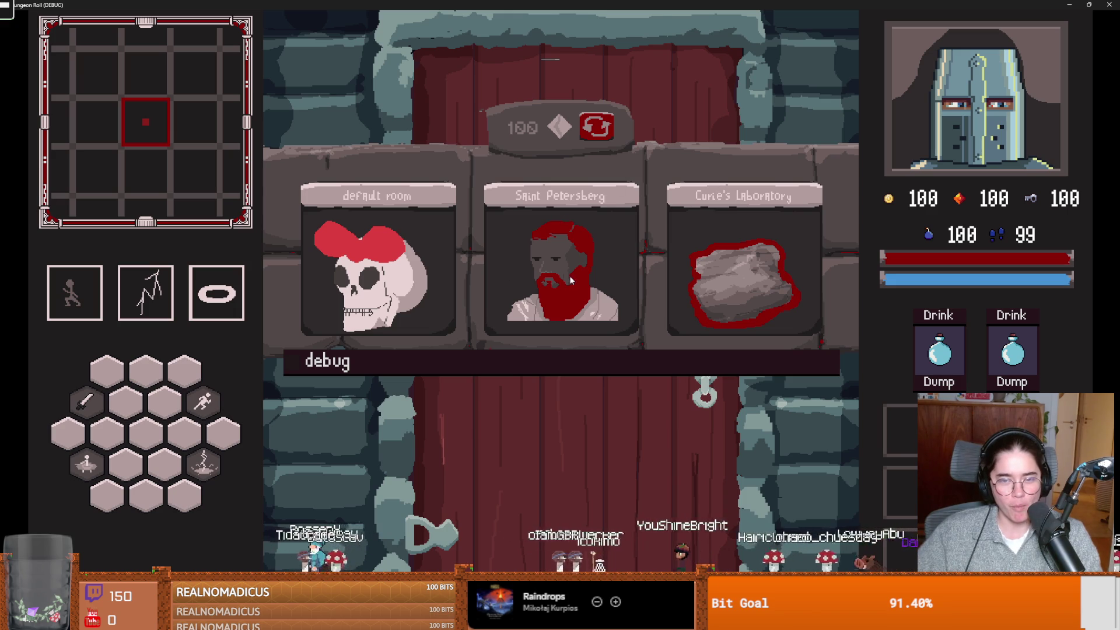
{"action": "left_click", "coordinate": [502, 369]}
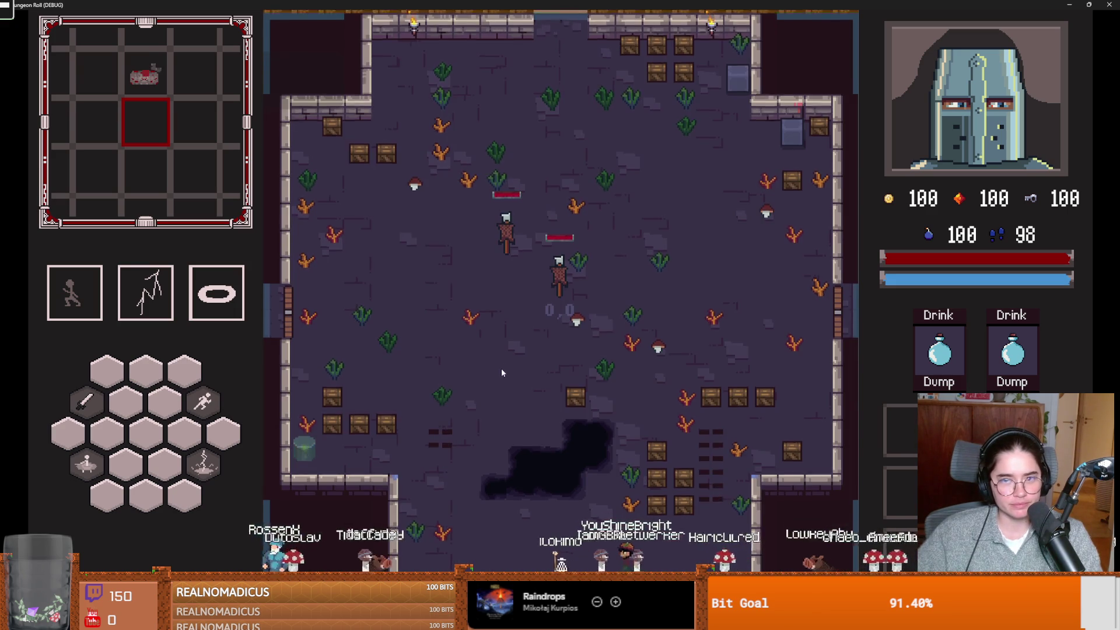
{"action": "key", "text": "w"}
{"action": "key", "text": "d"}
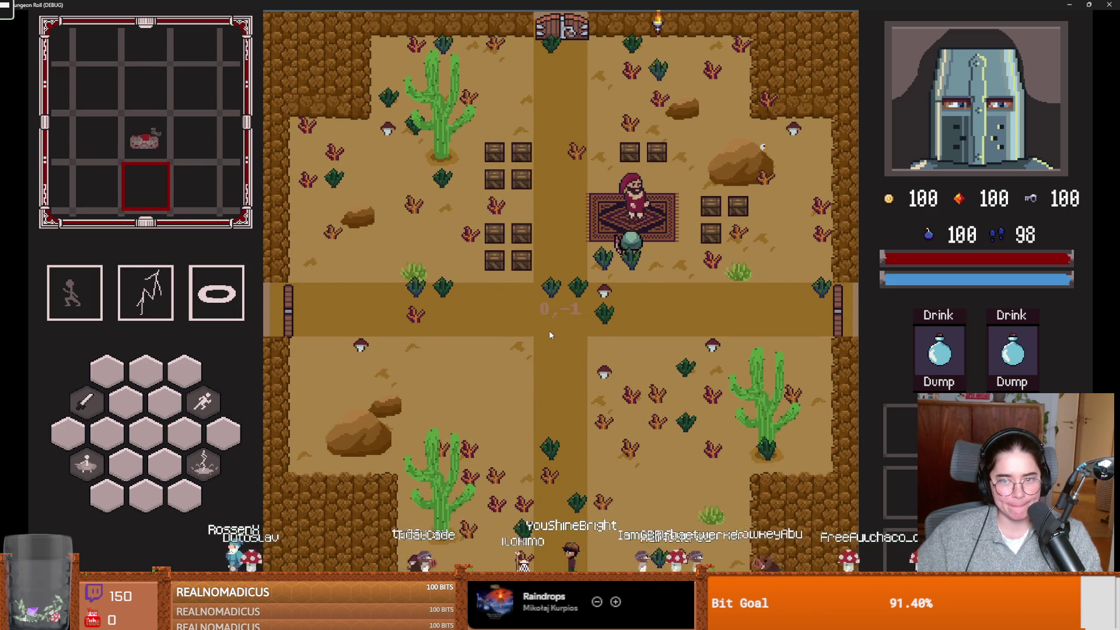
Open the merchant's wares, leave the shop, then close the game and stop debugging
{"action": "key", "text": "e"}
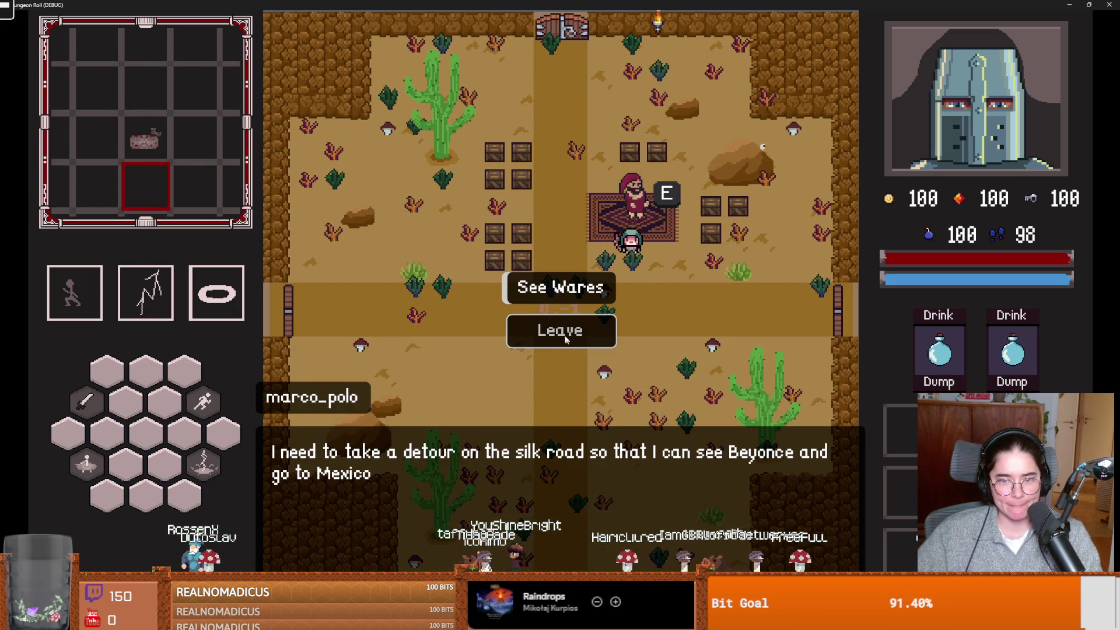
{"action": "key", "text": "e"}
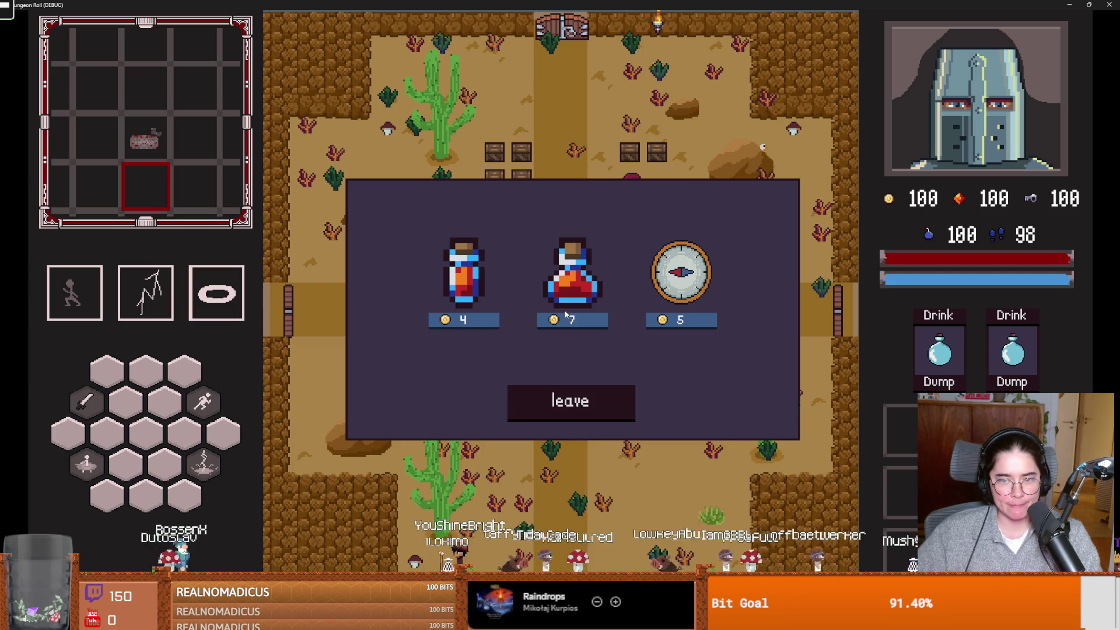
{"action": "left_click", "coordinate": [573, 398]}
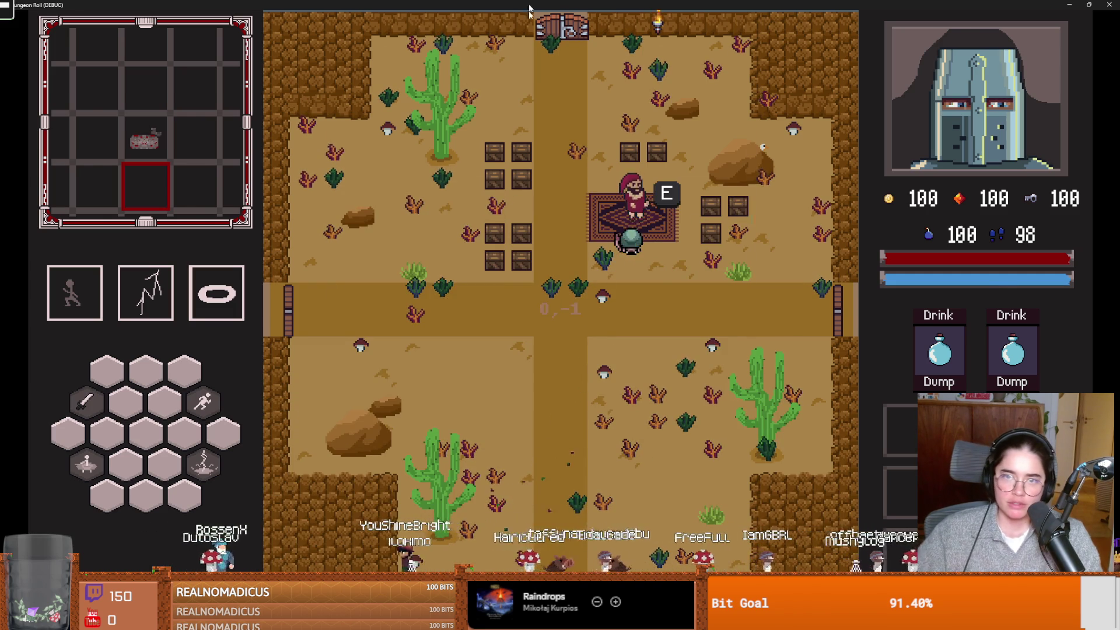
{"action": "double_click", "coordinate": [529, 4]}
{"action": "key", "text": "F8"}
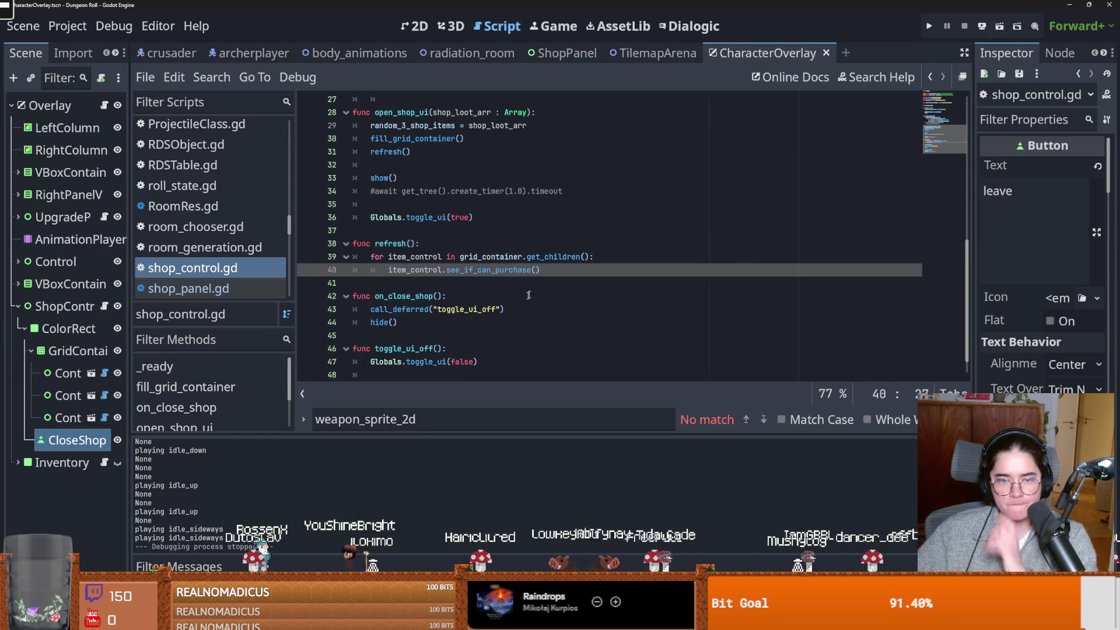
Look over the see_if_can_purchase call in shop_control.gd, then switch to the archerplayer script
{"action": "scroll", "coordinate": [532, 291], "scroll_direction": "down", "scroll_amount": 1}
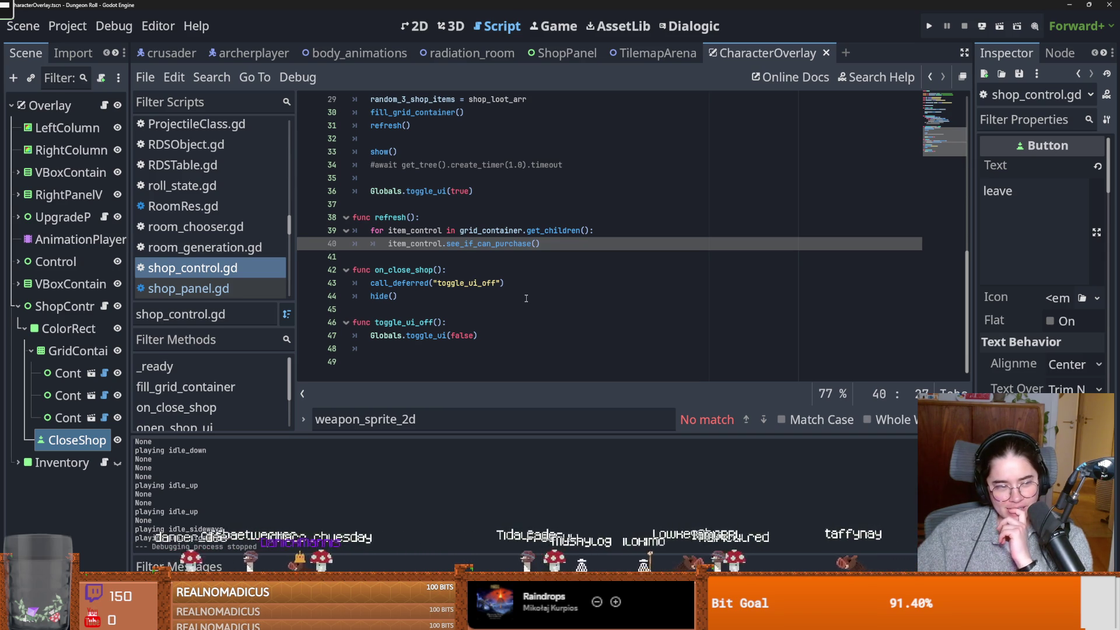
{"action": "double_click", "coordinate": [500, 244]}
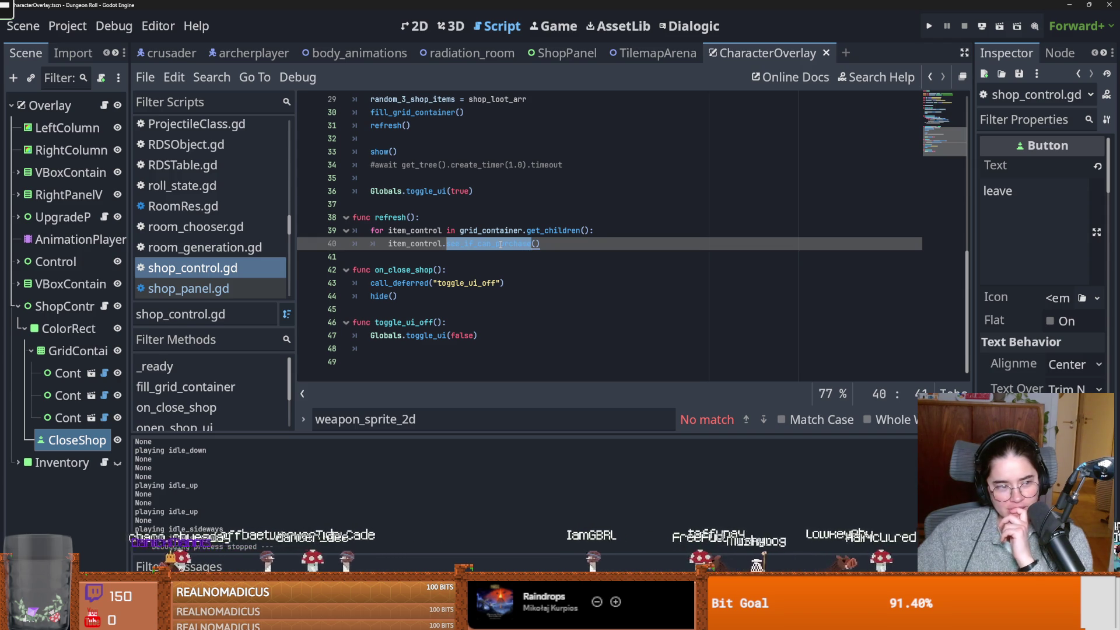
{"action": "mouse_move", "coordinate": [489, 281]}
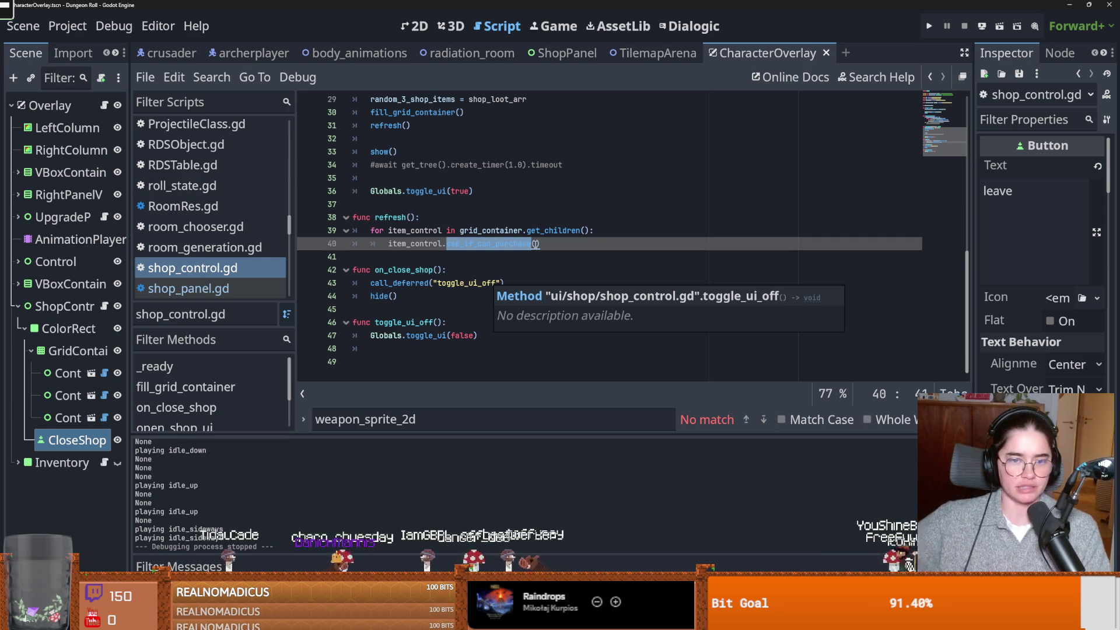
{"action": "left_click", "coordinate": [483, 249]}
{"action": "left_click", "coordinate": [253, 53]}
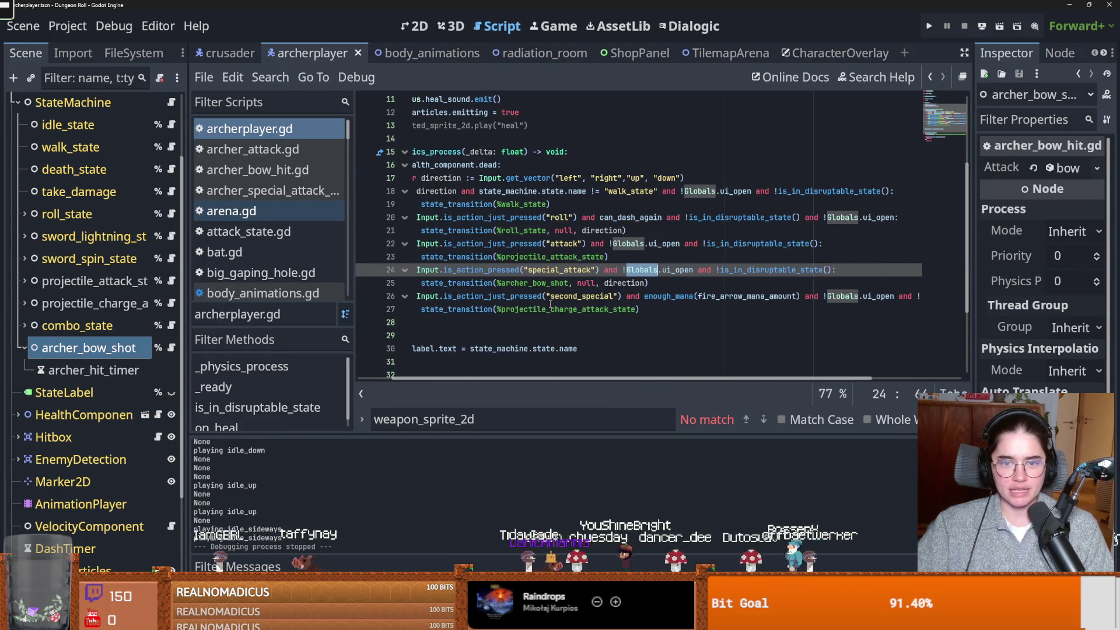
Insert an empty line 31 after _physics_process, remove the blank line above state_label, and save
{"action": "double_click", "coordinate": [492, 156]}
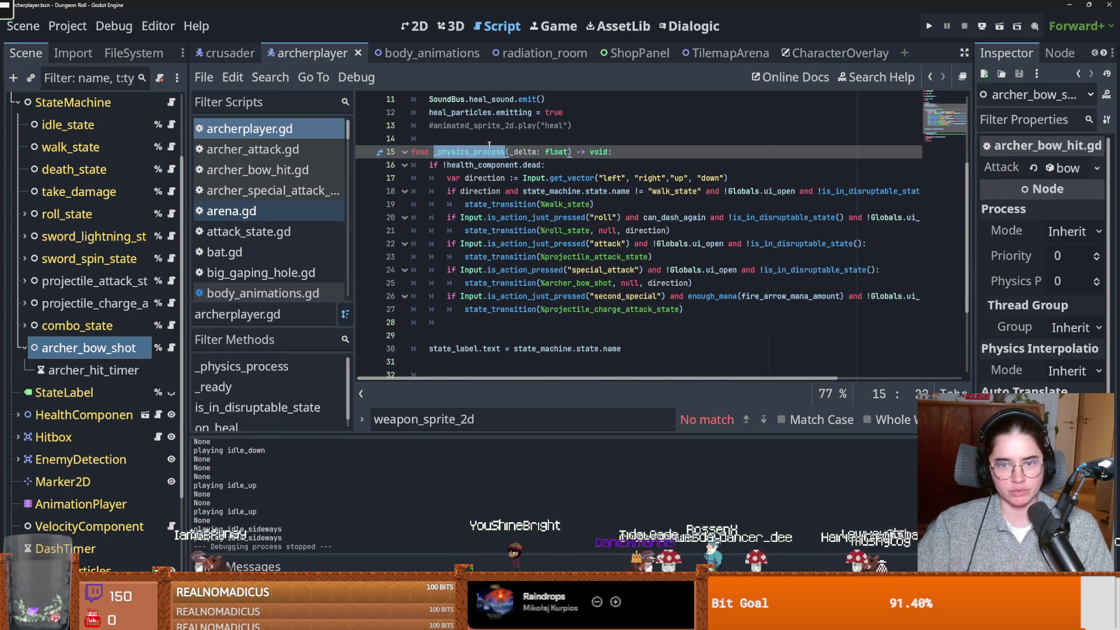
{"action": "scroll", "coordinate": [453, 251], "scroll_direction": "down", "scroll_amount": 3}
{"action": "left_click", "coordinate": [450, 245]}
{"action": "key", "text": "Return"}
{"action": "scroll", "coordinate": [525, 286], "scroll_direction": "up", "scroll_amount": 2}
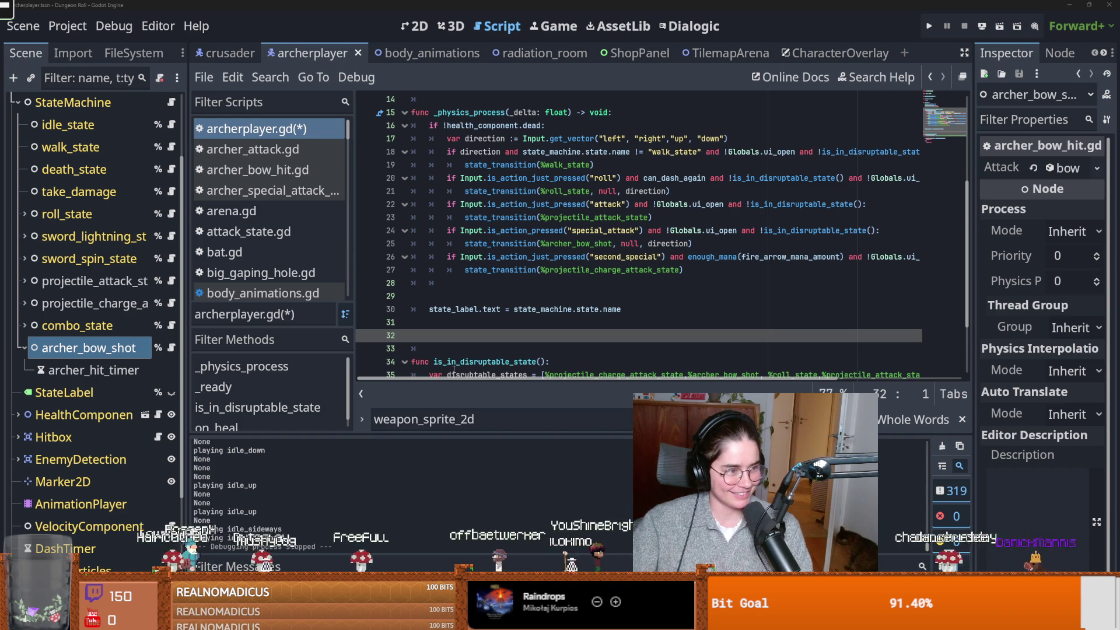
{"action": "left_click", "coordinate": [478, 310]}
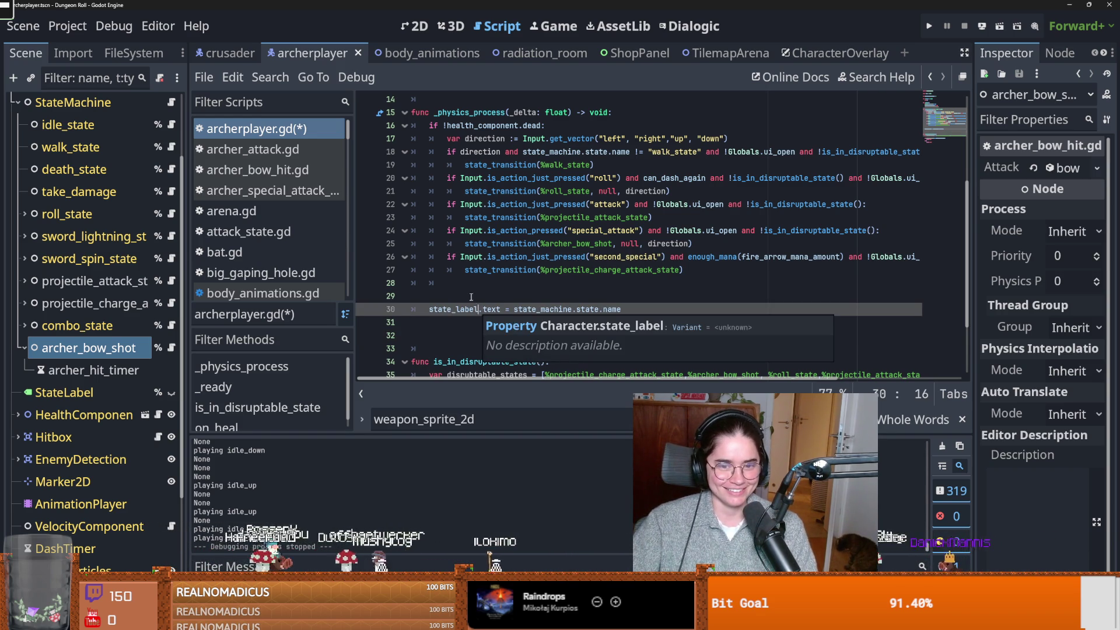
{"action": "left_click", "coordinate": [471, 297]}
{"action": "key", "text": "BackSpace"}
{"action": "key", "text": "ctrl+s"}
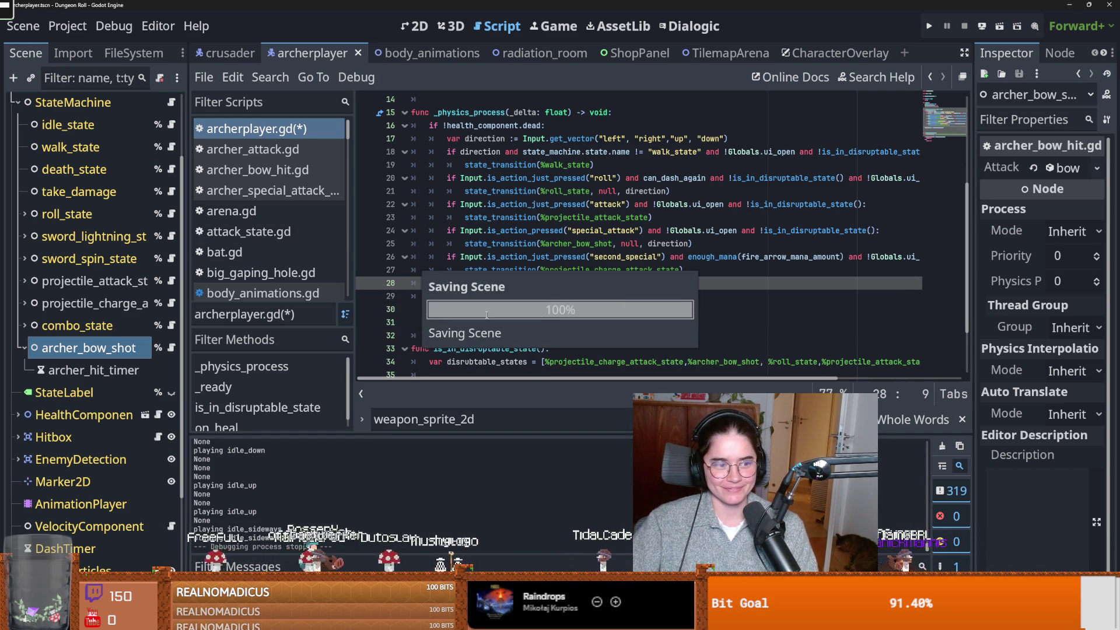
Add a new _input(event: InputEvent) -> void function on line 31
{"action": "left_click", "coordinate": [436, 319]}
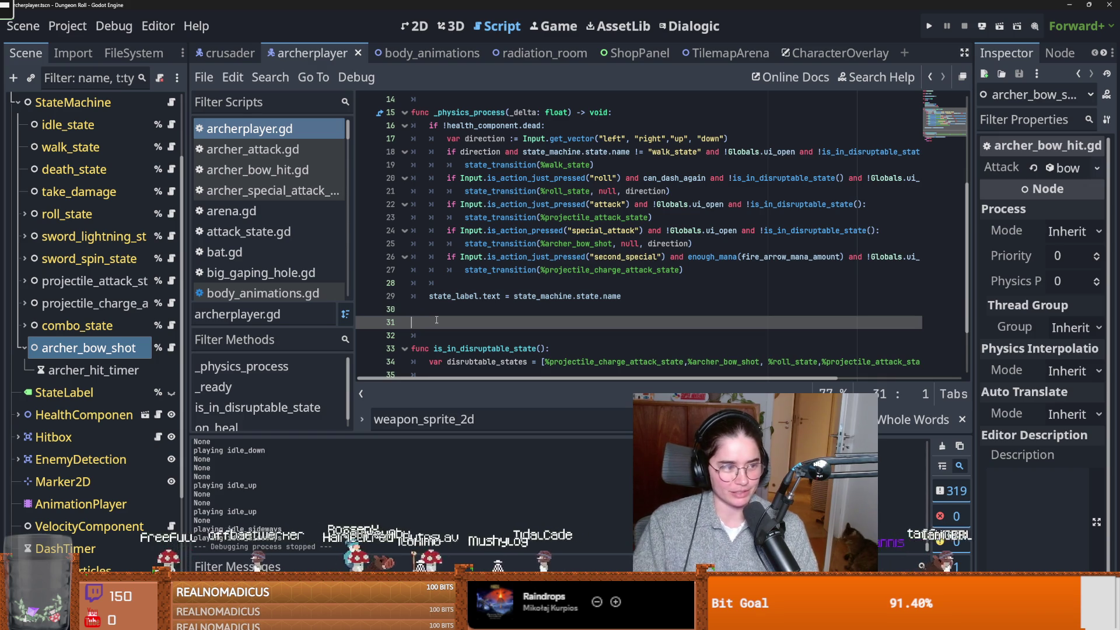
{"action": "type", "text": "func _"}
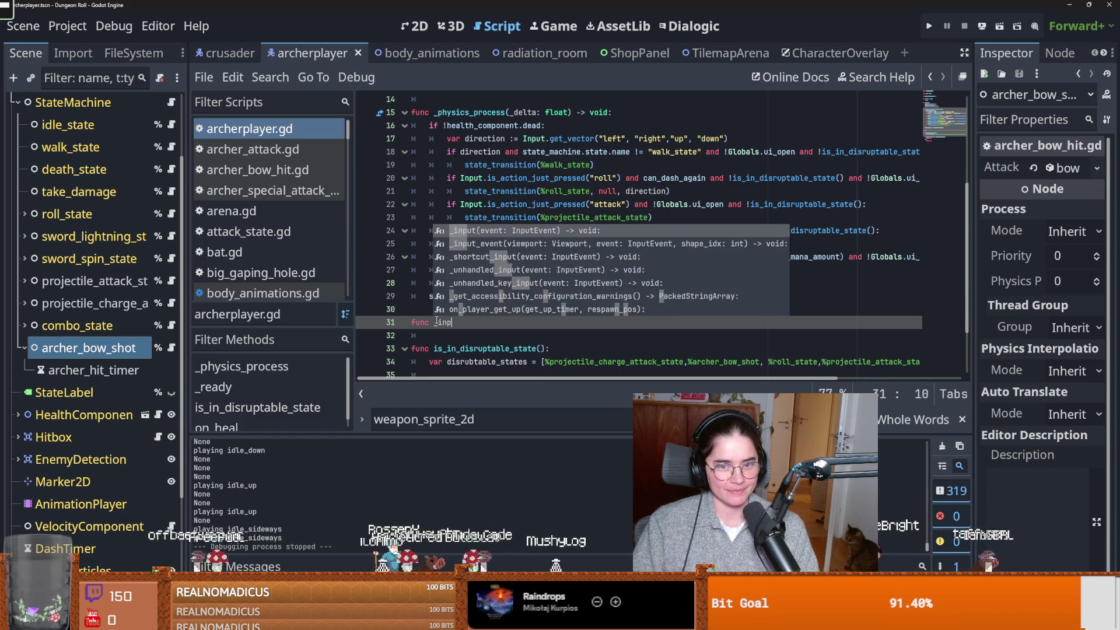
{"action": "type", "text": "in"}
{"action": "key", "text": "Return"}
{"action": "key", "text": "Return"}
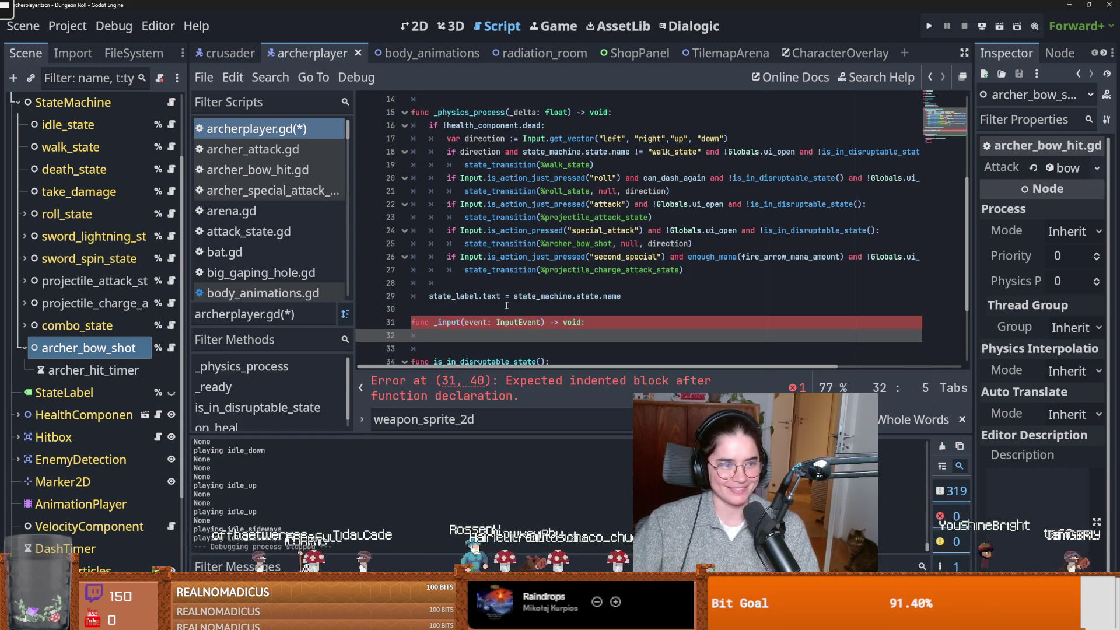
{"action": "scroll", "coordinate": [506, 306], "scroll_direction": "up", "scroll_amount": 1}
{"action": "scroll", "coordinate": [546, 287], "scroll_direction": "down", "scroll_amount": 1}
Move the input-handling block from _physics_process into _input and save the archer script
{"action": "double_click", "coordinate": [454, 296]}
{"action": "left_click_drag", "start_coordinate": [675, 285], "coordinate": [364, 125]}
{"action": "key", "text": "ctrl+c"}
{"action": "key", "text": "BackSpace"}
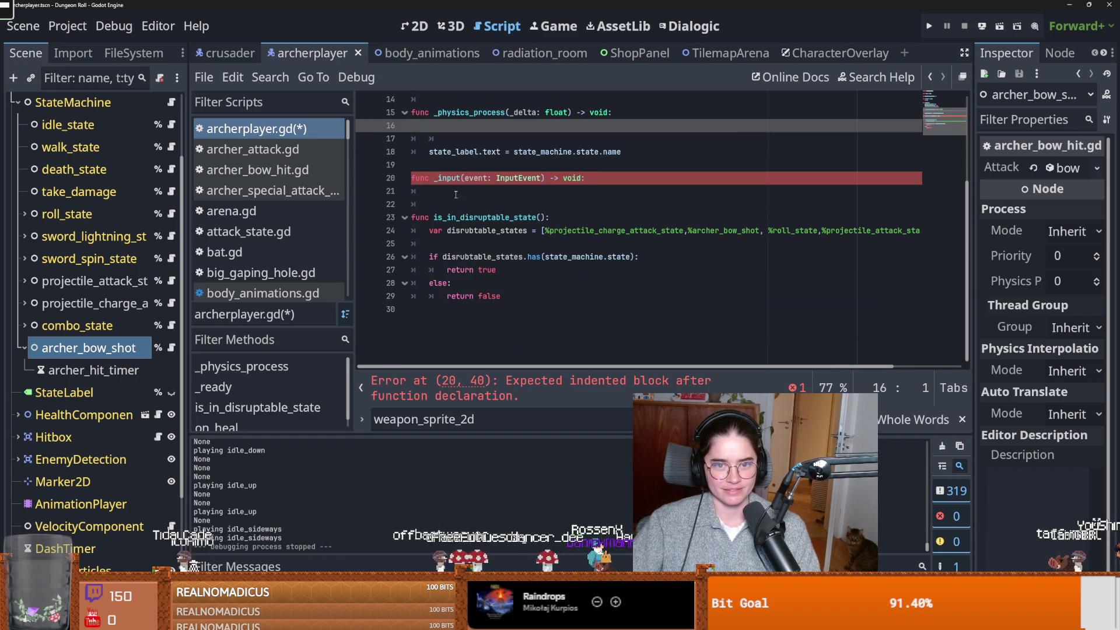
{"action": "left_click", "coordinate": [457, 195]}
{"action": "key", "text": "ctrl+v"}
{"action": "left_click", "coordinate": [448, 196]}
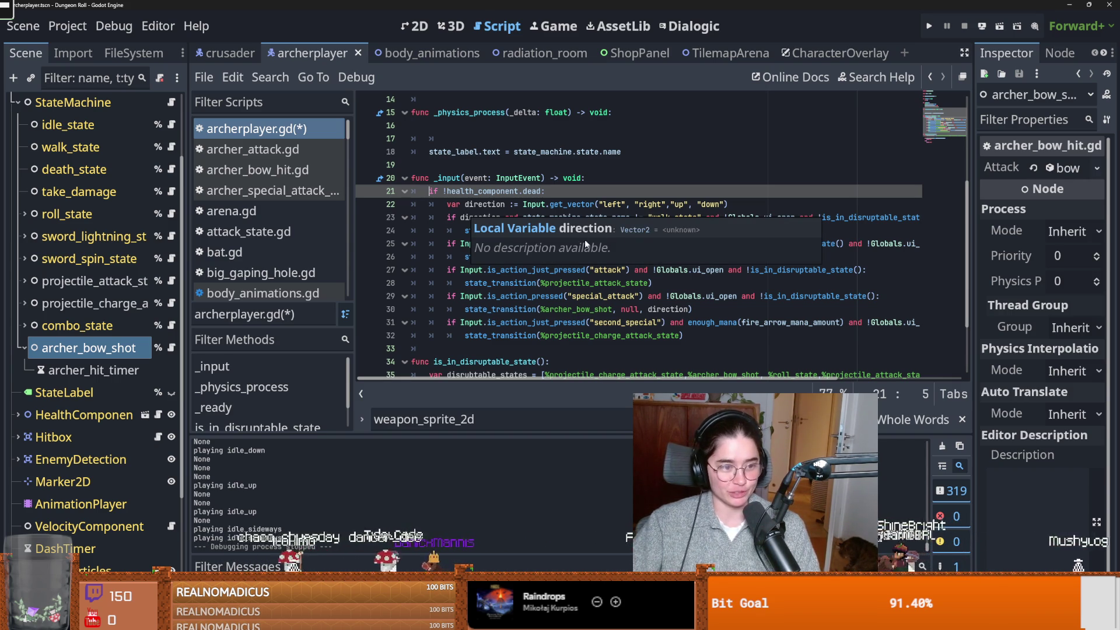
{"action": "left_click", "coordinate": [538, 309]}
{"action": "key", "text": "ctrl+s"}
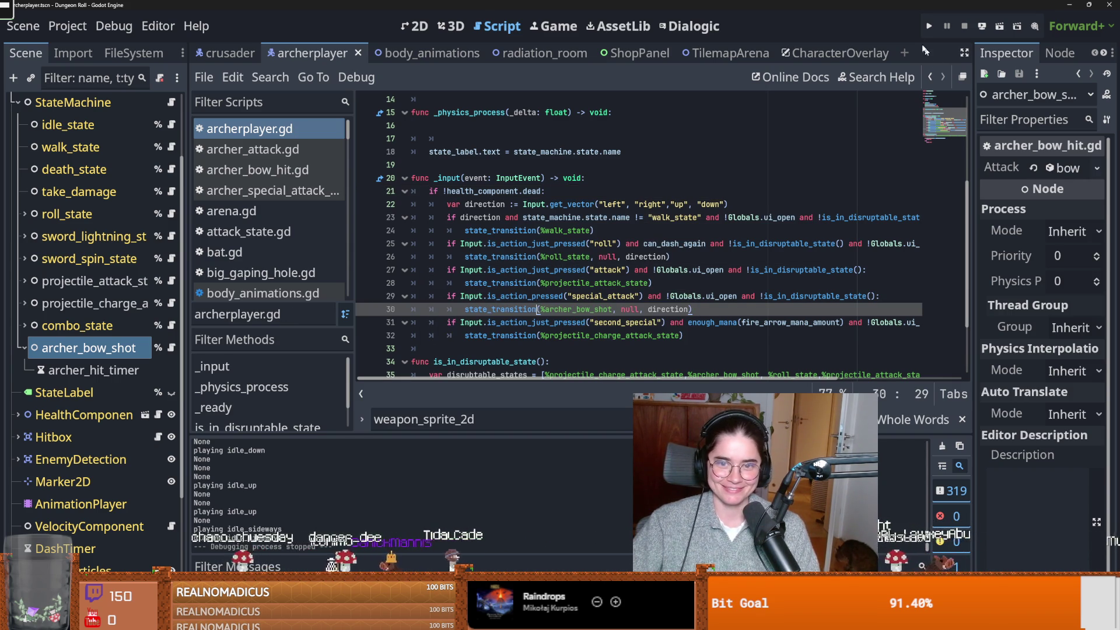
Run Dungeon Roll and start a new game as the Archer
{"action": "left_click", "coordinate": [929, 26]}
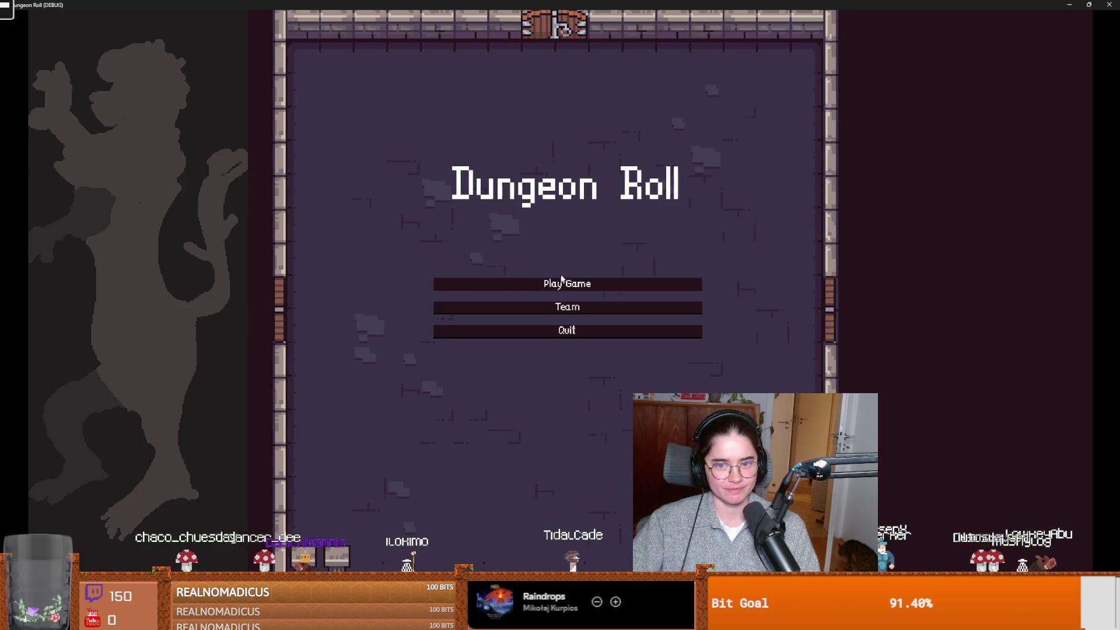
{"action": "left_click", "coordinate": [556, 283]}
{"action": "key", "text": "Right"}
{"action": "left_click", "coordinate": [573, 261]}
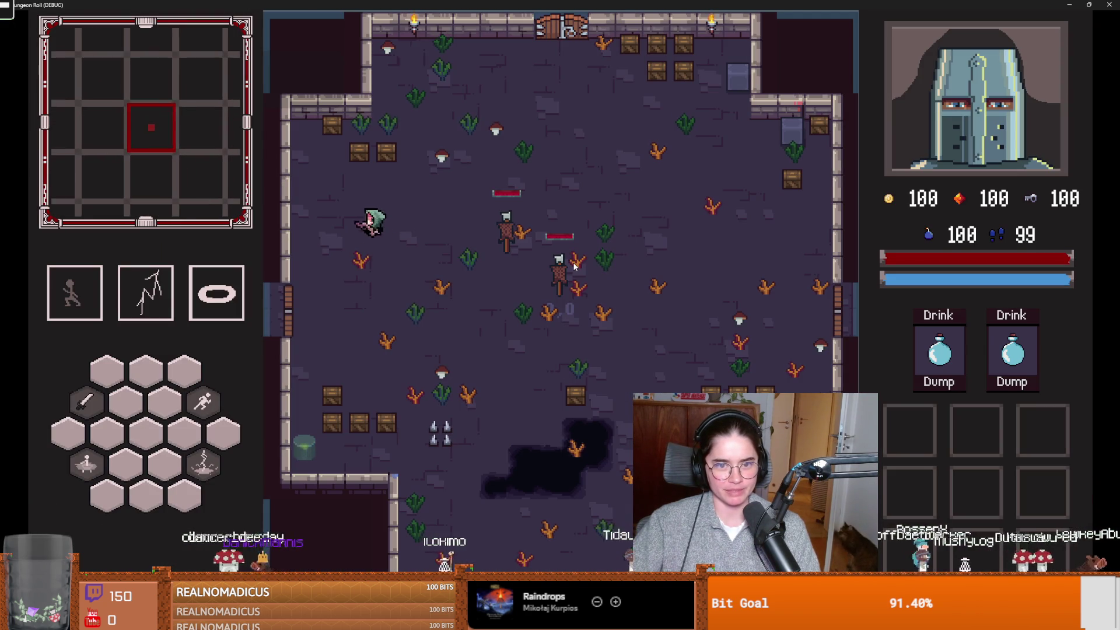
Walk the archer around the first room in all directions with WASD
{"action": "key", "text": "s"}
{"action": "key", "text": "d"}
{"action": "key", "text": "w"}
{"action": "key", "text": "a"}
{"action": "key", "text": "w"}
{"action": "key", "text": "d"}
{"action": "key", "text": "s"}
{"action": "key", "text": "w"}
{"action": "key", "text": "a"}
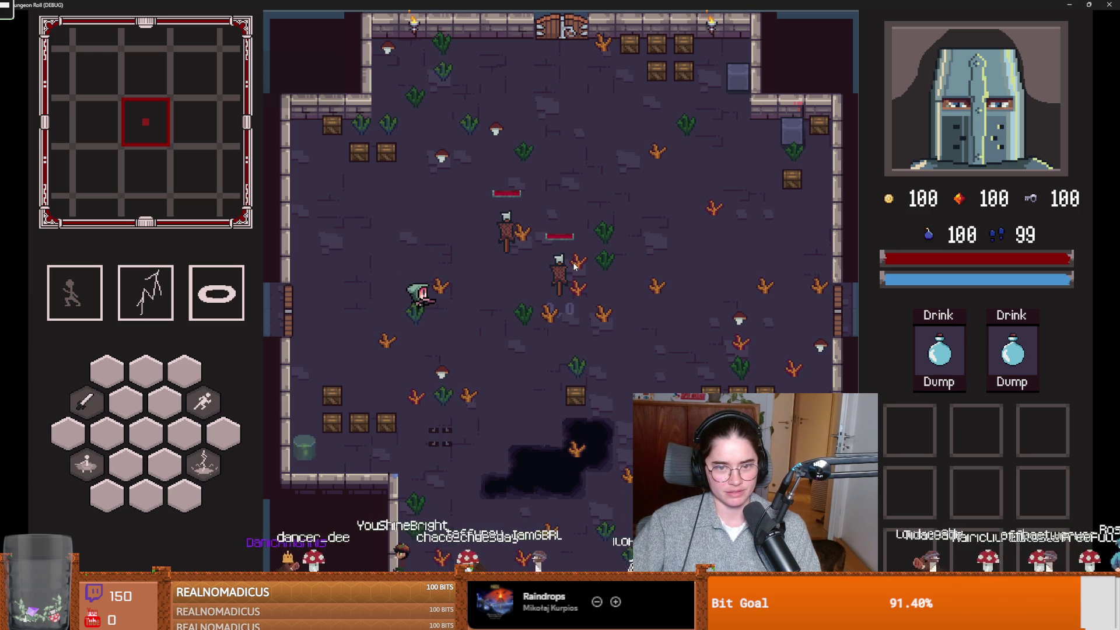
{"action": "key", "text": "a"}
{"action": "key", "text": "s"}
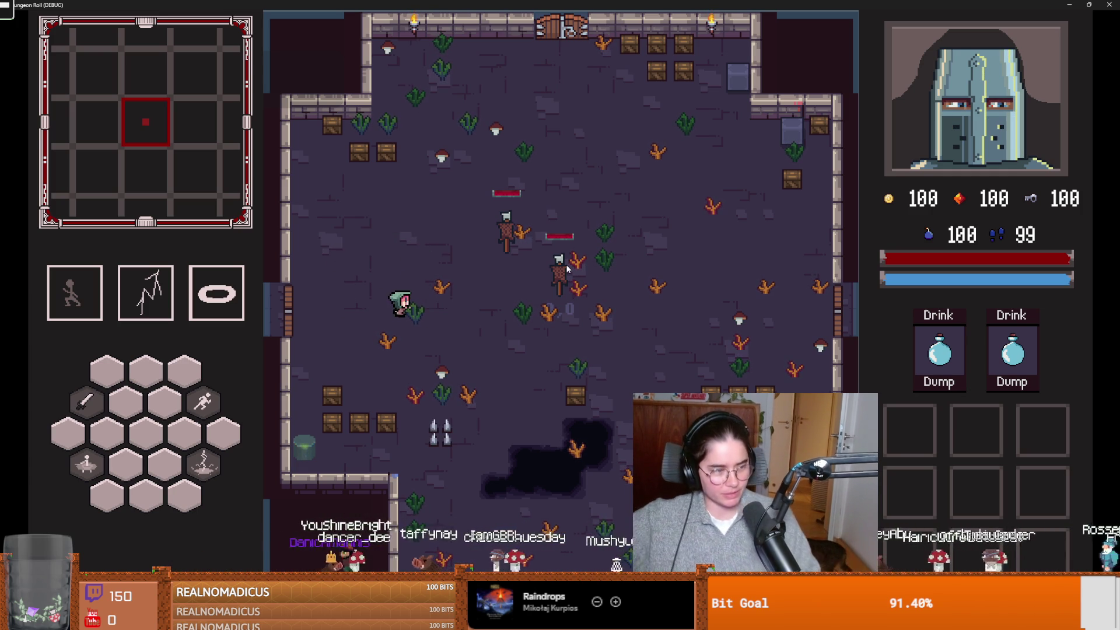
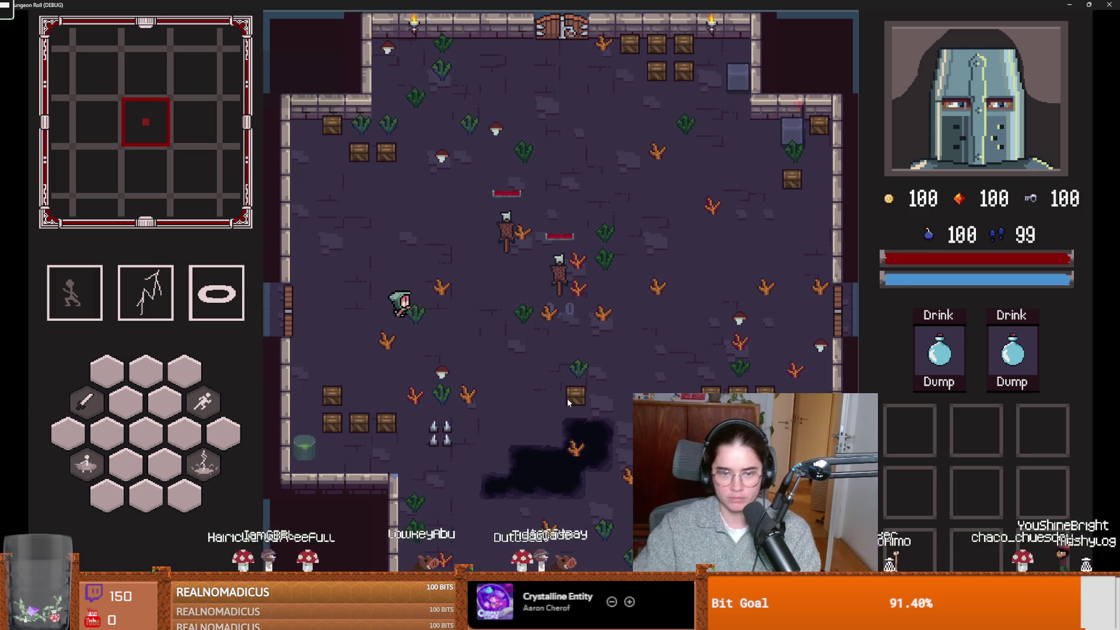
Exit fullscreen and close the running Dungeon Roll test game
{"action": "key", "text": "space"}
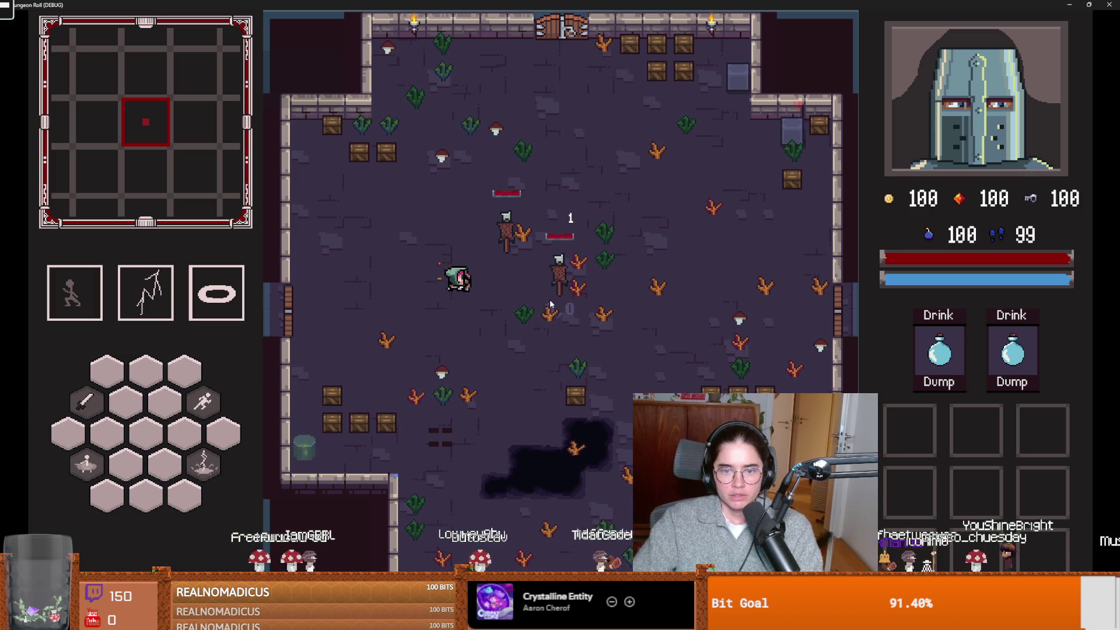
{"action": "left_click", "coordinate": [1089, 4]}
{"action": "left_click", "coordinate": [708, 261]}
Remove the func _input header in archerplayer.gd so its checks sit in _physics_process, and save
{"action": "scroll", "coordinate": [508, 325], "scroll_direction": "up", "scroll_amount": 2}
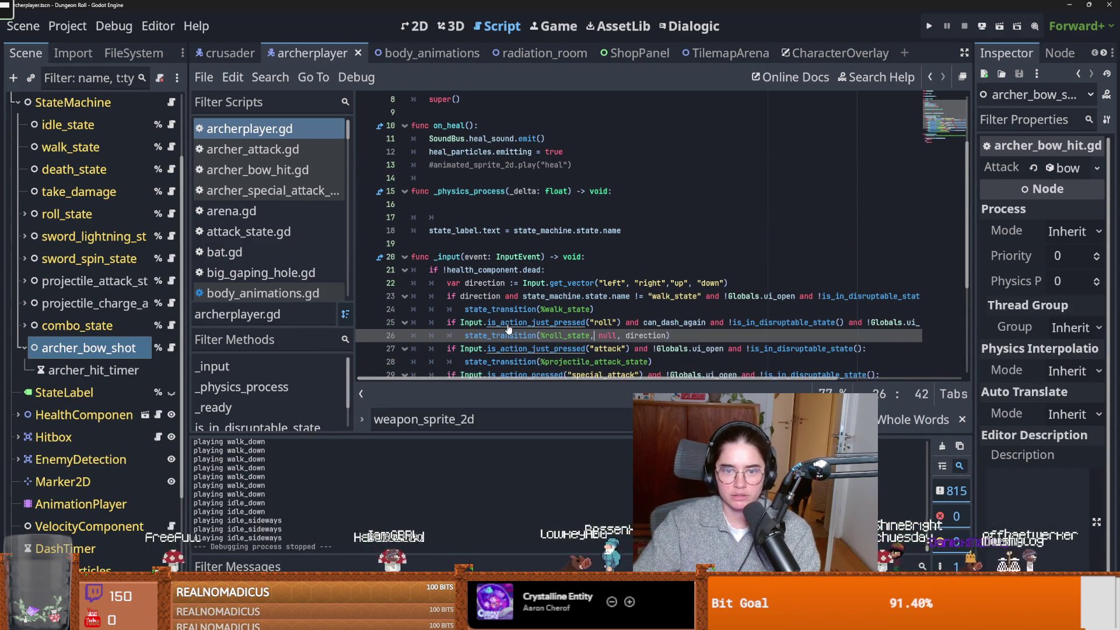
{"action": "key", "text": "ctrl+z"}
{"action": "scroll", "coordinate": [521, 318], "scroll_direction": "down", "scroll_amount": 2}
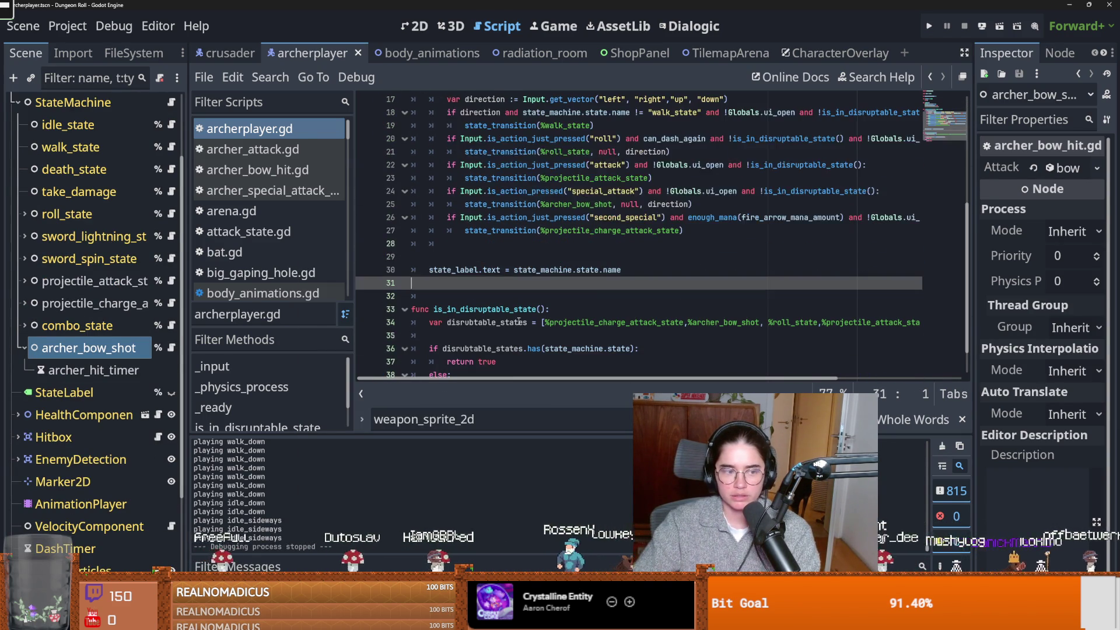
{"action": "key", "text": "ctrl+s"}
{"action": "key", "text": "Up"}
{"action": "key", "text": "Up"}
{"action": "key", "text": "BackSpace"}
{"action": "key", "text": "ctrl+s"}
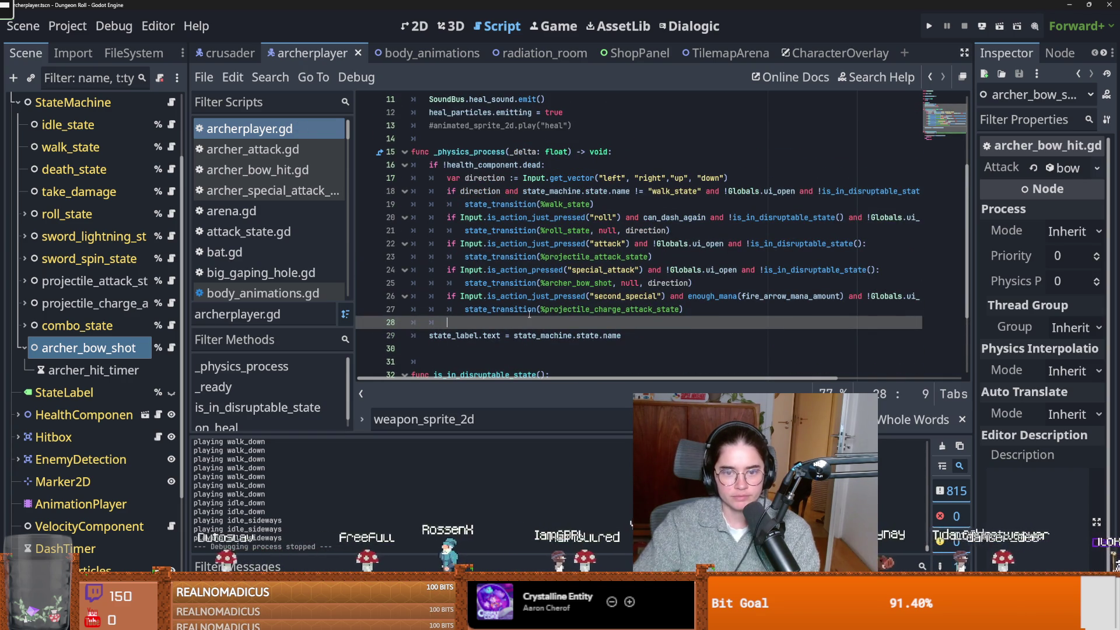
{"action": "scroll", "coordinate": [530, 313], "scroll_direction": "up", "scroll_amount": 1}
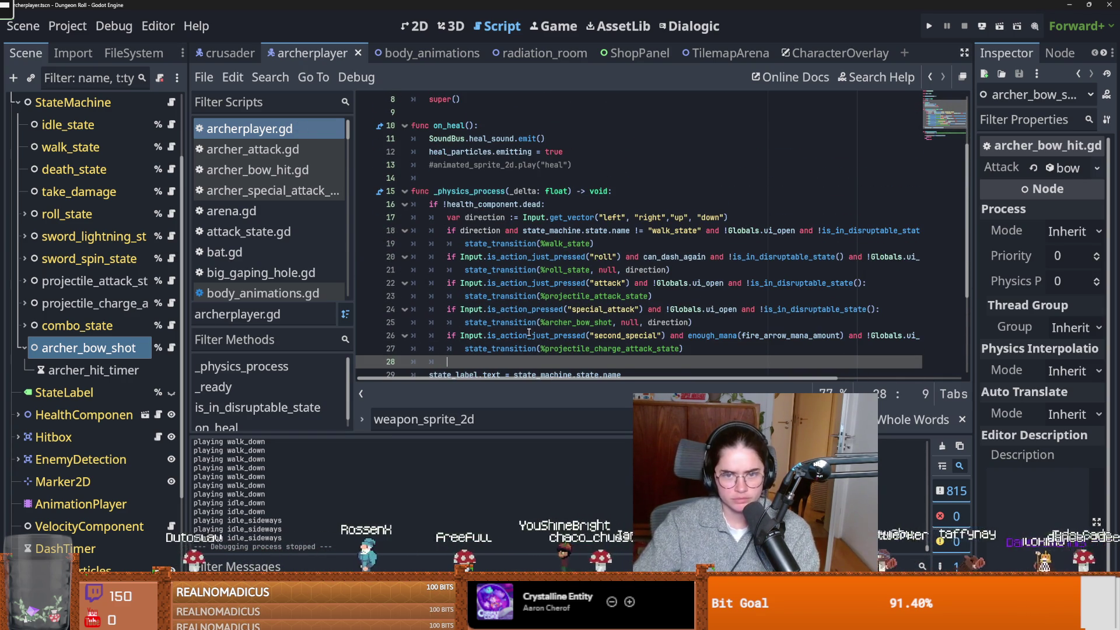
{"action": "mouse_move", "coordinate": [530, 330]}
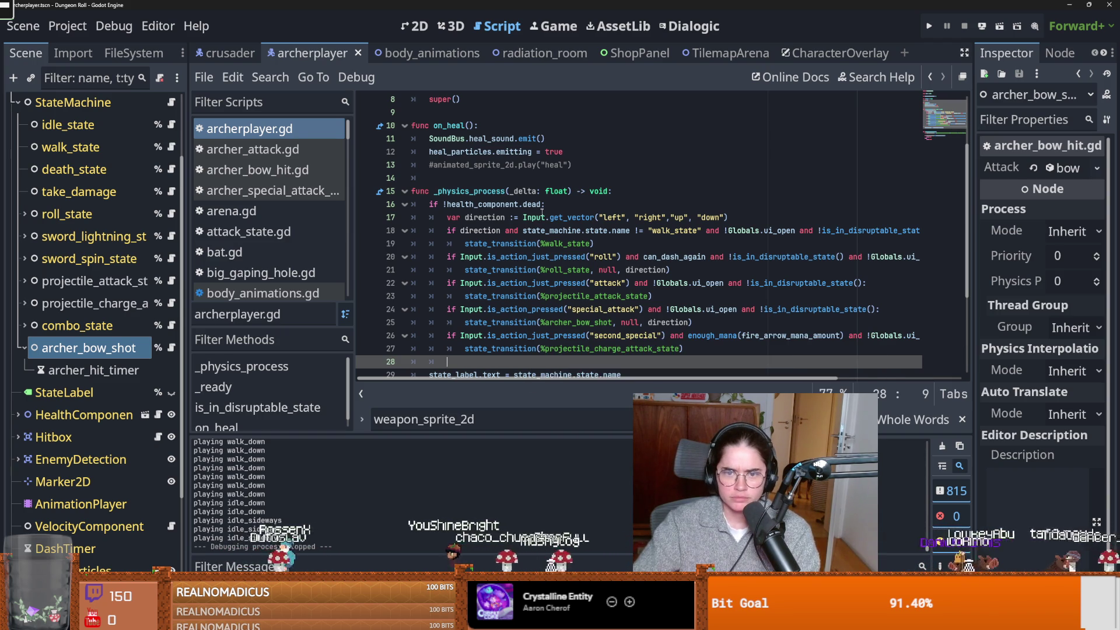
{"action": "mouse_move", "coordinate": [542, 211]}
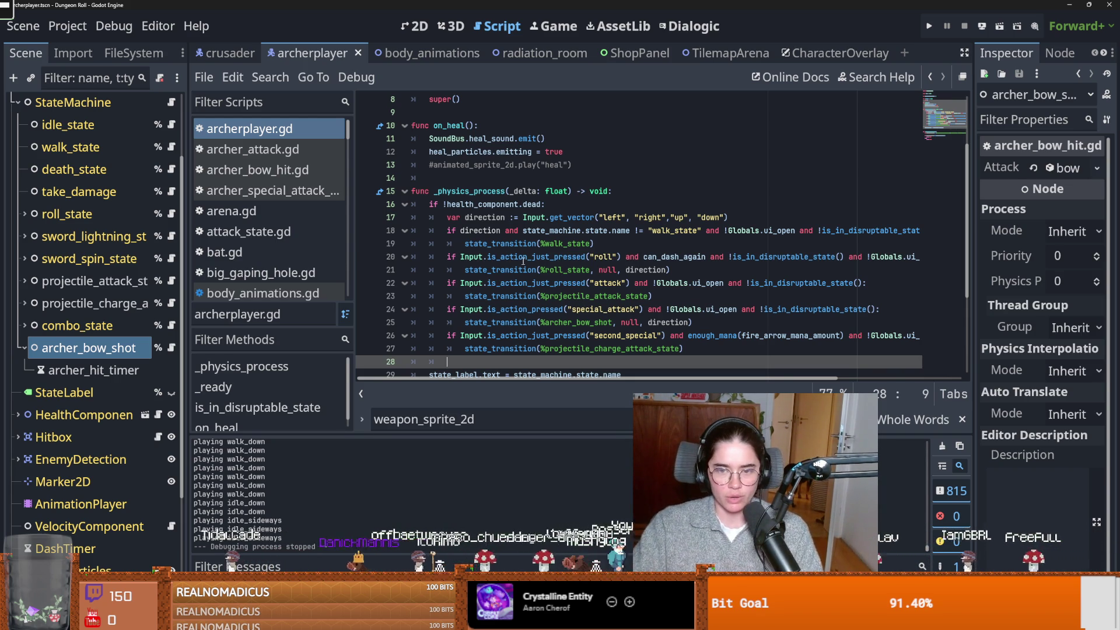
{"action": "left_click", "coordinate": [524, 258]}
{"action": "mouse_move", "coordinate": [523, 260]}
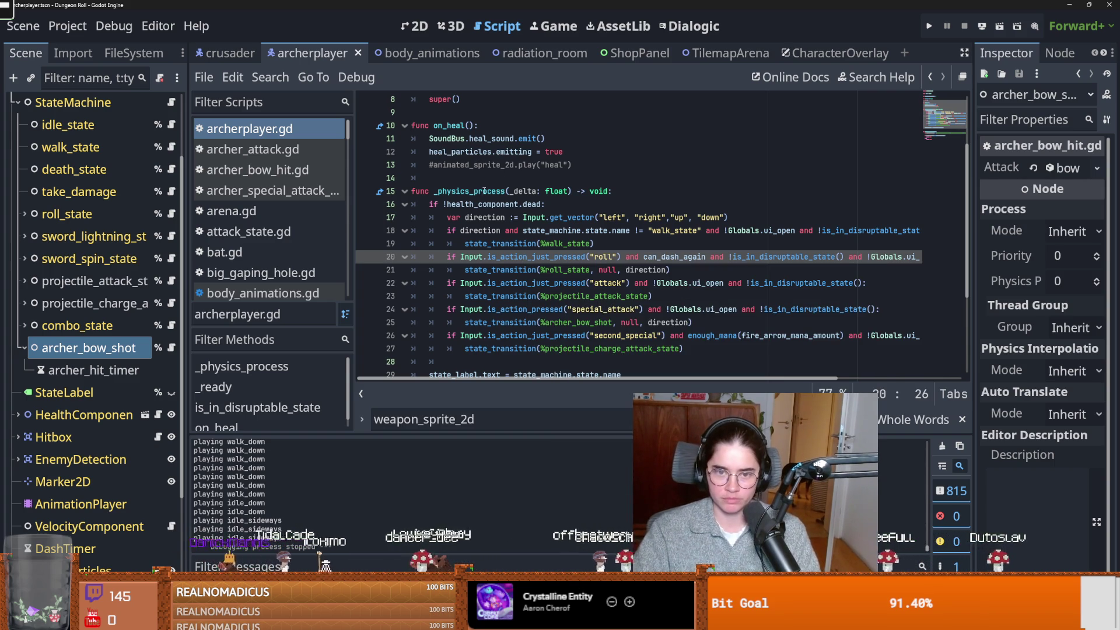
{"action": "mouse_move", "coordinate": [484, 192]}
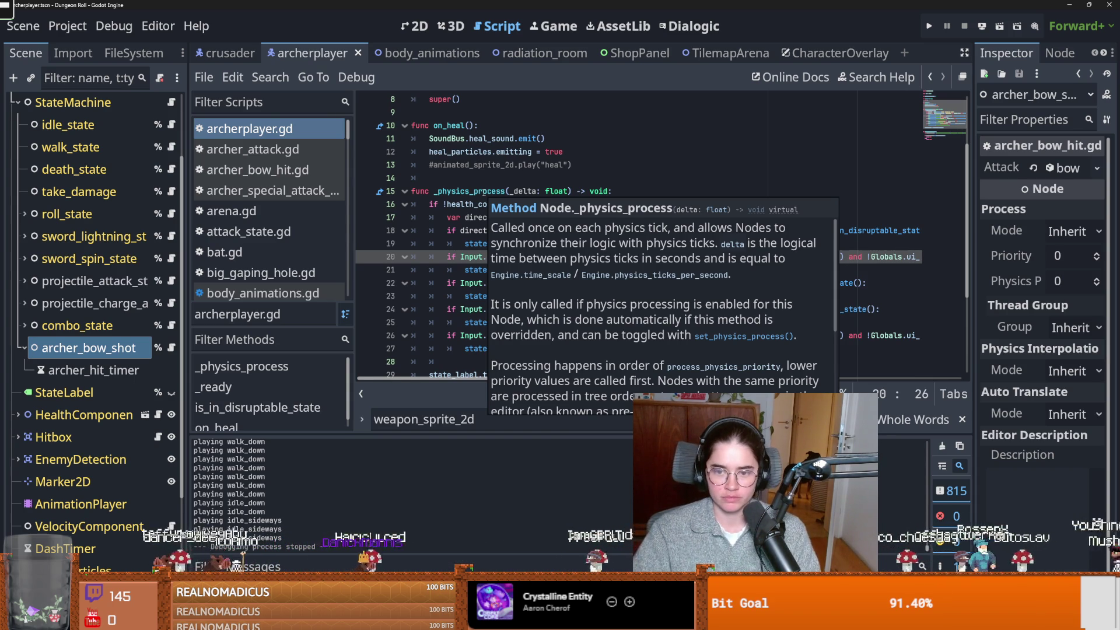
{"action": "scroll", "coordinate": [533, 279], "scroll_direction": "down", "scroll_amount": 3}
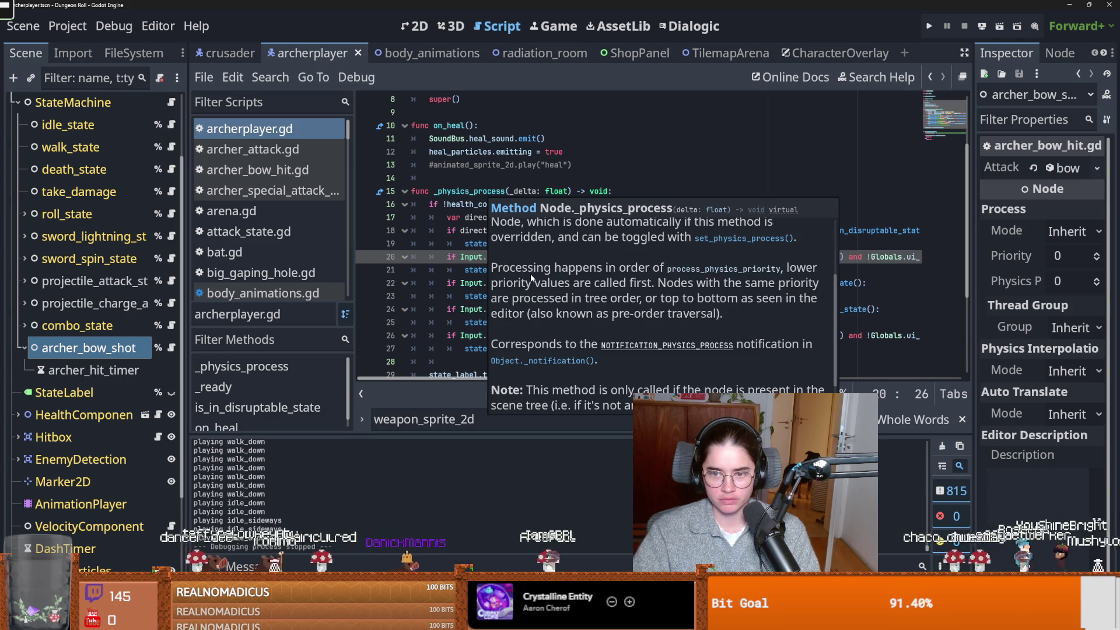
{"action": "scroll", "coordinate": [531, 279], "scroll_direction": "down", "scroll_amount": 1}
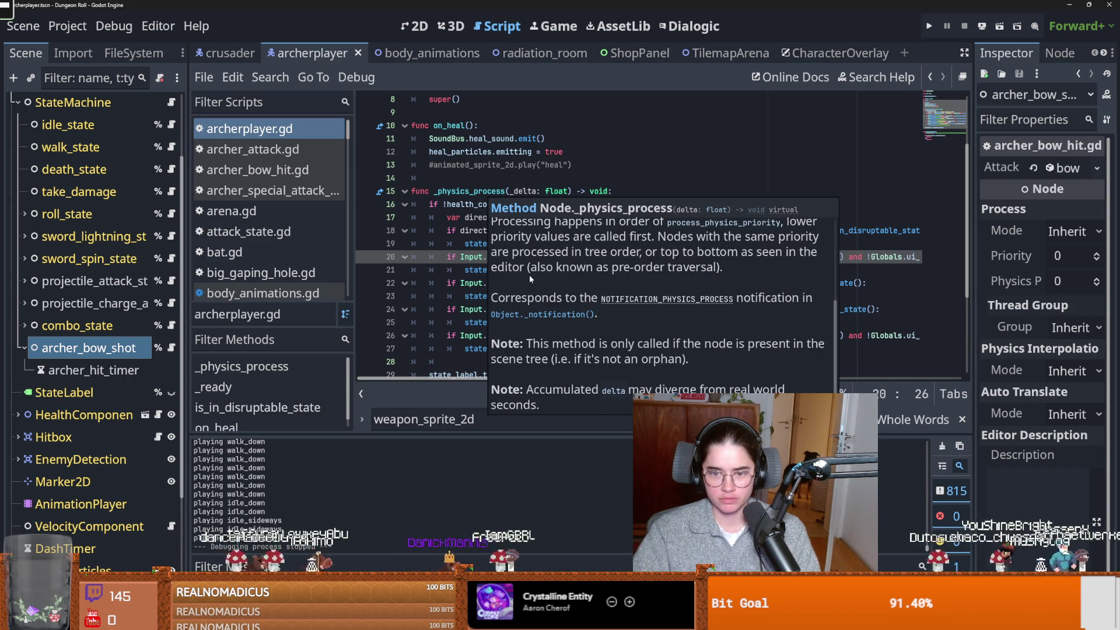
{"action": "mouse_move", "coordinate": [479, 273]}
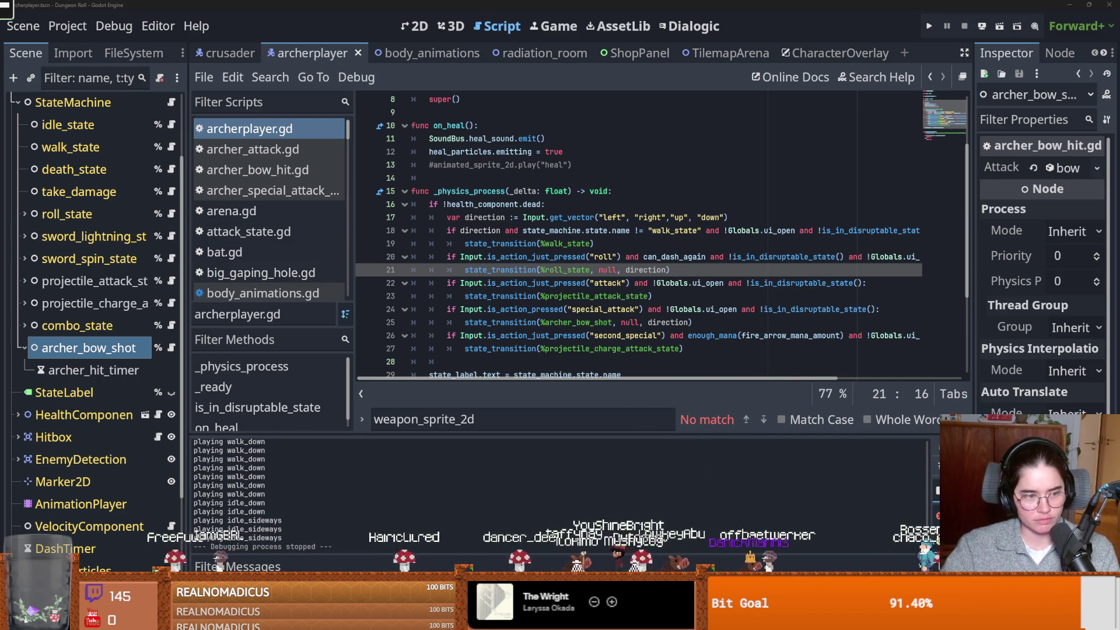
{"action": "left_click", "coordinate": [510, 310]}
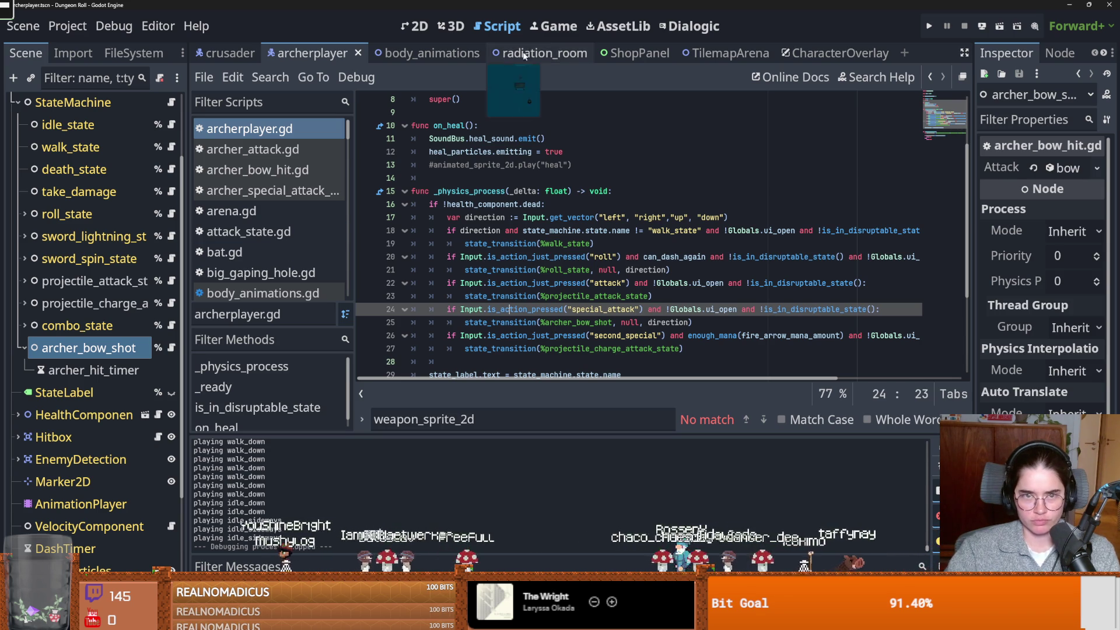
Switch to the ShopPanel scene and view shop_panel.gd around line 20
{"action": "left_click", "coordinate": [680, 52]}
{"action": "left_click", "coordinate": [654, 53]}
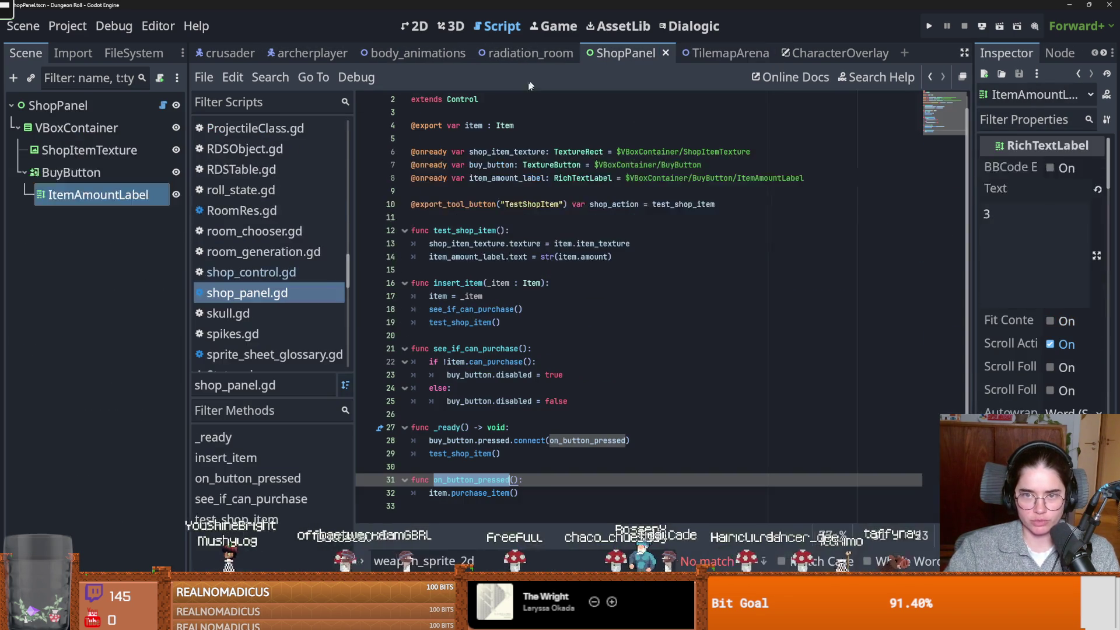
{"action": "left_click", "coordinate": [533, 335]}
Run the game as the Archer, enter Curie's Laboratory and open the merchant's wares
{"action": "left_click", "coordinate": [930, 26]}
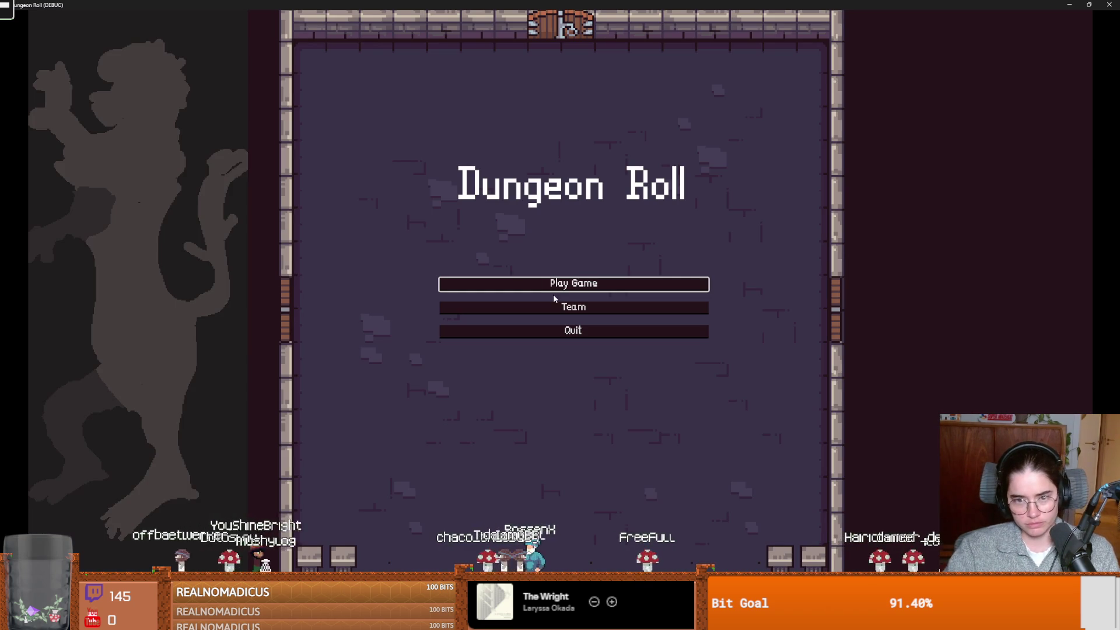
{"action": "left_click", "coordinate": [546, 287]}
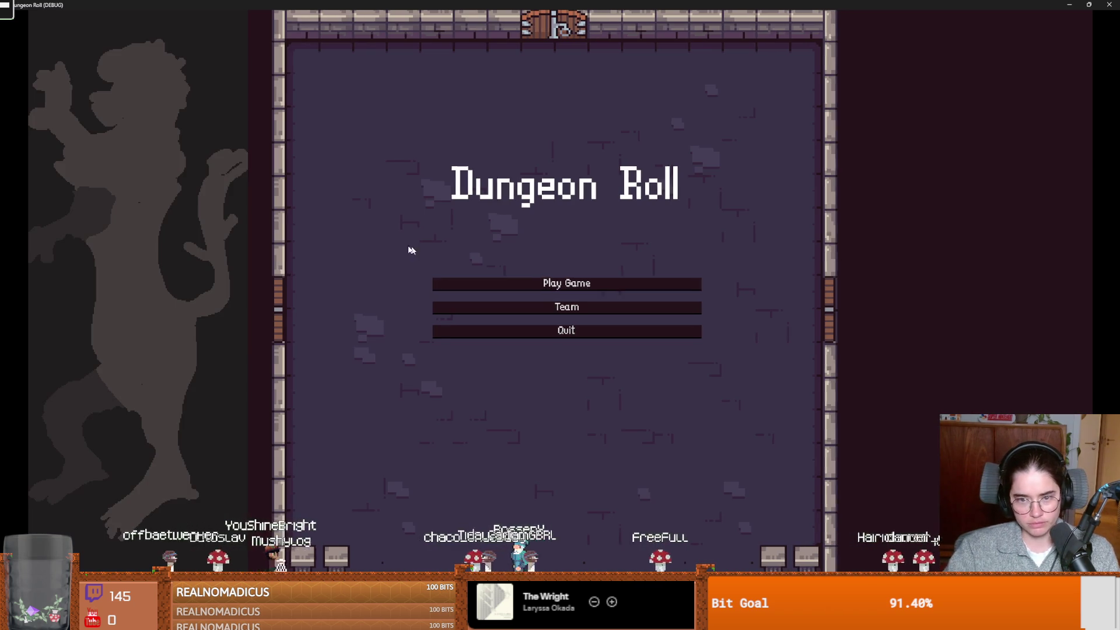
{"action": "left_click", "coordinate": [595, 255]}
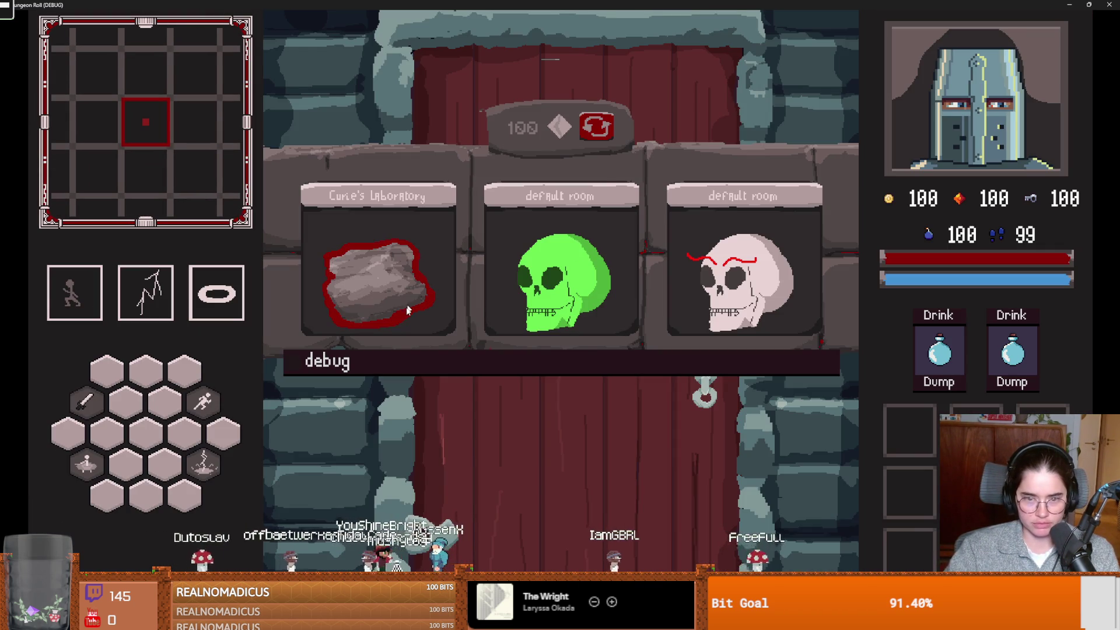
{"action": "left_click", "coordinate": [417, 293]}
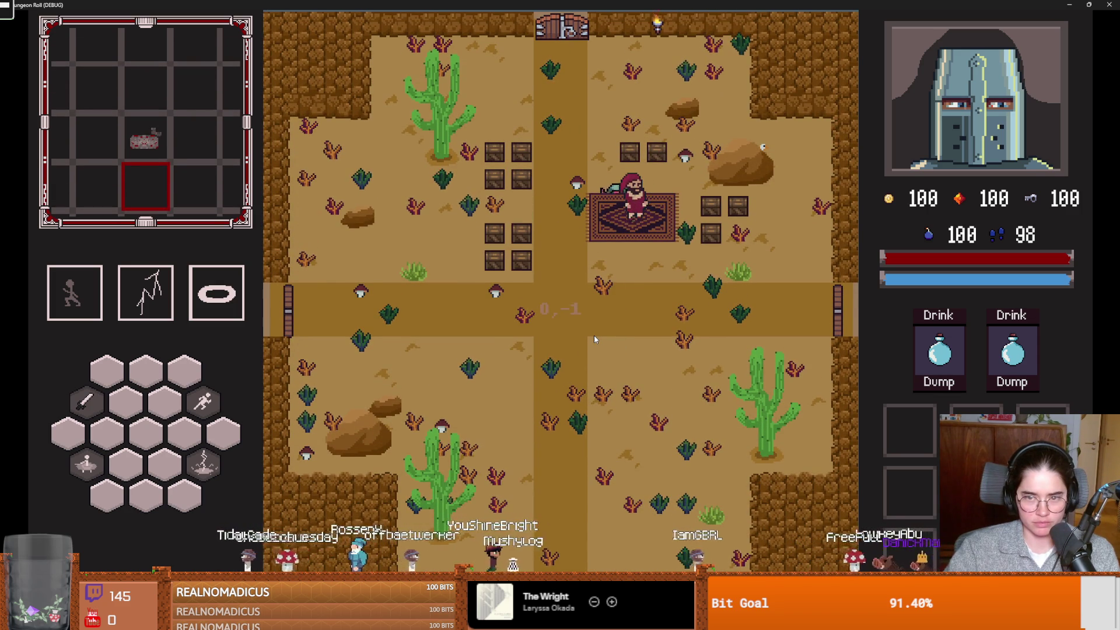
{"action": "key", "text": "e"}
{"action": "left_click", "coordinate": [555, 258]}
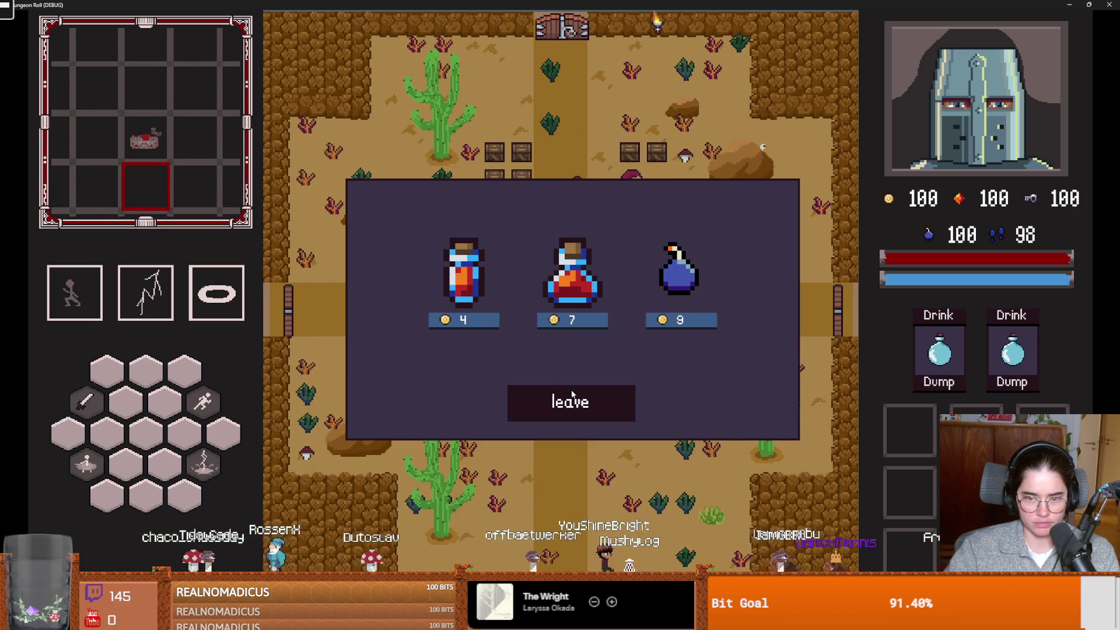
Leave and reopen the potion shop twice in a row
{"action": "left_click", "coordinate": [571, 395]}
{"action": "key", "text": "e"}
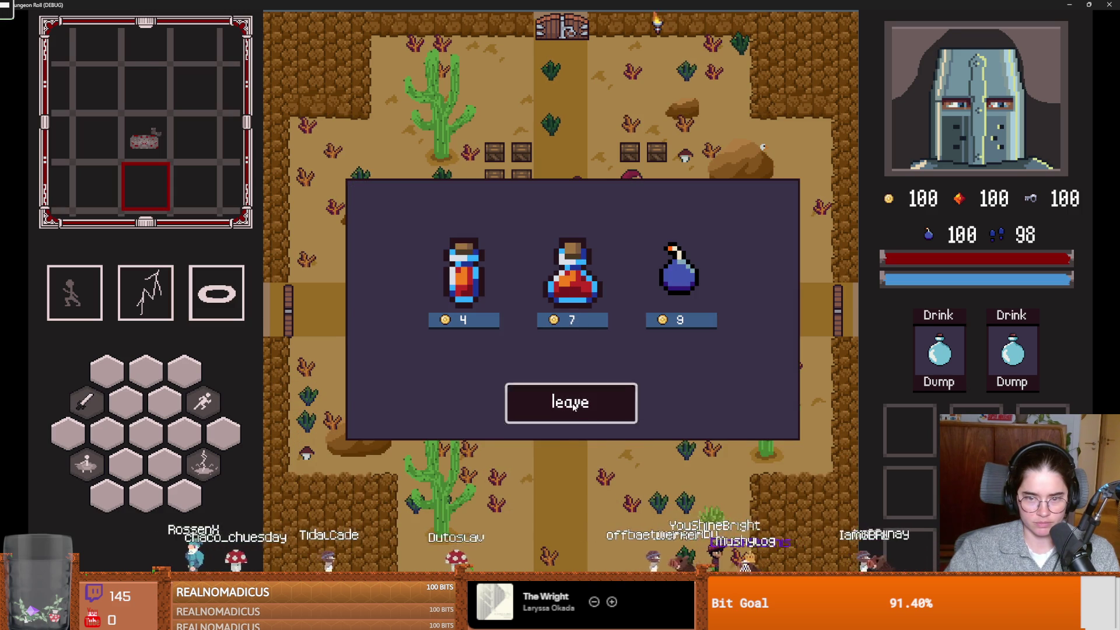
{"action": "left_click", "coordinate": [573, 406]}
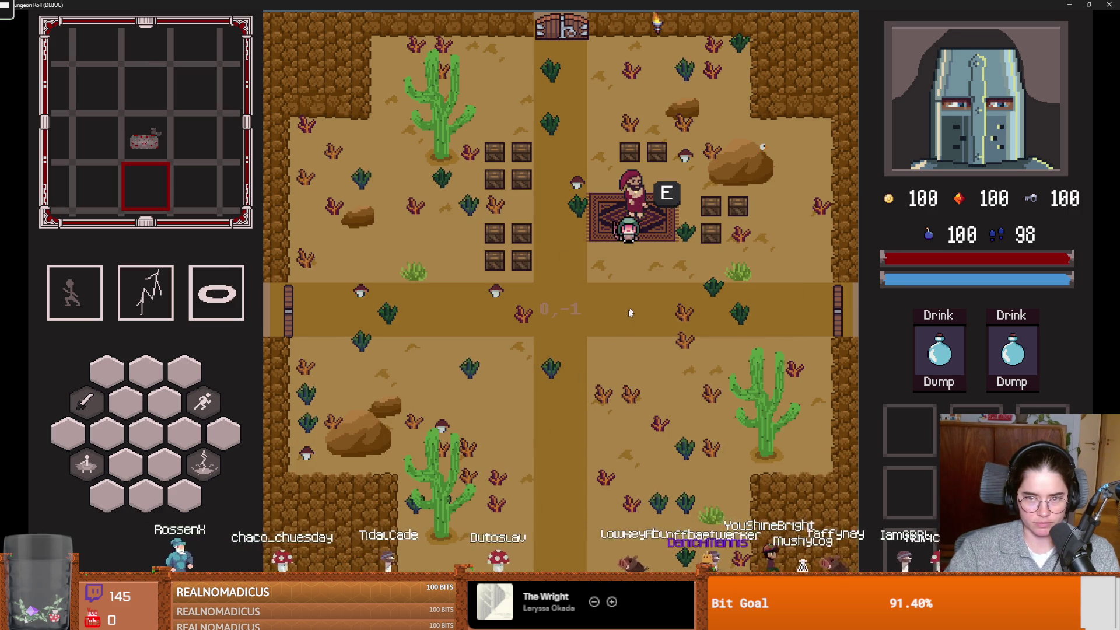
{"action": "key", "text": "e"}
{"action": "left_click", "coordinate": [560, 330]}
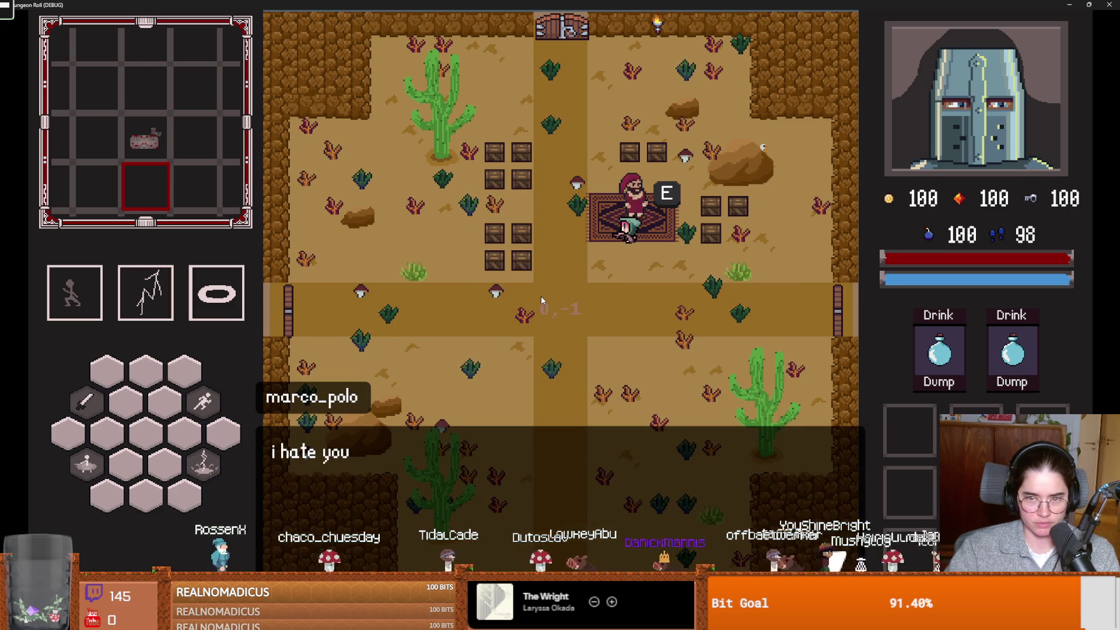
{"action": "left_click", "coordinate": [540, 295]}
{"action": "left_click", "coordinate": [575, 406]}
Walk back to the merchant and reopen then leave the shop two more times
{"action": "key", "text": "d"}
{"action": "key", "text": "w"}
{"action": "key", "text": "e"}
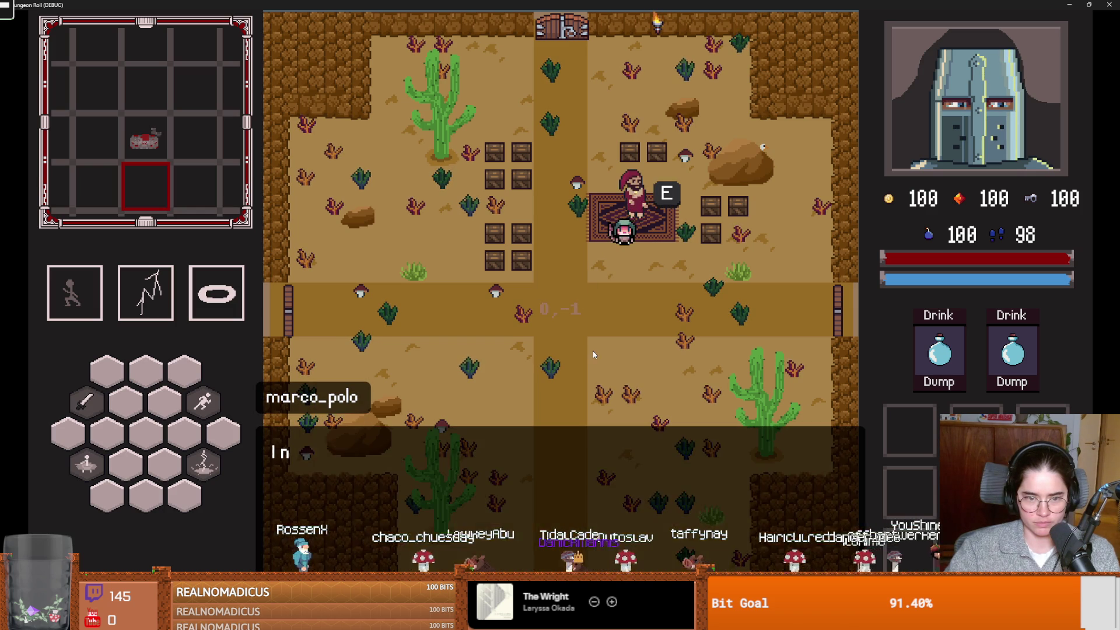
{"action": "left_click", "coordinate": [561, 287]}
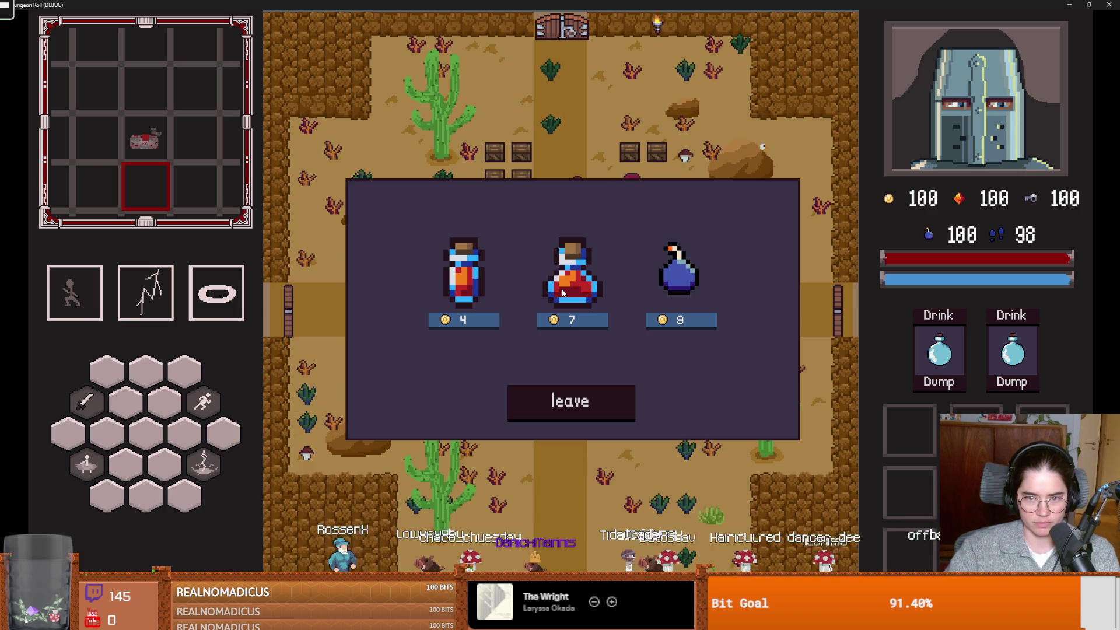
{"action": "left_click", "coordinate": [585, 396]}
{"action": "key", "text": "d"}
{"action": "key", "text": "w"}
{"action": "key", "text": "e"}
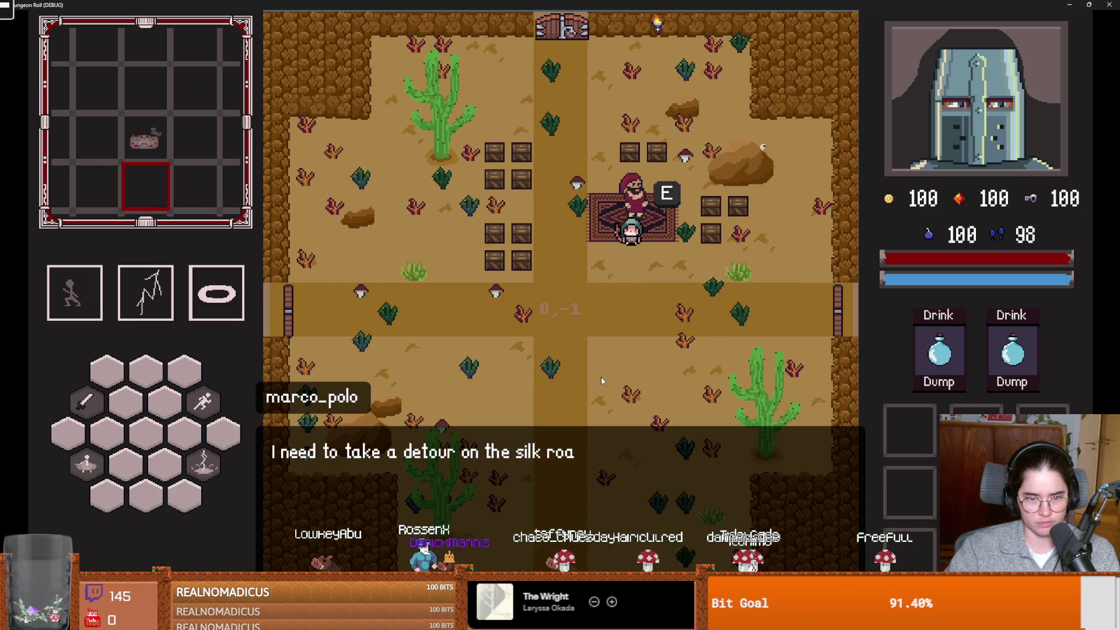
{"action": "left_click", "coordinate": [566, 292]}
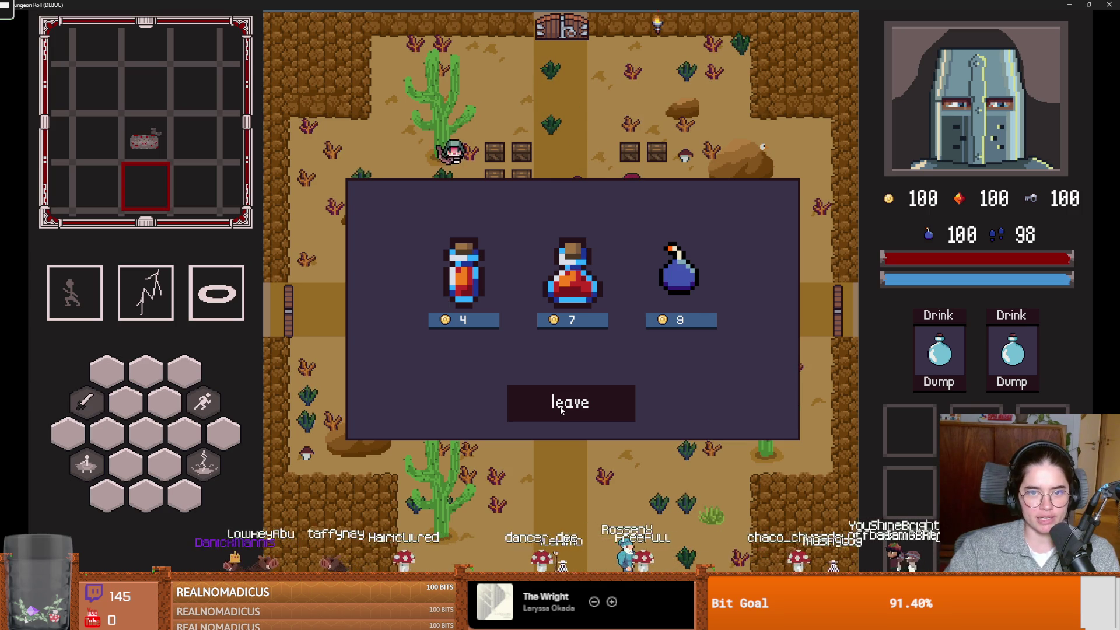
{"action": "left_click", "coordinate": [560, 410]}
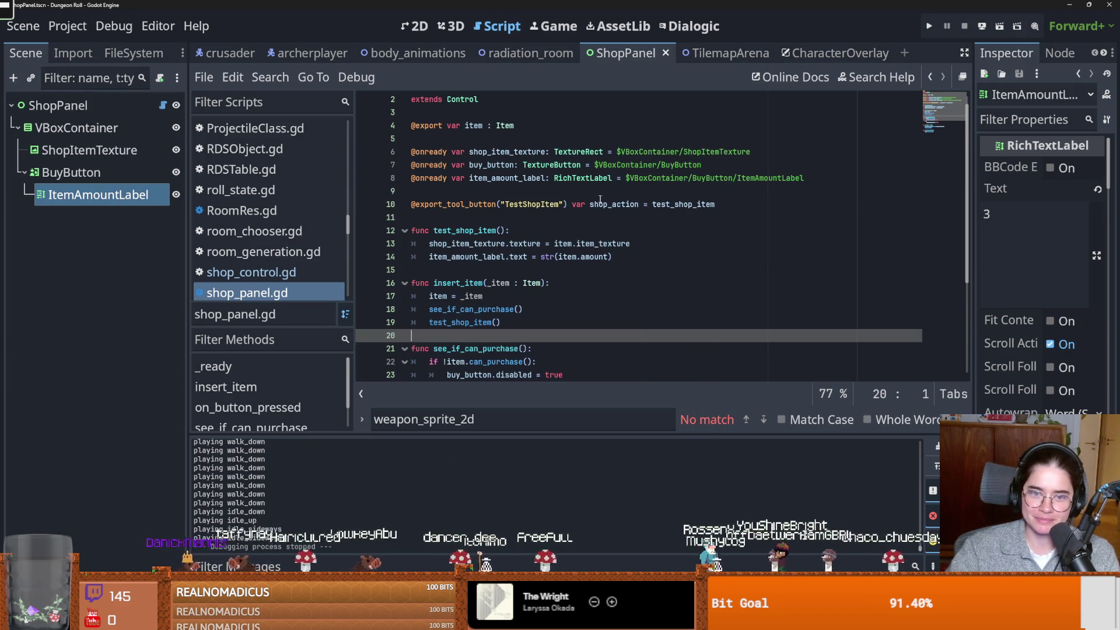
Return to the editor and find the Globals.ui_open check in archerplayer.gd
{"action": "left_click", "coordinate": [601, 193]}
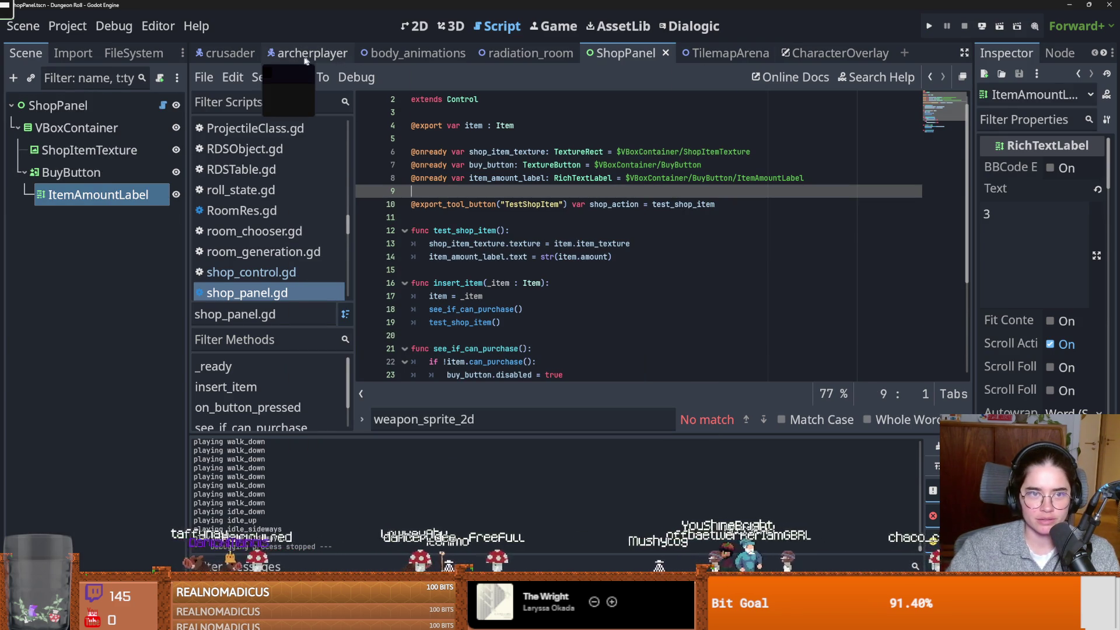
{"action": "left_click", "coordinate": [308, 55]}
{"action": "left_click_drag", "start_coordinate": [545, 243], "coordinate": [591, 243]}
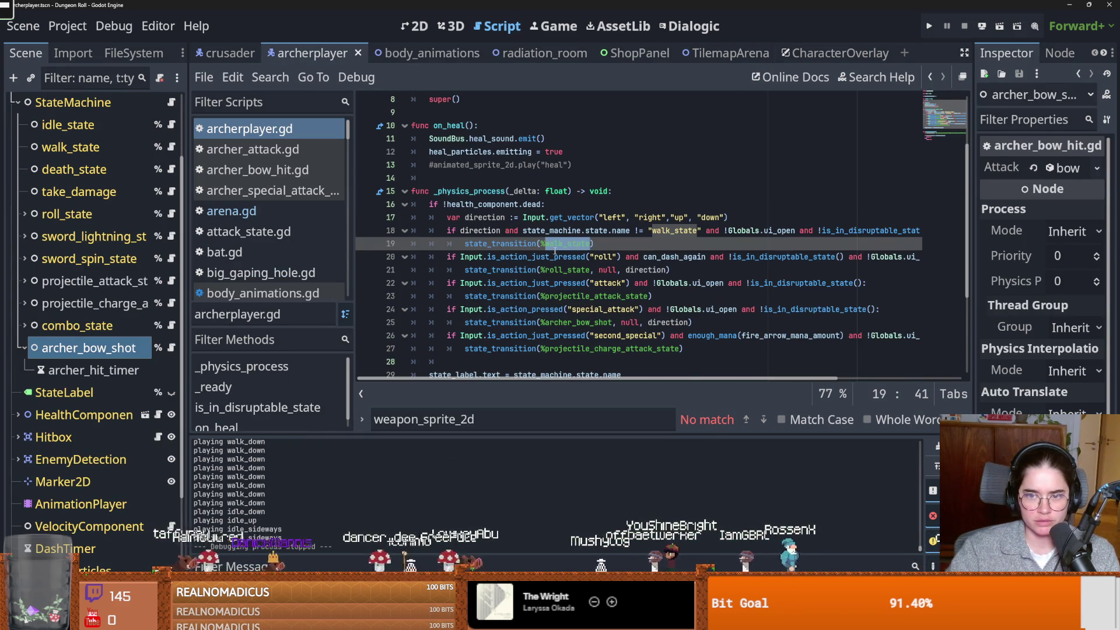
{"action": "scroll", "coordinate": [593, 271], "scroll_direction": "right", "scroll_amount": 3}
{"action": "scroll", "coordinate": [593, 272], "scroll_direction": "left", "scroll_amount": 3}
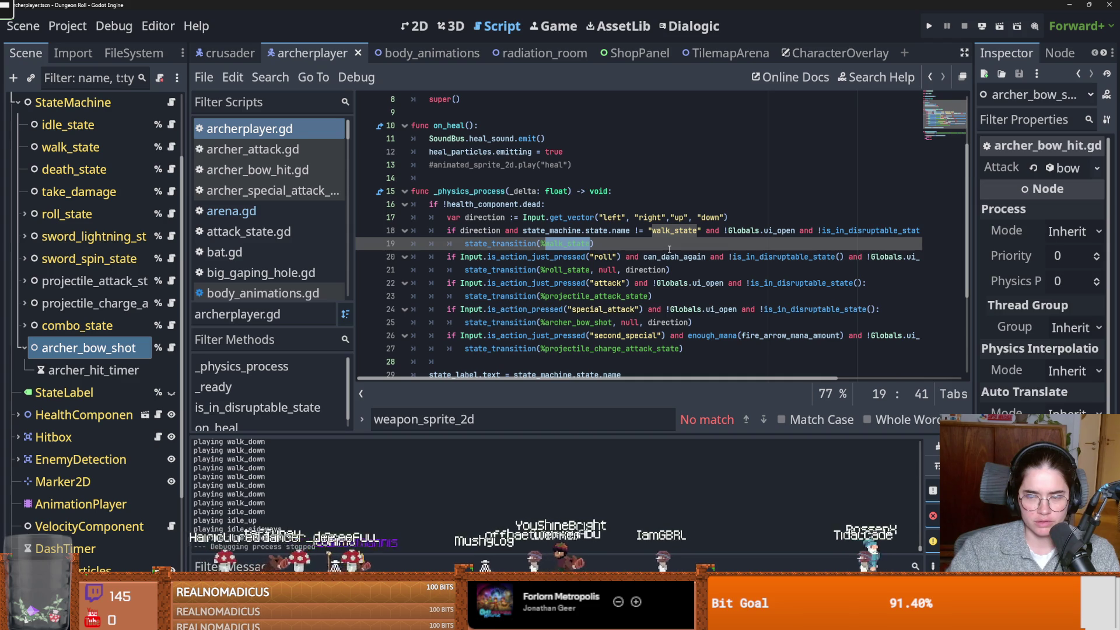
{"action": "double_click", "coordinate": [754, 233]}
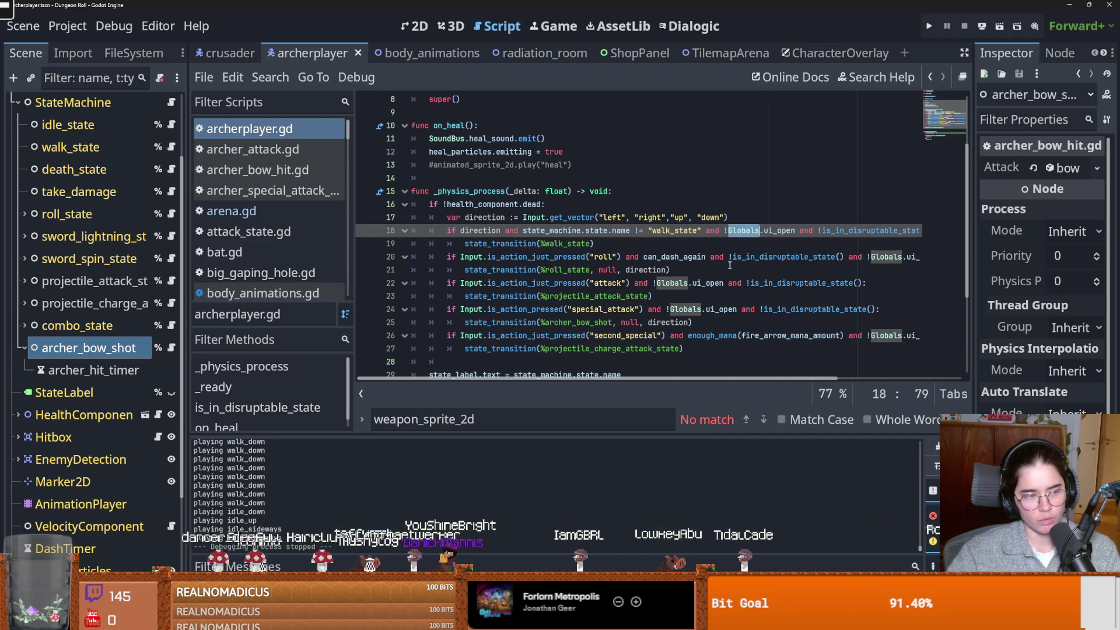
Add print(Globals.ui_open) as the first line of _physics_process, save, and run the game
{"action": "left_click", "coordinate": [626, 182]}
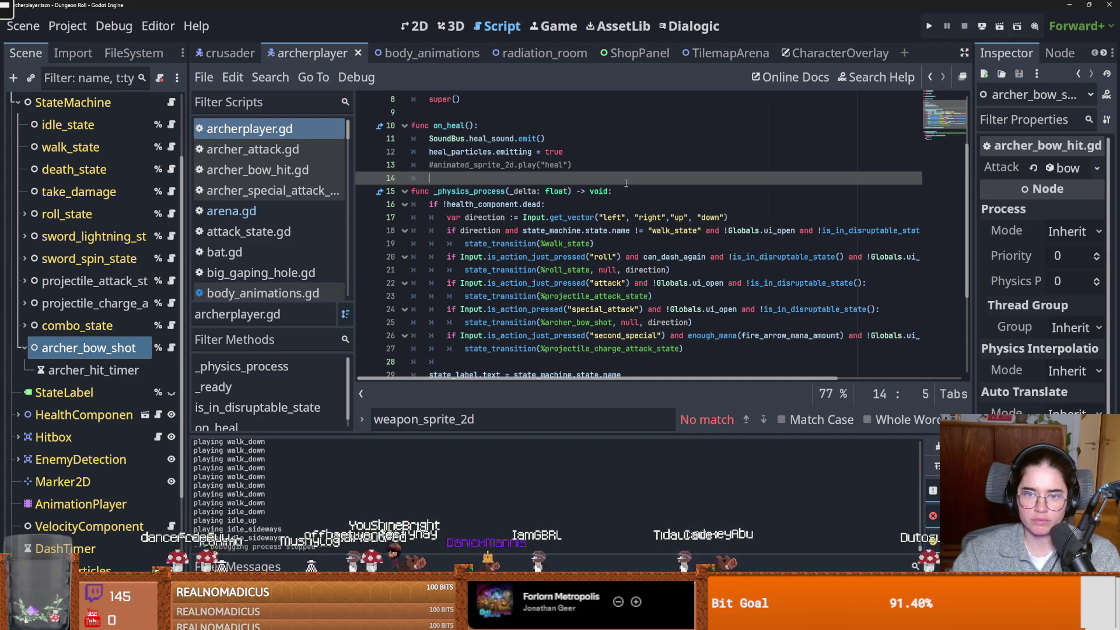
{"action": "left_click", "coordinate": [632, 190]}
{"action": "key", "text": "Return"}
{"action": "key", "text": "BackSpace"}
{"action": "type", "text": "nt"}
{"action": "key", "text": "Return"}
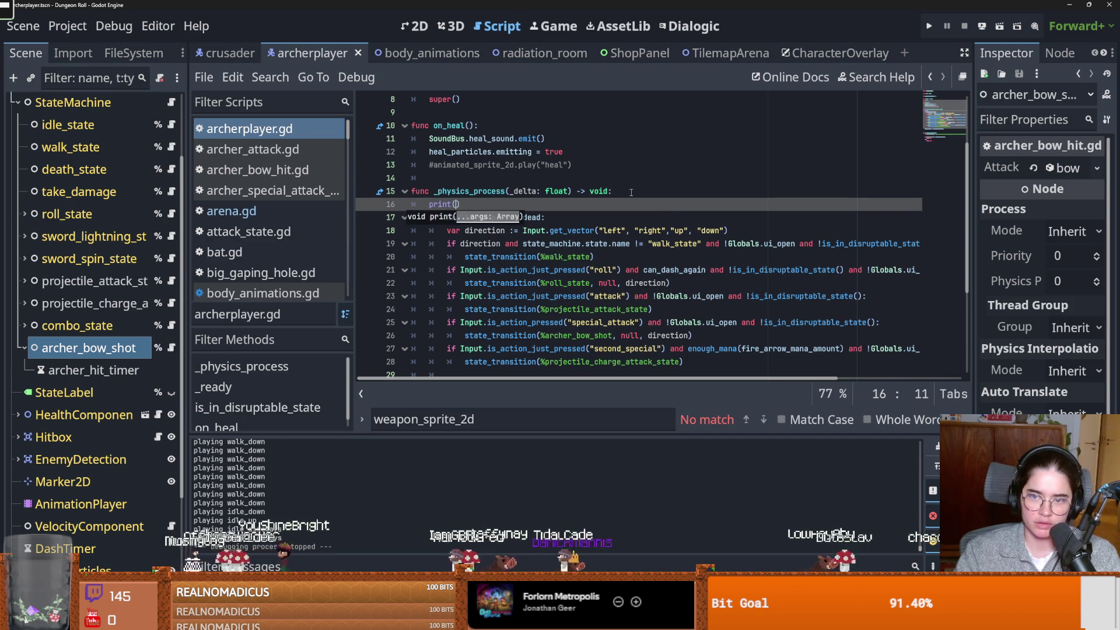
{"action": "left_click_drag", "start_coordinate": [795, 244], "coordinate": [724, 244]}
{"action": "key", "text": "ctrl+c"}
{"action": "left_click", "coordinate": [458, 204]}
{"action": "key", "text": "ctrl+v"}
{"action": "key", "text": "F5"}
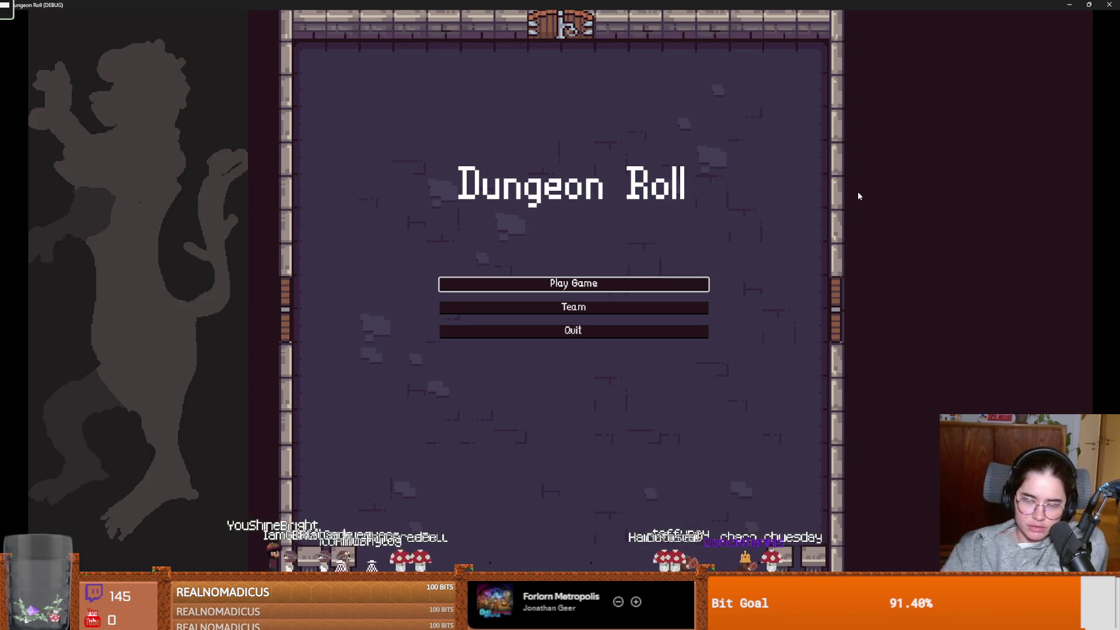
Start a run in the default room and open marco_polo's shop through See Wares
{"action": "left_click", "coordinate": [600, 285]}
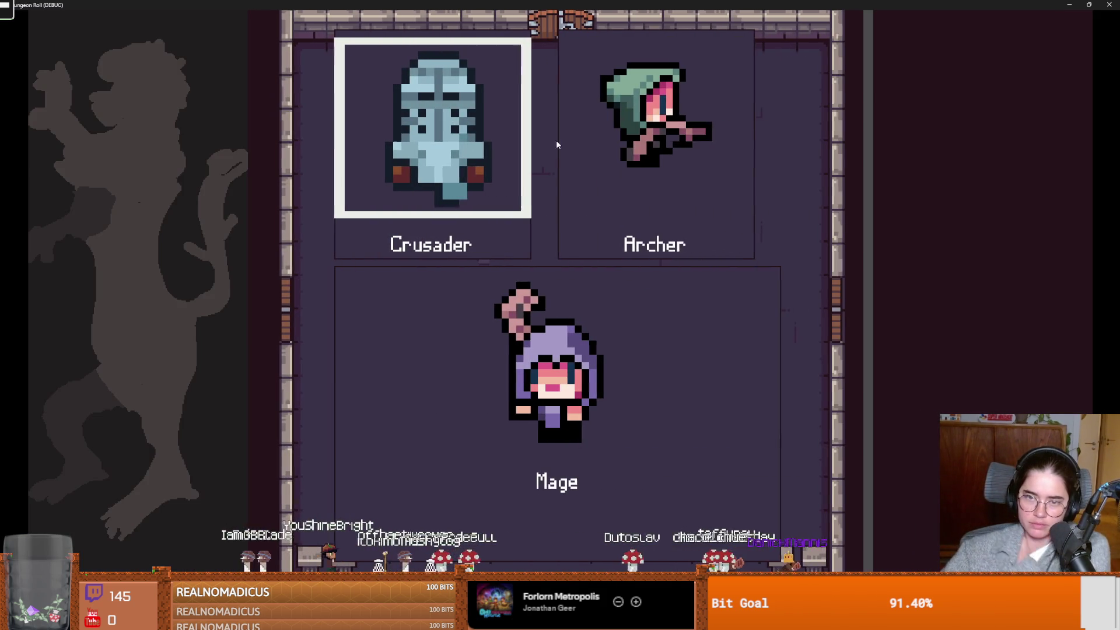
{"action": "left_click", "coordinate": [611, 158]}
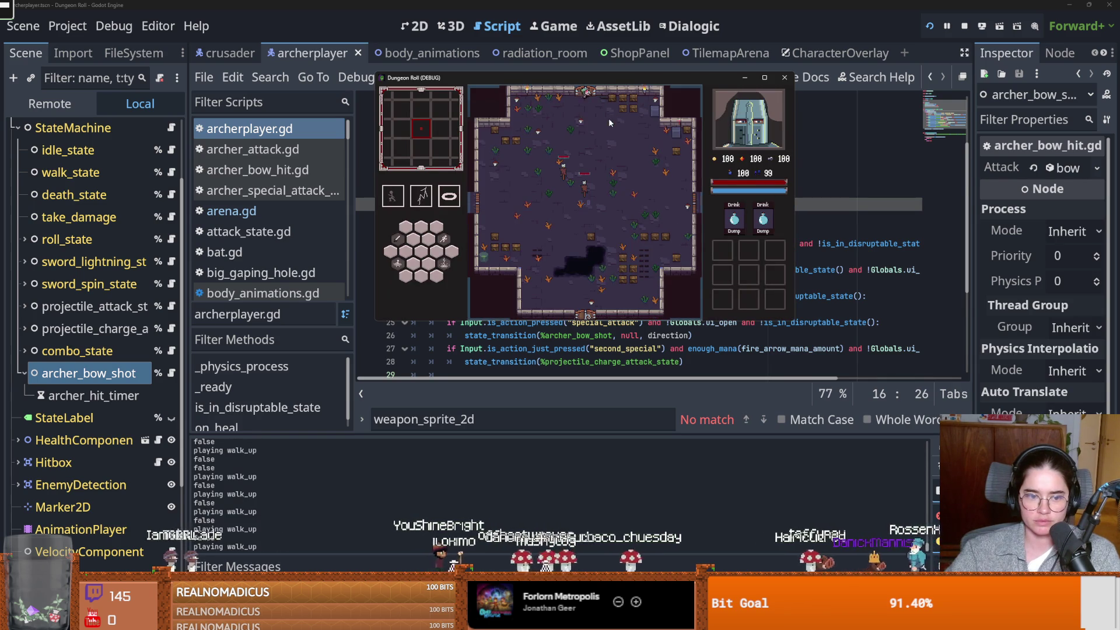
{"action": "left_click", "coordinate": [528, 187]}
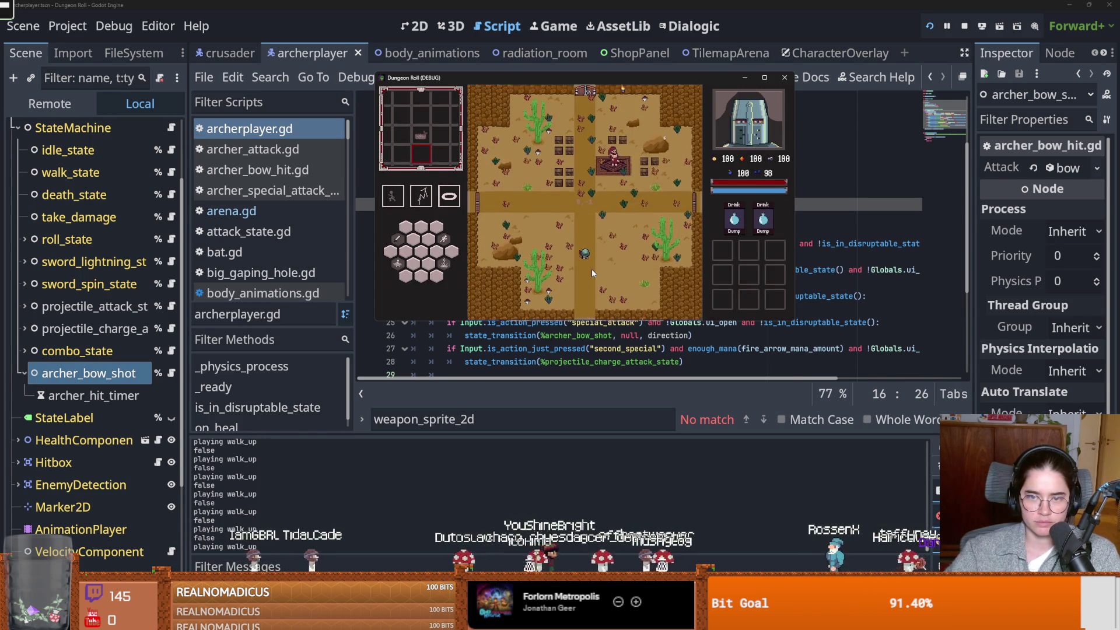
{"action": "key", "text": "w"}
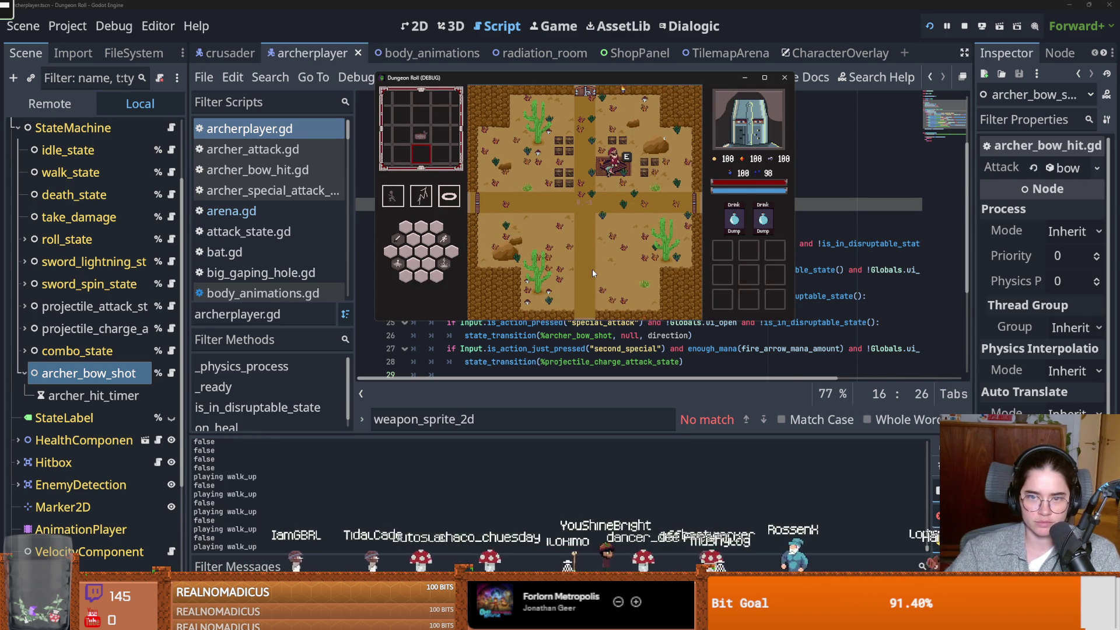
{"action": "key", "text": "e"}
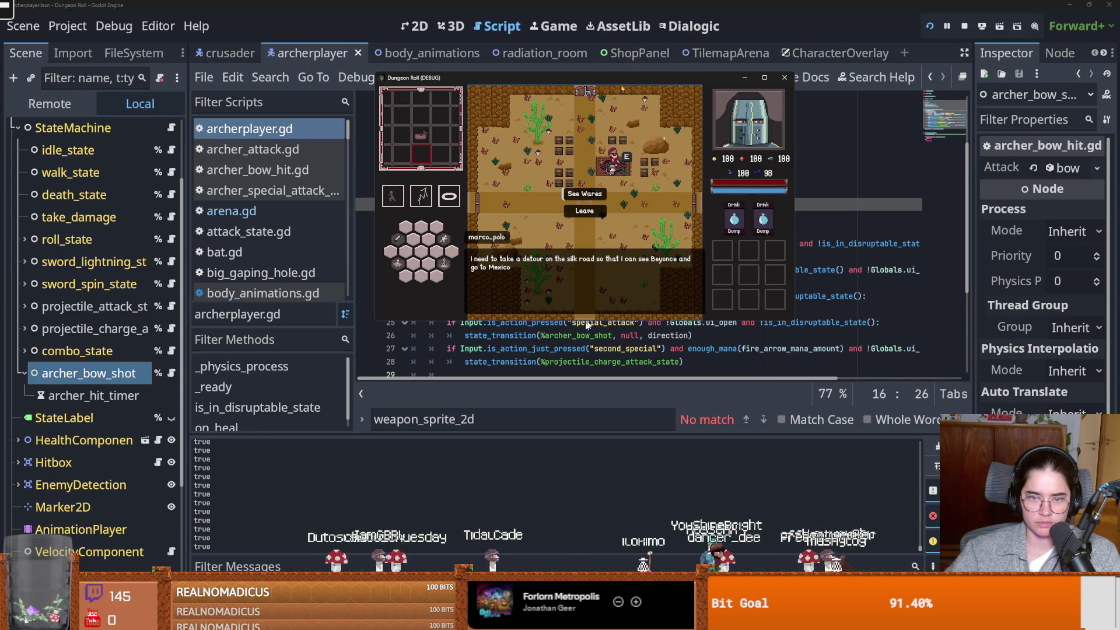
{"action": "left_click", "coordinate": [575, 195]}
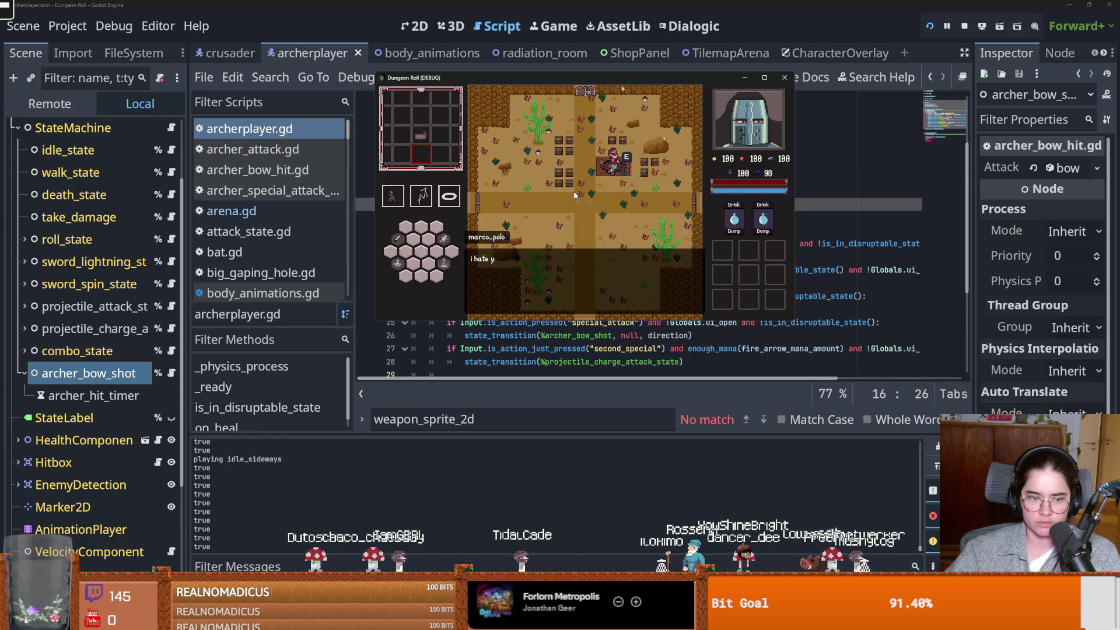
{"action": "left_click", "coordinate": [550, 255]}
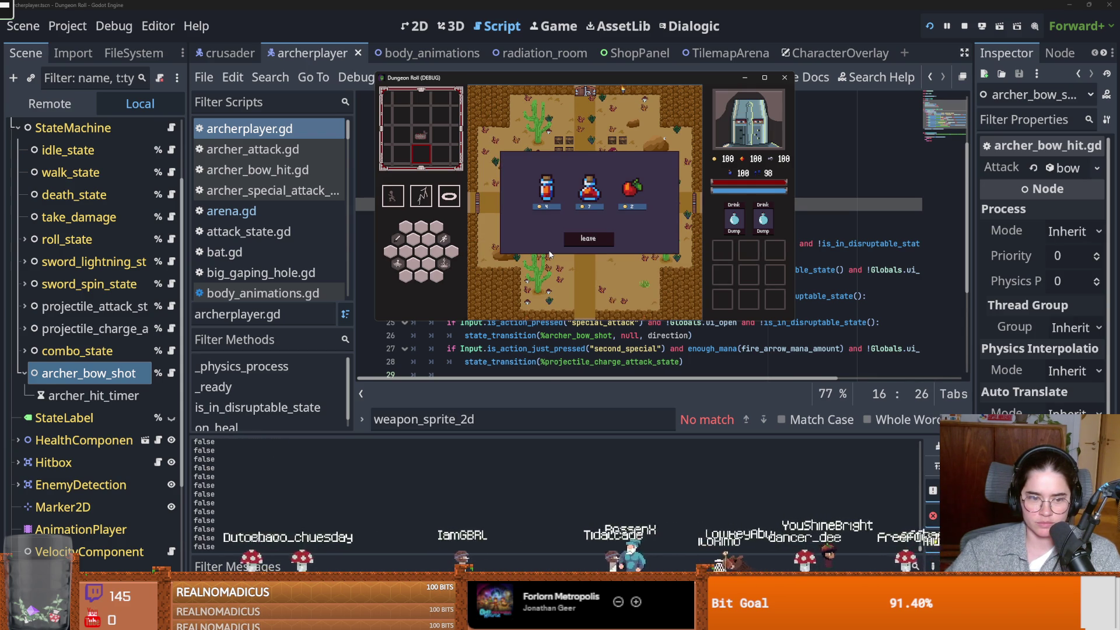
Leave the shop, then talk to marco_polo again to reopen it
{"action": "key", "text": "w"}
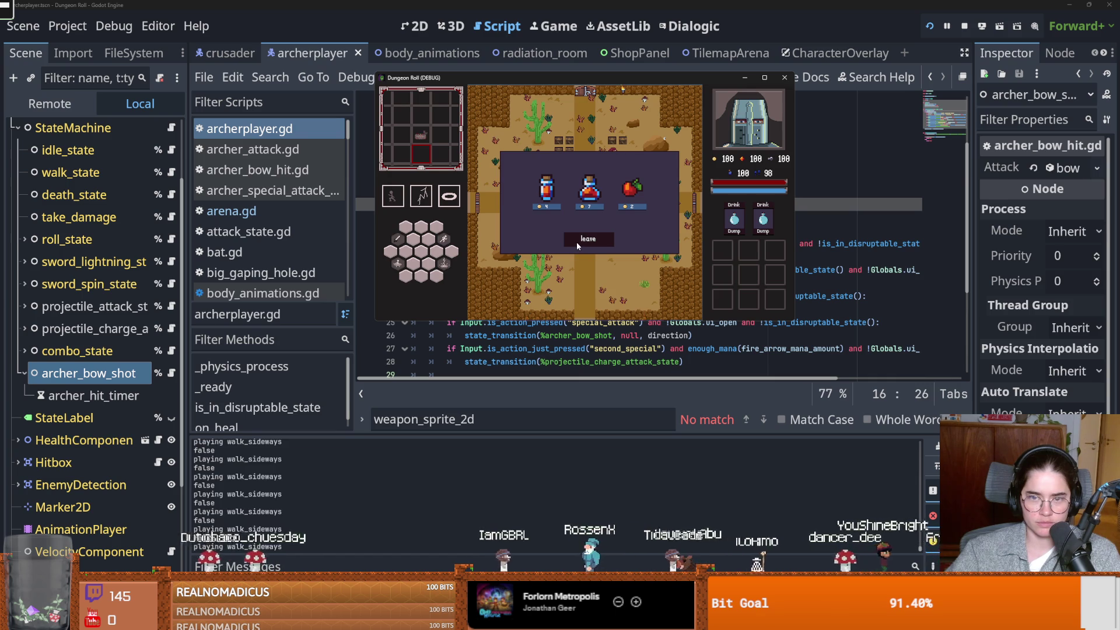
{"action": "left_click", "coordinate": [582, 240]}
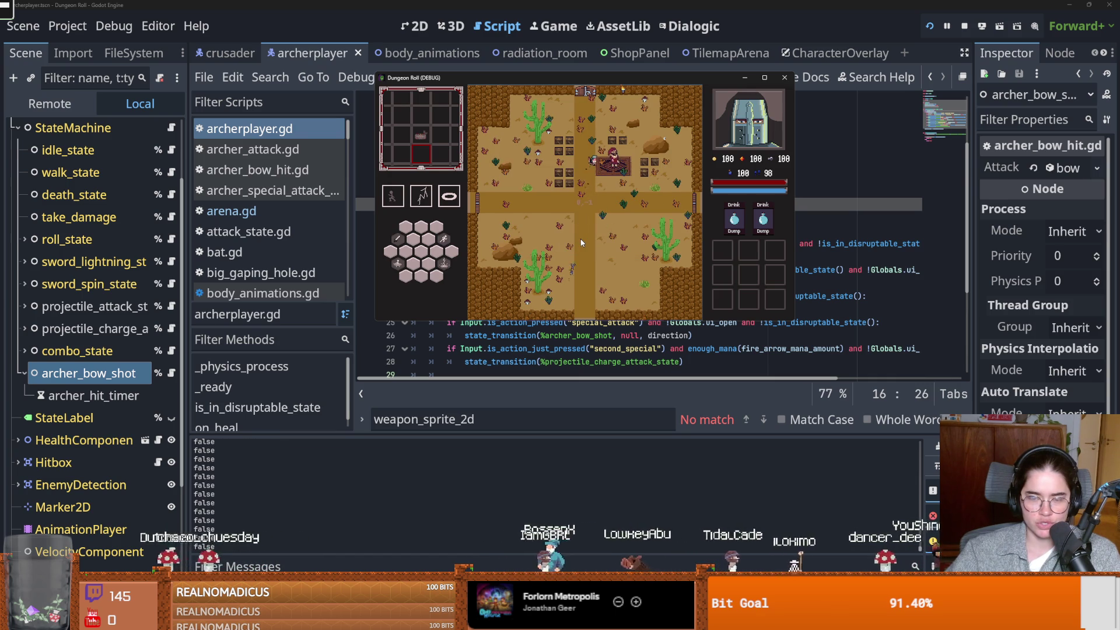
{"action": "key", "text": "e"}
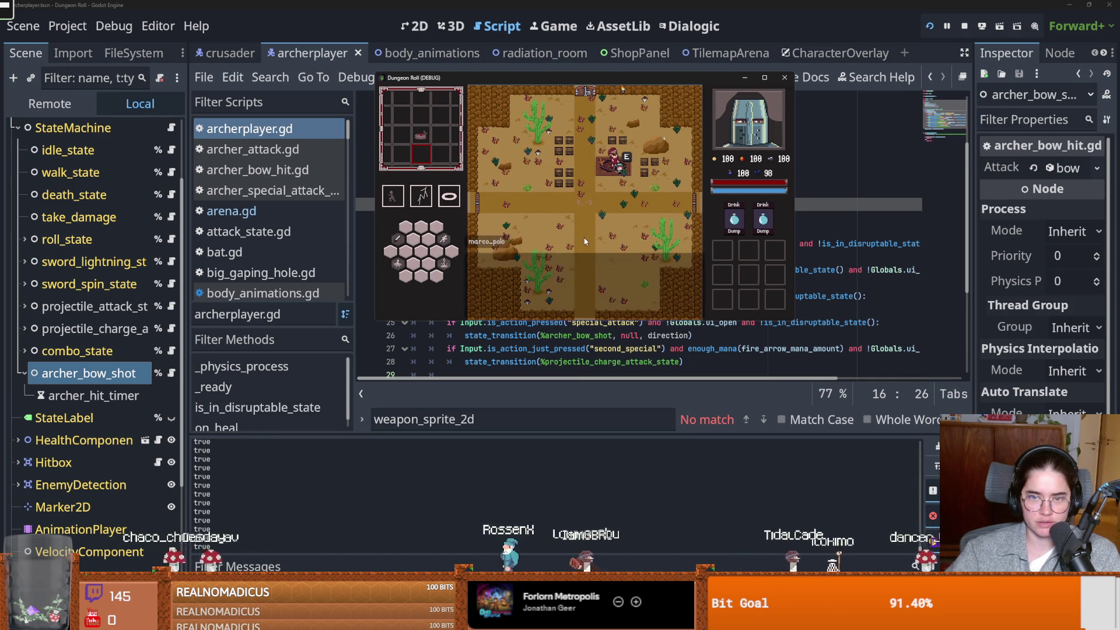
{"action": "left_click", "coordinate": [570, 252]}
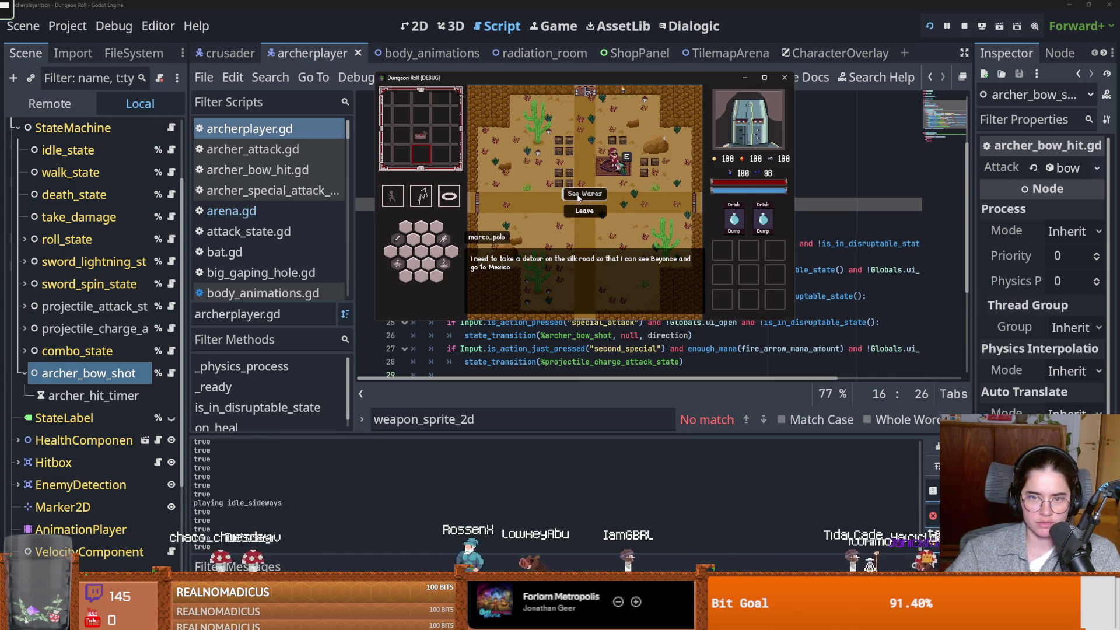
{"action": "left_click", "coordinate": [657, 291]}
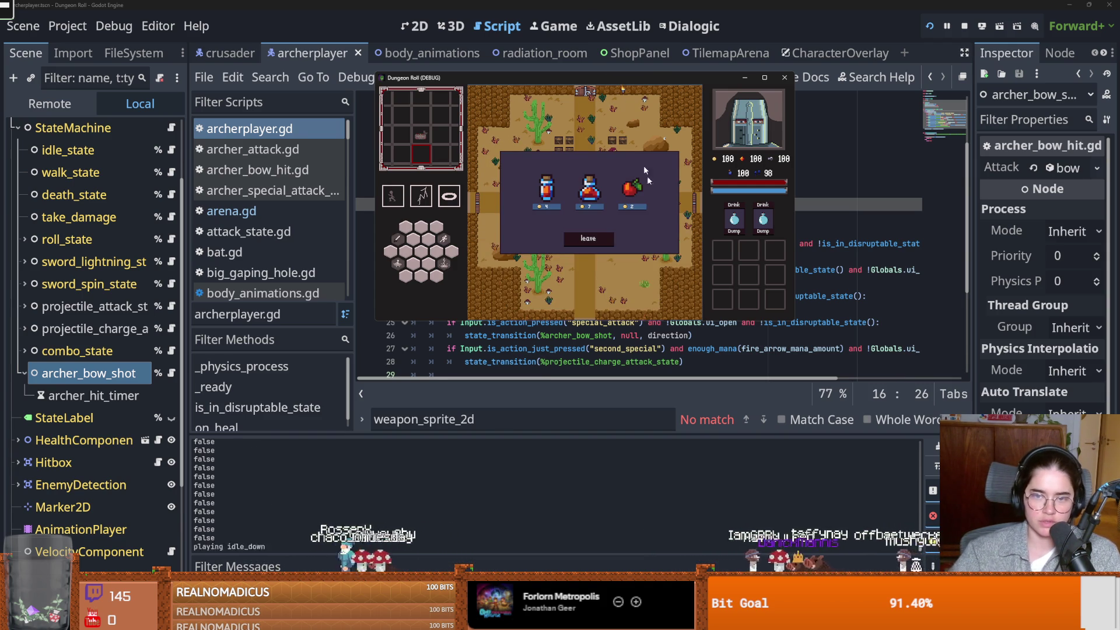
Stop the test game and show the marco_polo character resource in the Dialogic editor
{"action": "left_click", "coordinate": [785, 77]}
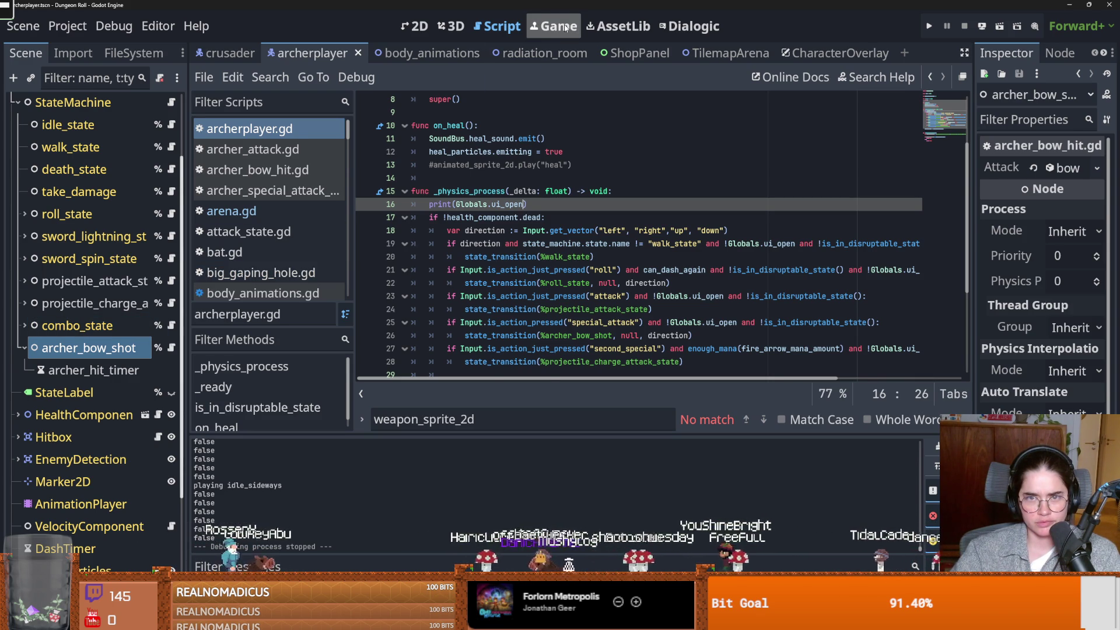
{"action": "left_click", "coordinate": [692, 26]}
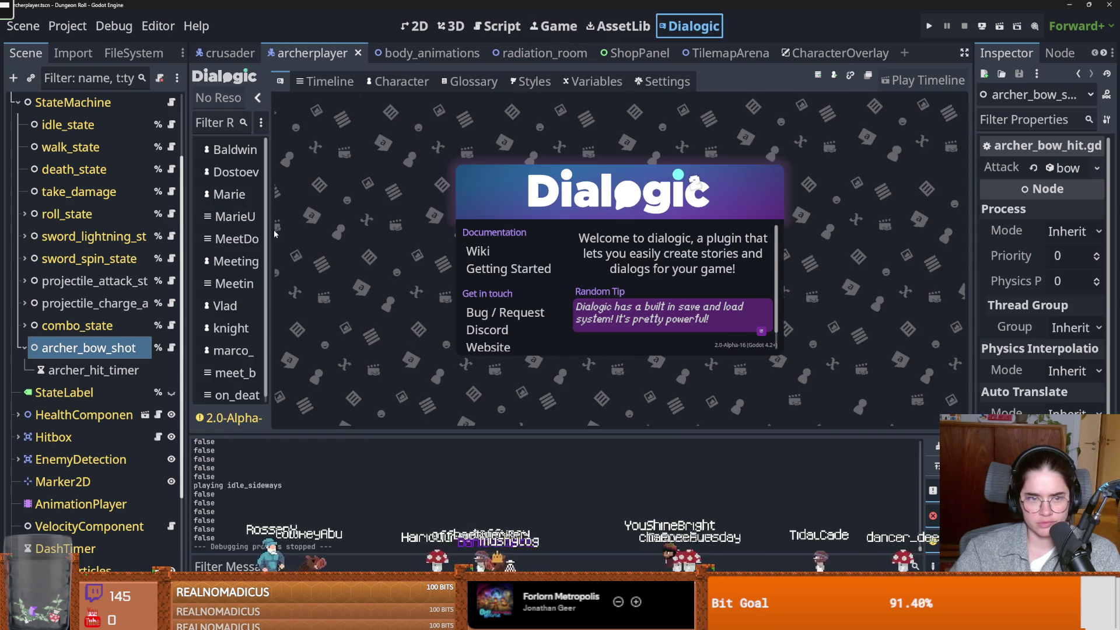
{"action": "left_click", "coordinate": [302, 277]}
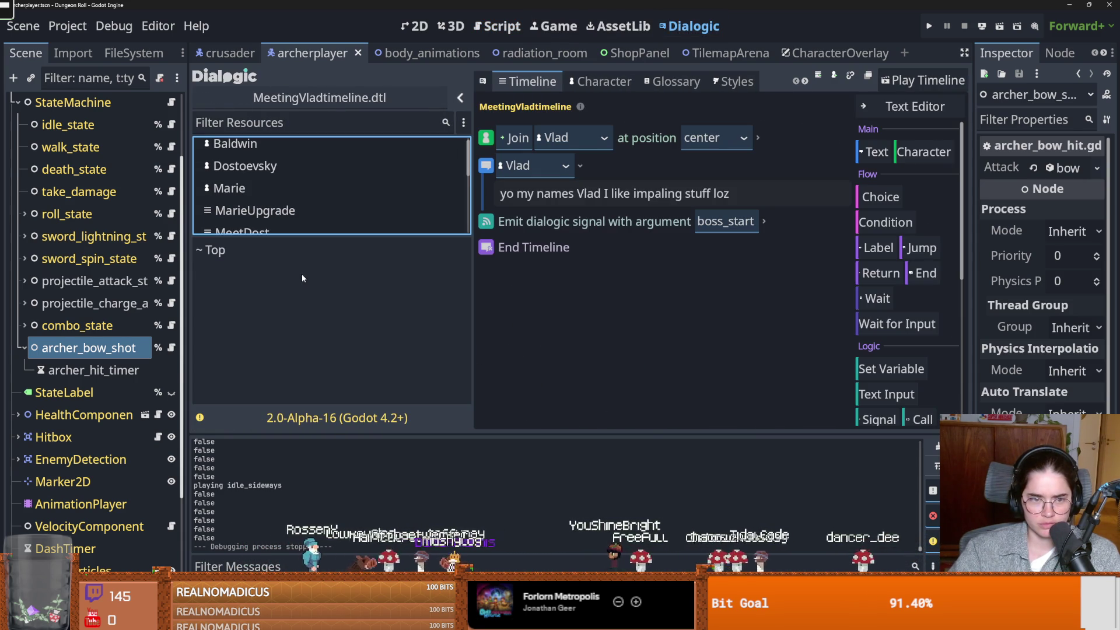
{"action": "left_click_drag", "start_coordinate": [287, 236], "coordinate": [287, 397]}
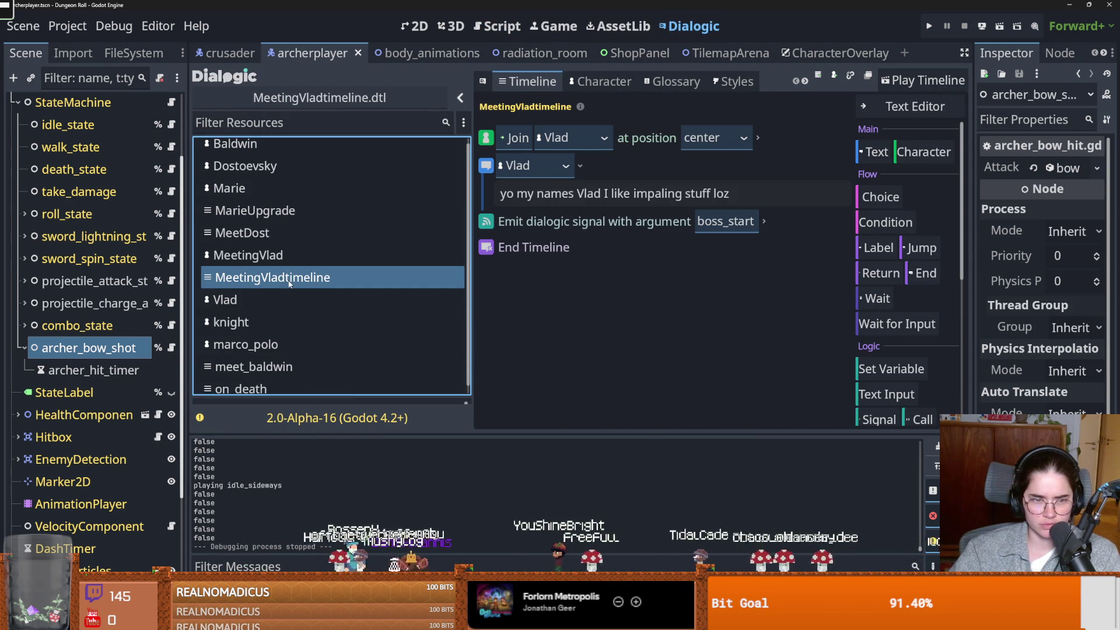
{"action": "scroll", "coordinate": [289, 284], "scroll_direction": "down", "scroll_amount": 1}
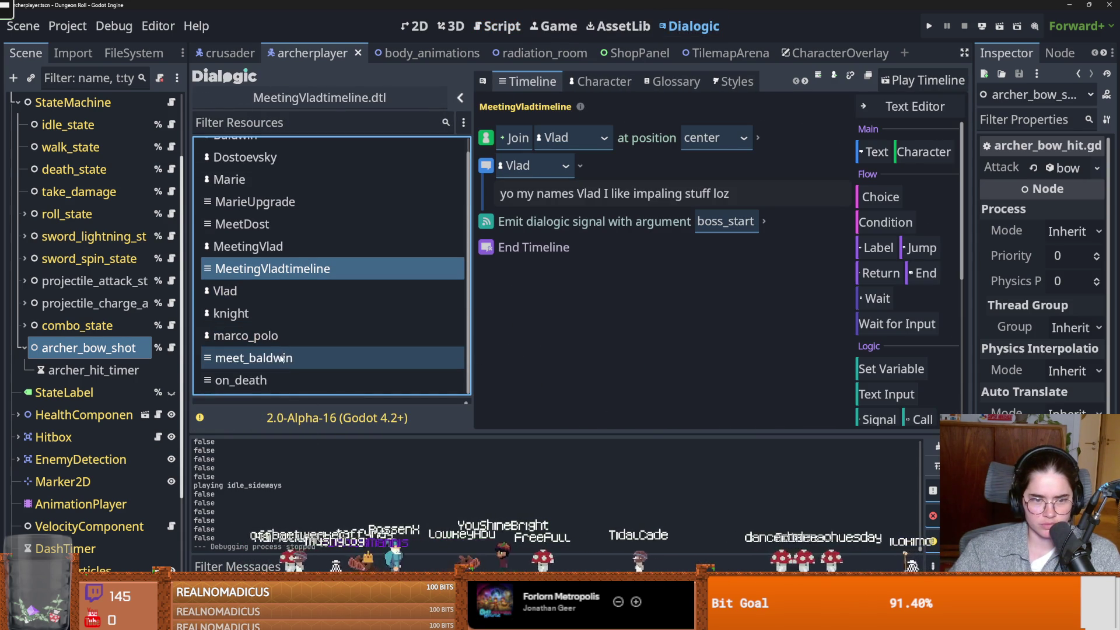
{"action": "scroll", "coordinate": [282, 355], "scroll_direction": "up", "scroll_amount": 1}
{"action": "left_click", "coordinate": [272, 216]}
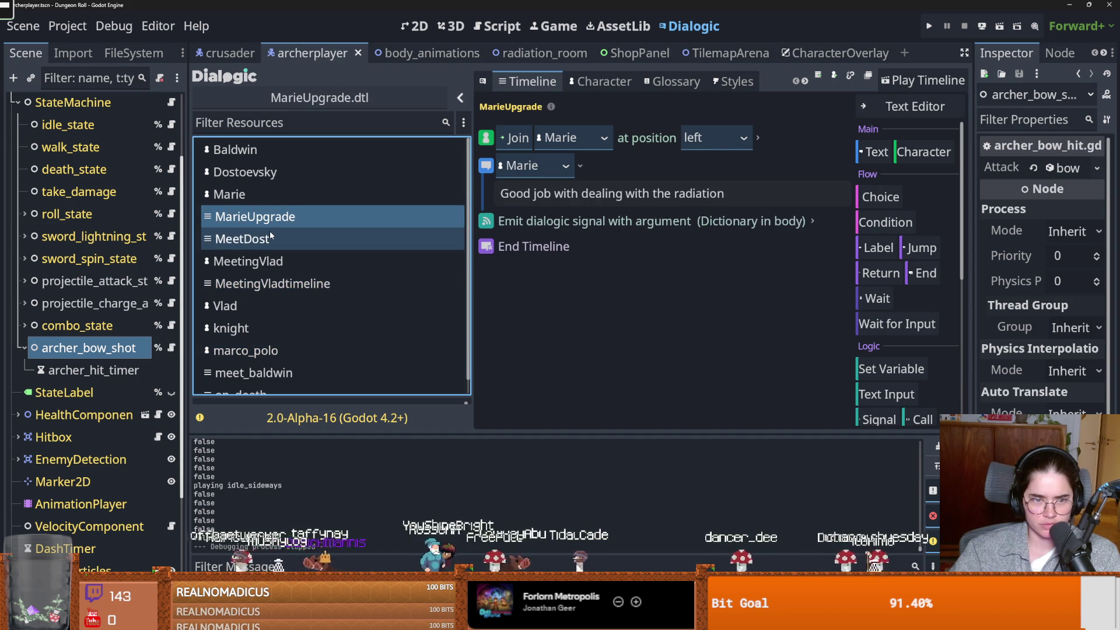
{"action": "left_click", "coordinate": [271, 239]}
{"action": "left_click", "coordinate": [257, 350]}
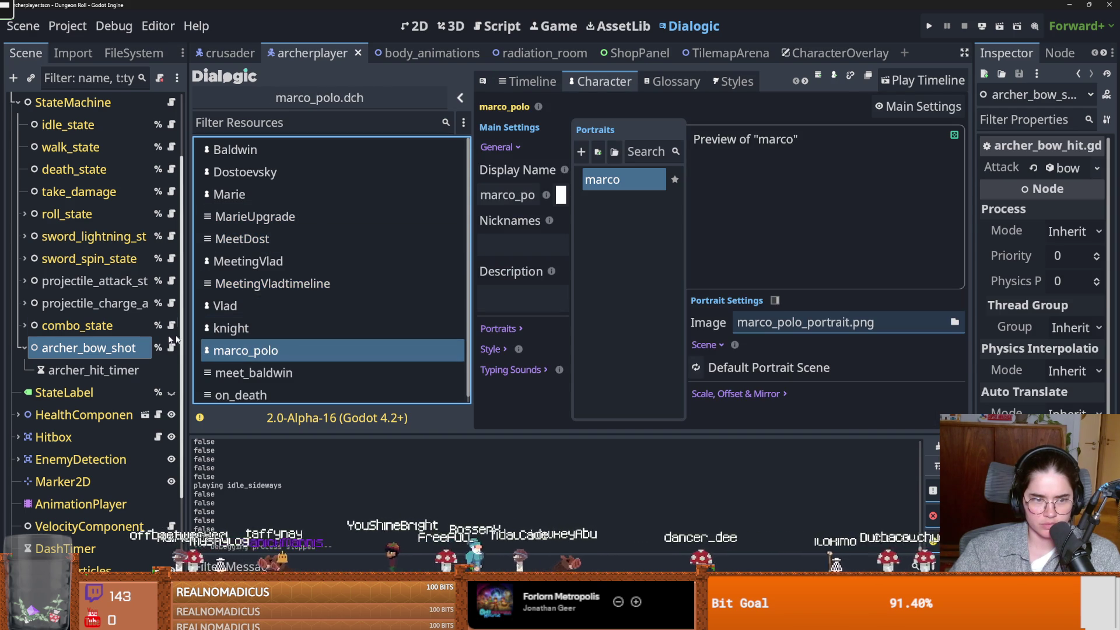
Filter the FileSystem by 'room', open silk_road_room.tscn and show its SilkRoad node tree
{"action": "left_click", "coordinate": [134, 54]}
{"action": "left_click", "coordinate": [76, 101]}
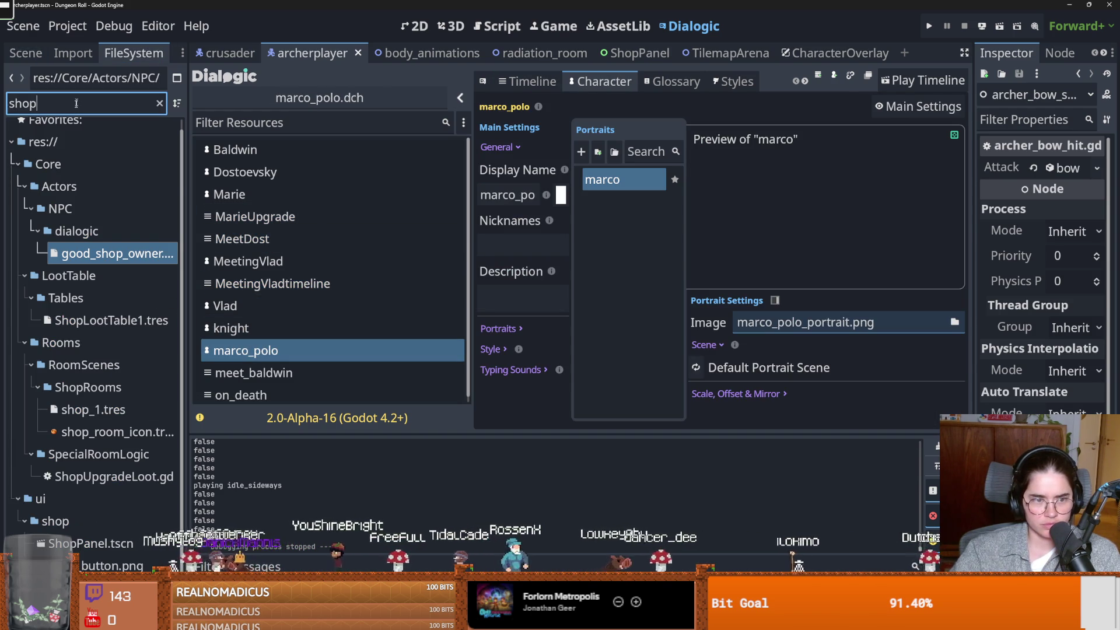
{"action": "scroll", "coordinate": [95, 535], "scroll_direction": "down", "scroll_amount": 1}
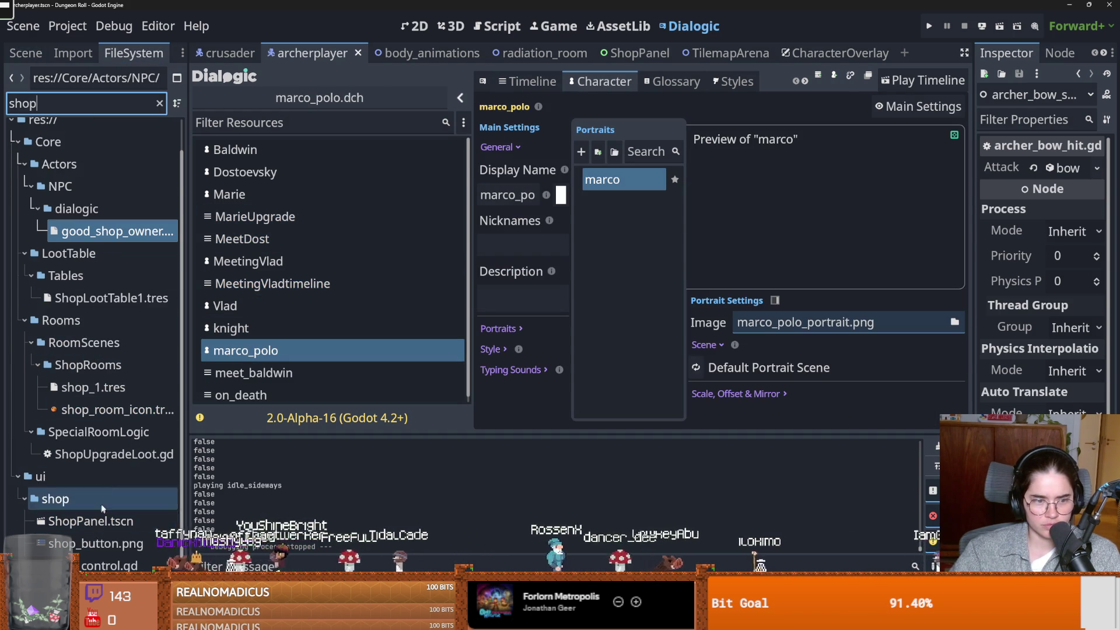
{"action": "double_click", "coordinate": [85, 95]}
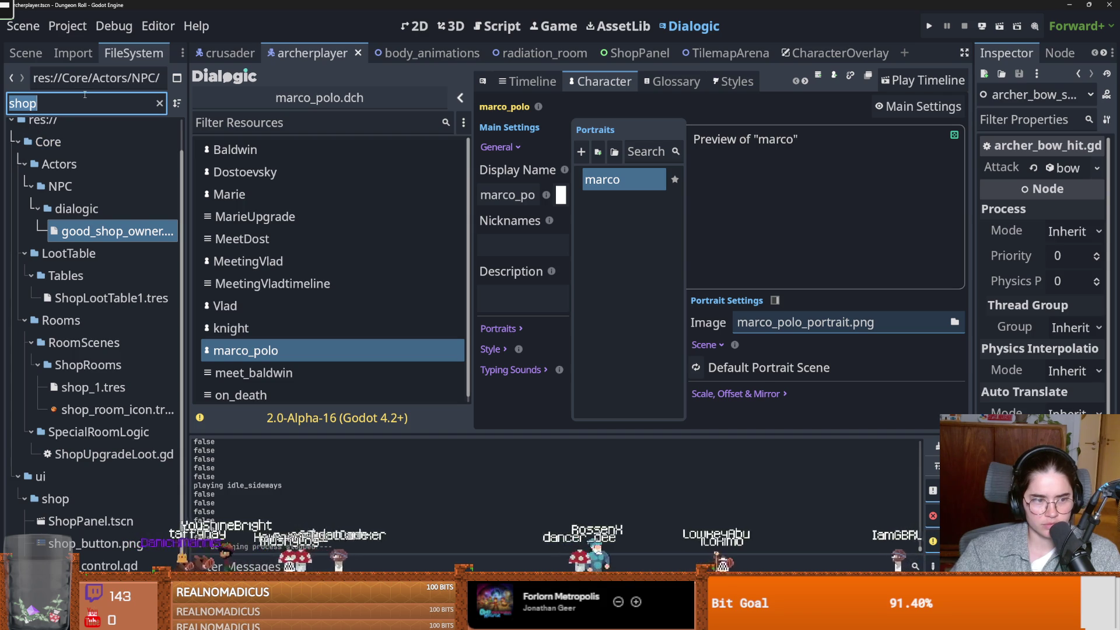
{"action": "type", "text": "room"}
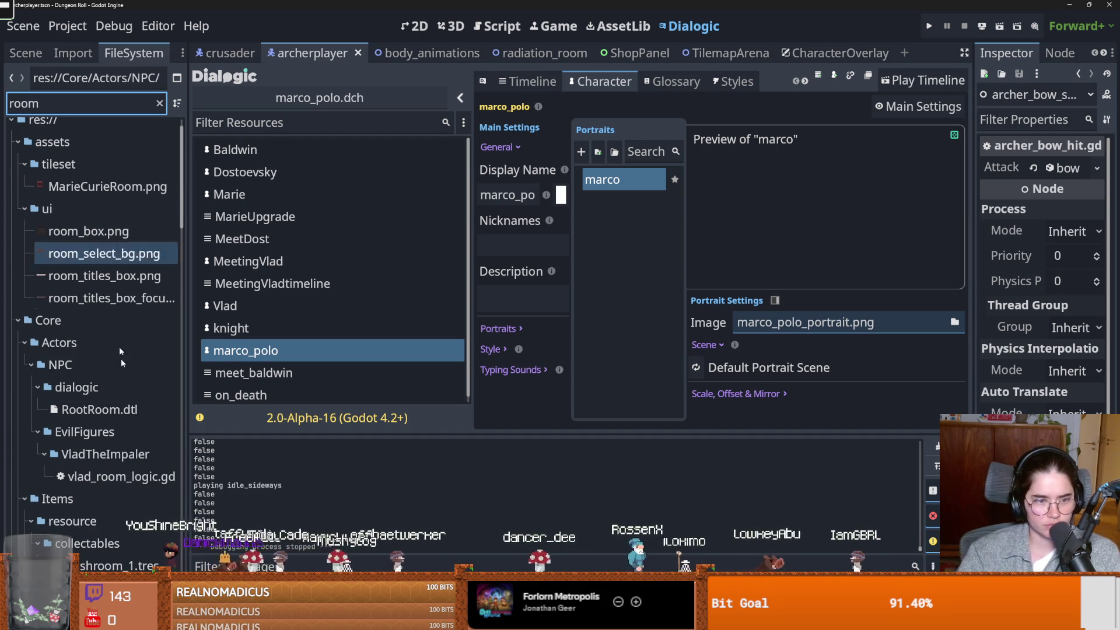
{"action": "scroll", "coordinate": [103, 293], "scroll_direction": "down", "scroll_amount": 10}
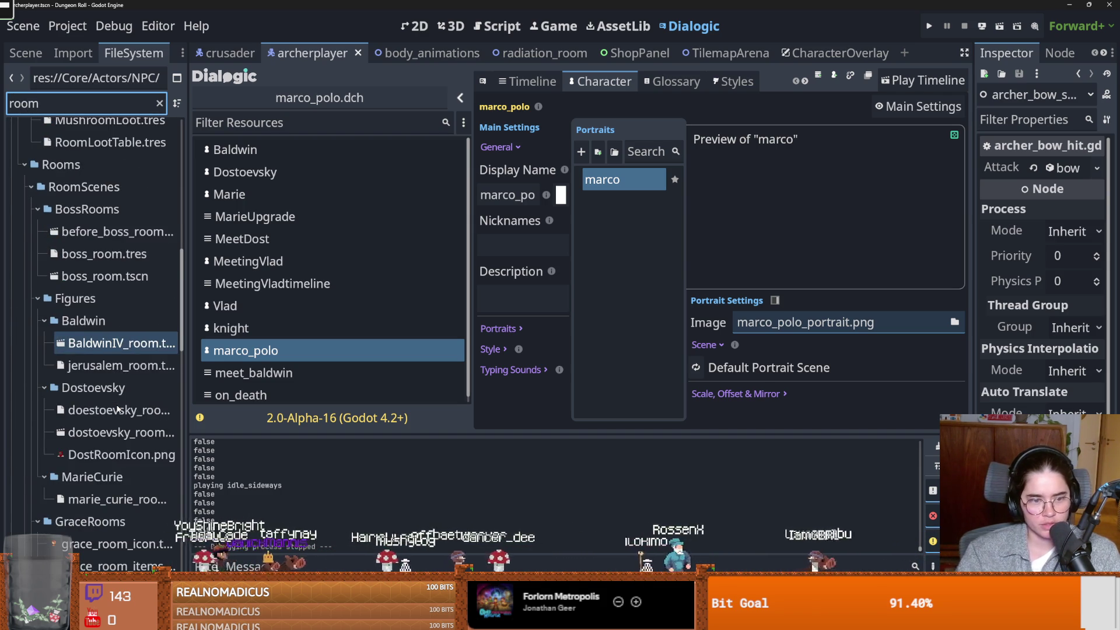
{"action": "scroll", "coordinate": [117, 409], "scroll_direction": "down", "scroll_amount": 2}
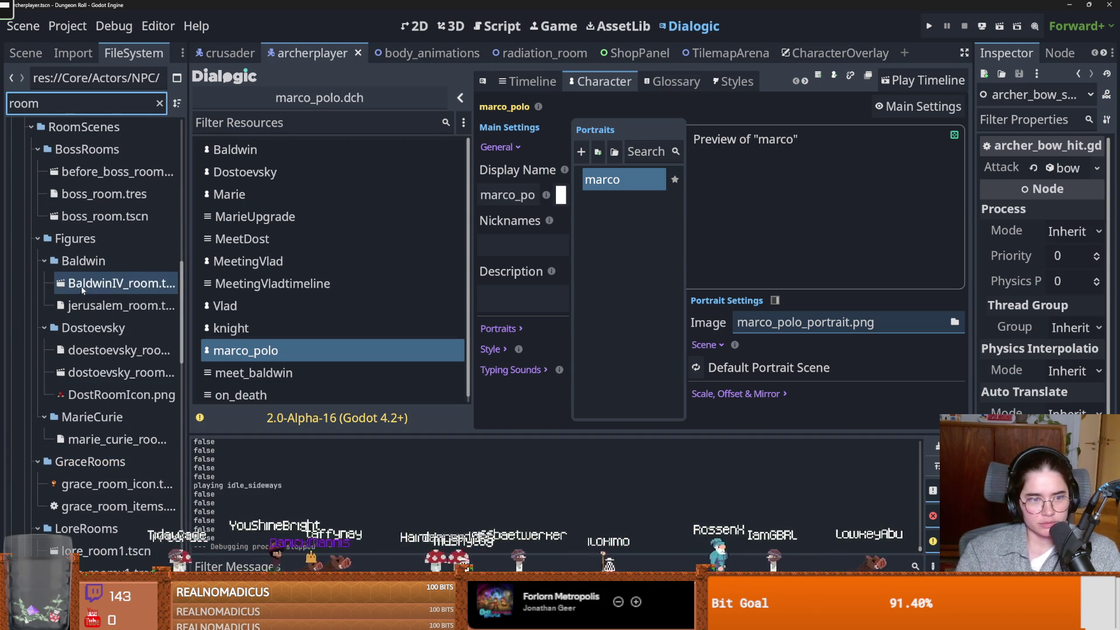
{"action": "scroll", "coordinate": [84, 309], "scroll_direction": "up", "scroll_amount": 1}
{"action": "scroll", "coordinate": [89, 333], "scroll_direction": "down", "scroll_amount": 6}
{"action": "scroll", "coordinate": [89, 337], "scroll_direction": "down", "scroll_amount": 8}
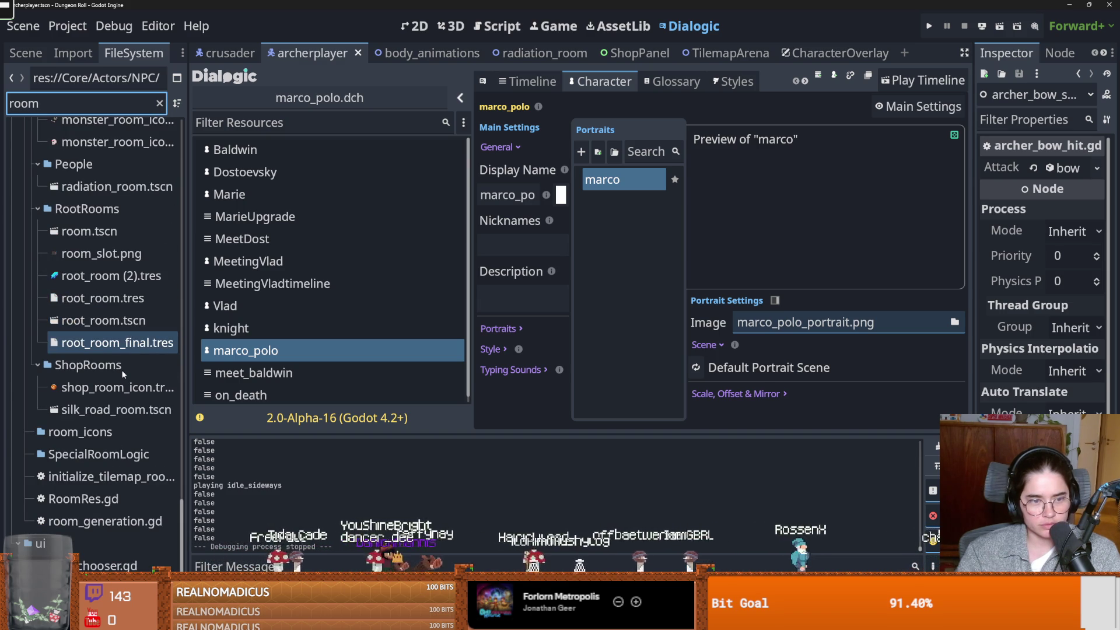
{"action": "double_click", "coordinate": [116, 409]}
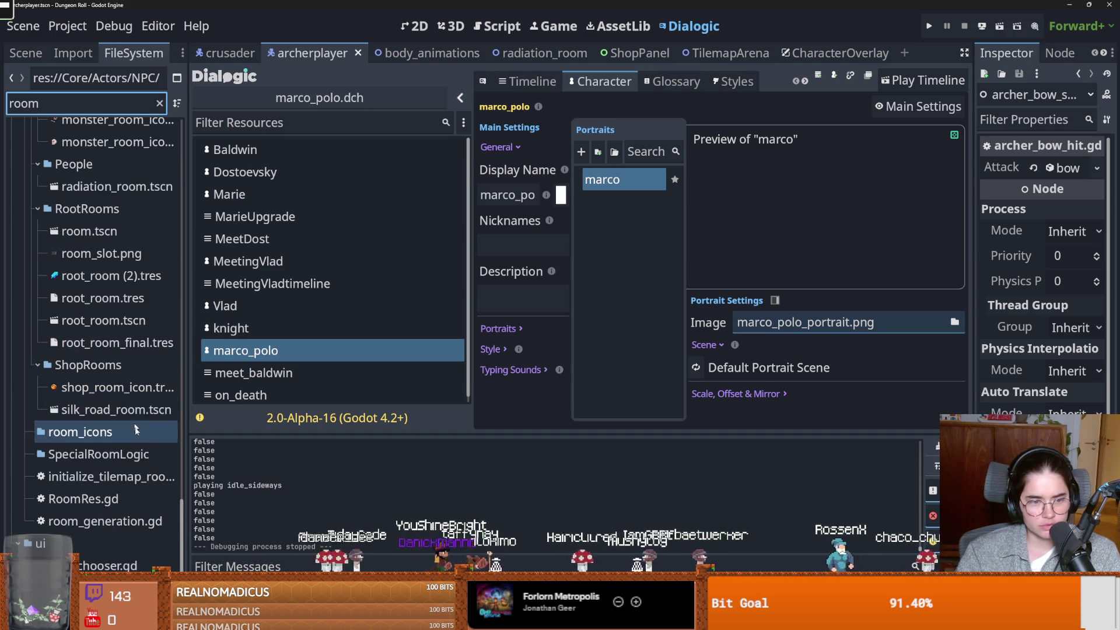
{"action": "left_click", "coordinate": [26, 53]}
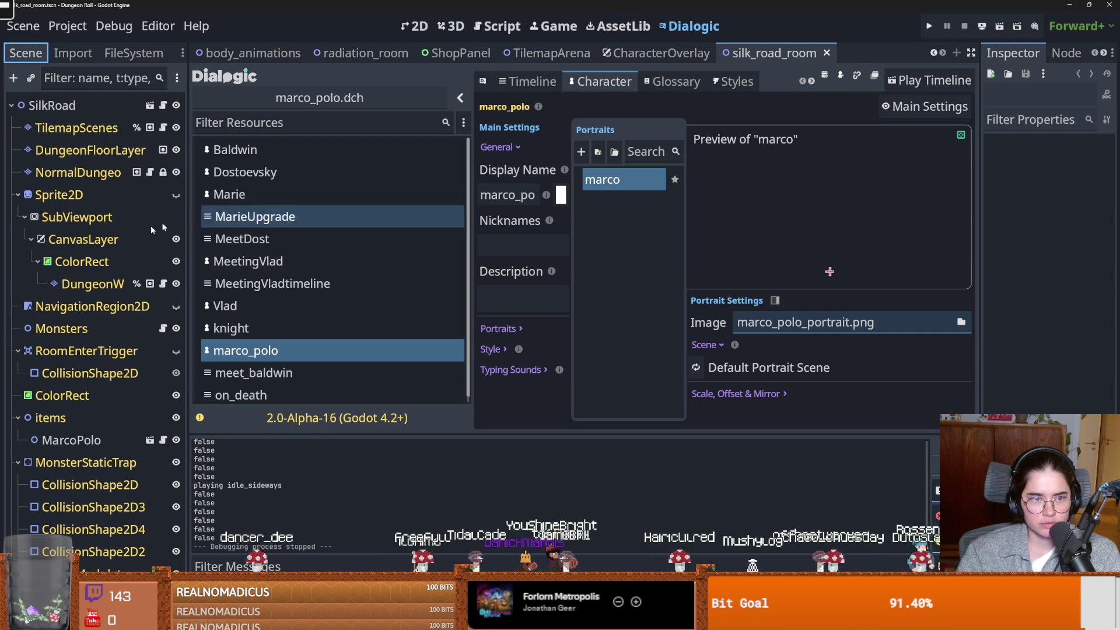
Inspect the MarcoPolo node's Icon resource without changing it
{"action": "left_click", "coordinate": [86, 438]}
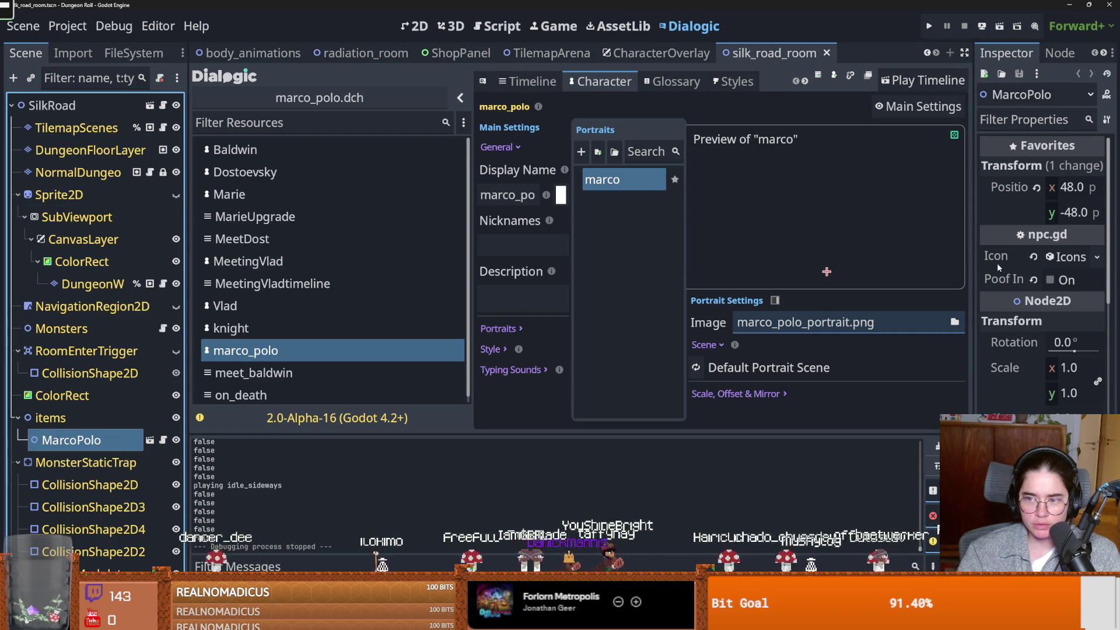
{"action": "left_click_drag", "start_coordinate": [975, 271], "coordinate": [694, 271]}
{"action": "left_click", "coordinate": [1016, 263]}
{"action": "left_click", "coordinate": [922, 290]}
{"action": "key", "text": "Escape"}
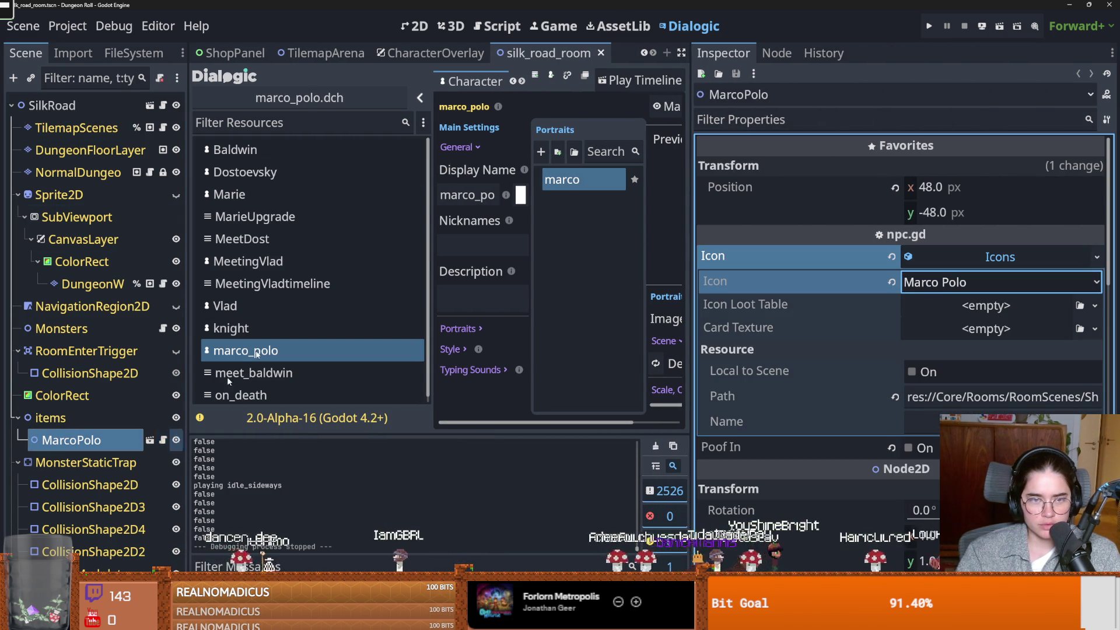
Open the marco_polo scene, copy its IntroPolo timeline name and filter files by it
{"action": "left_click", "coordinate": [415, 26]}
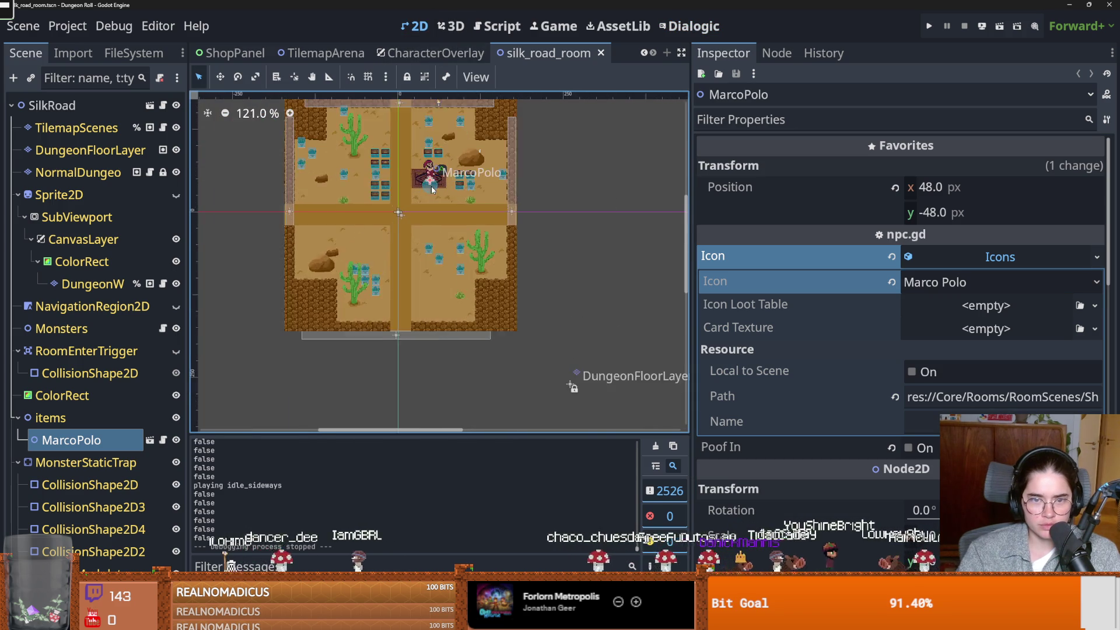
{"action": "scroll", "coordinate": [434, 190], "scroll_direction": "up", "scroll_amount": 4}
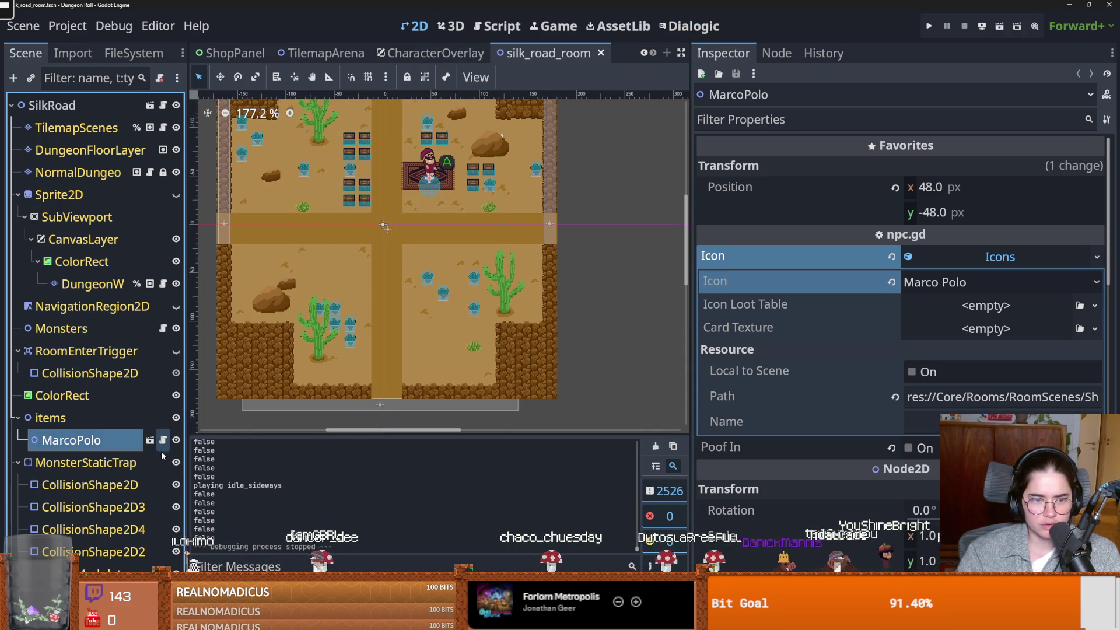
{"action": "left_click", "coordinate": [150, 440]}
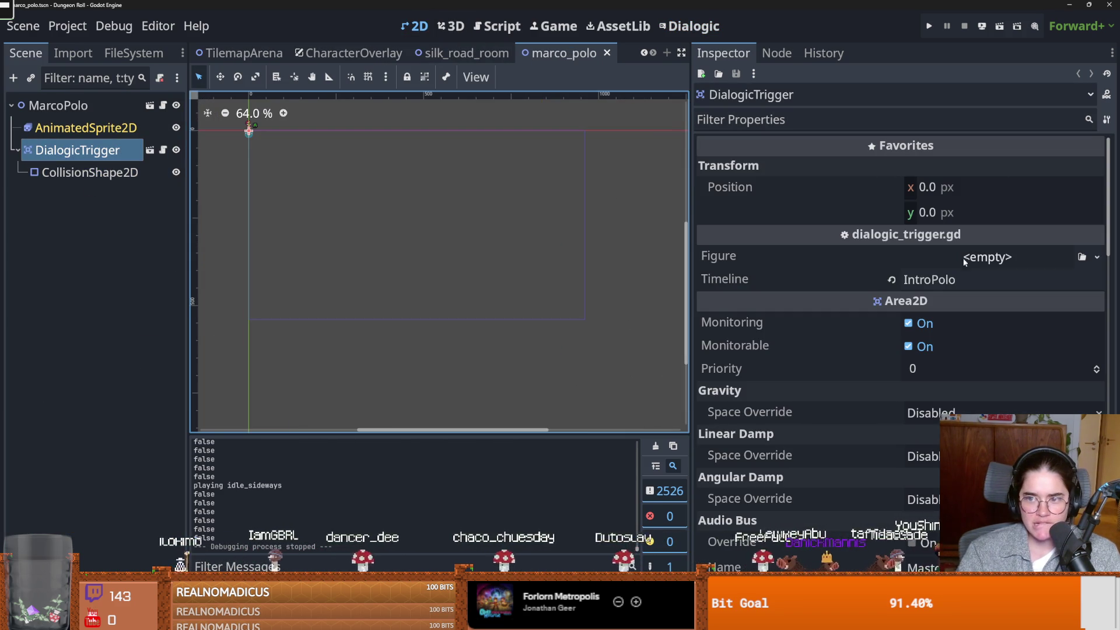
{"action": "left_click", "coordinate": [959, 280]}
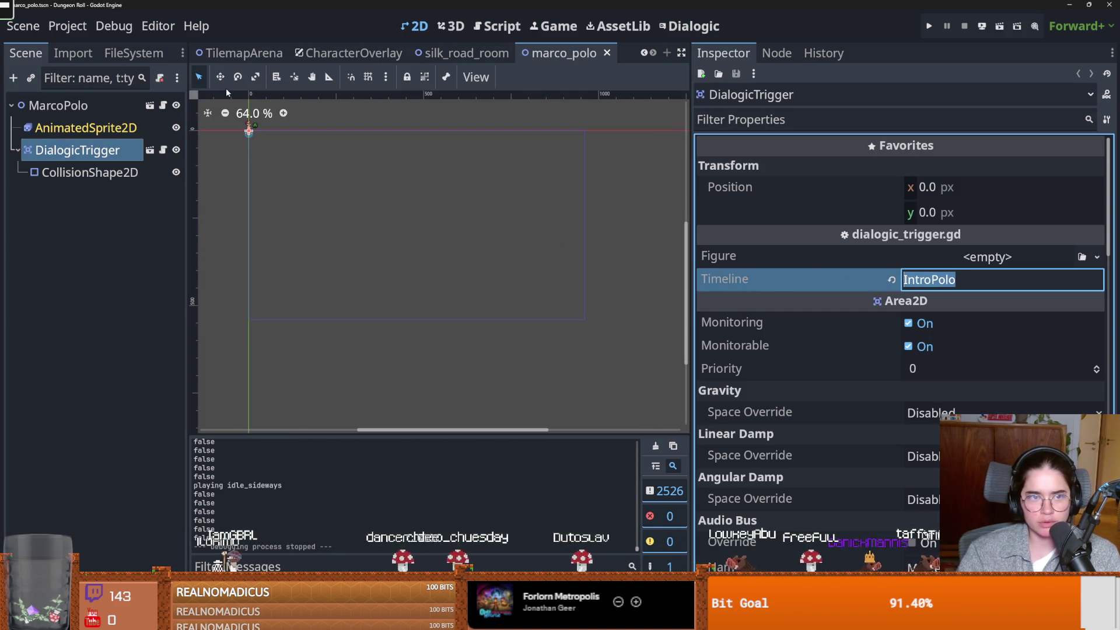
{"action": "left_click", "coordinate": [126, 54]}
{"action": "left_click", "coordinate": [105, 103]}
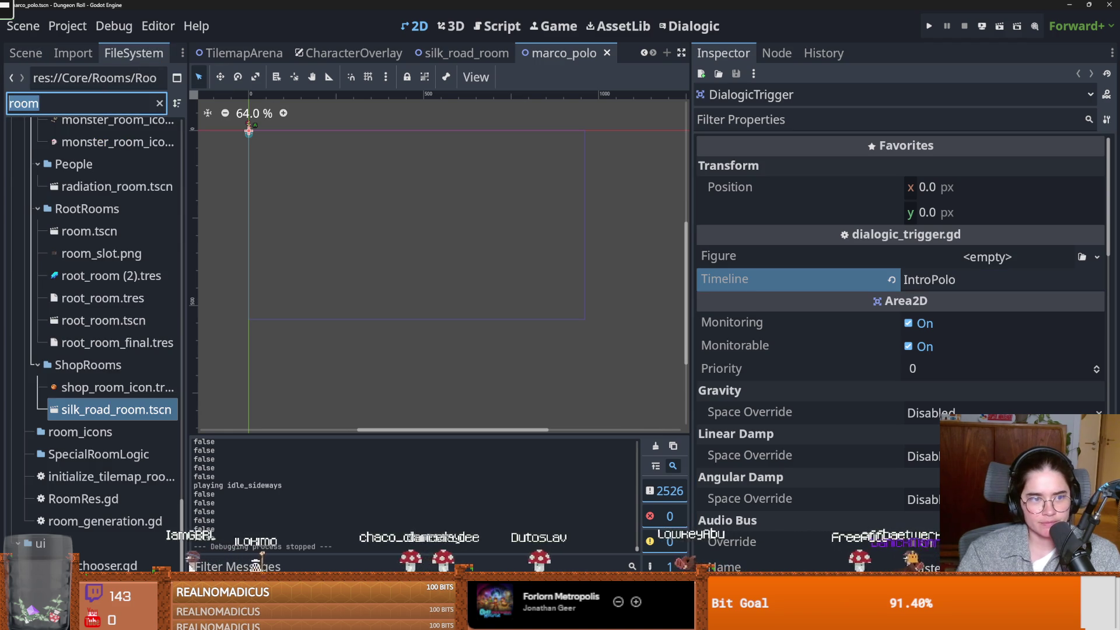
{"action": "type", "text": "IntroPolo"}
Open the IntroPolo timeline and delete Marco Polo's "i hate you" text event
{"action": "double_click", "coordinate": [102, 287]}
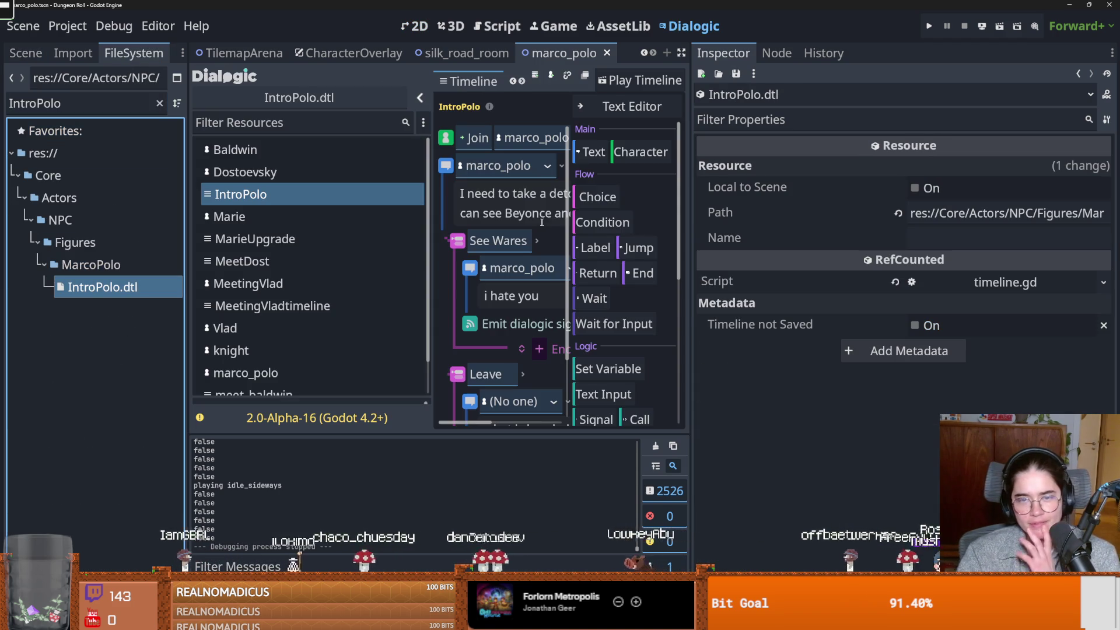
{"action": "left_click_drag", "start_coordinate": [691, 221], "coordinate": [980, 242]}
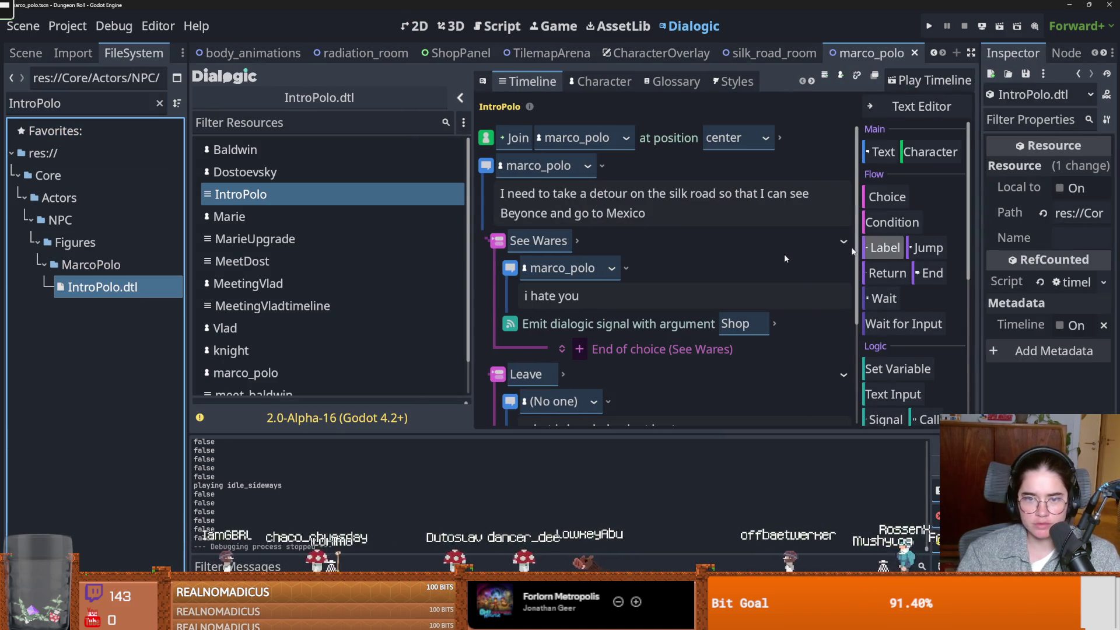
{"action": "scroll", "coordinate": [610, 302], "scroll_direction": "down", "scroll_amount": 3}
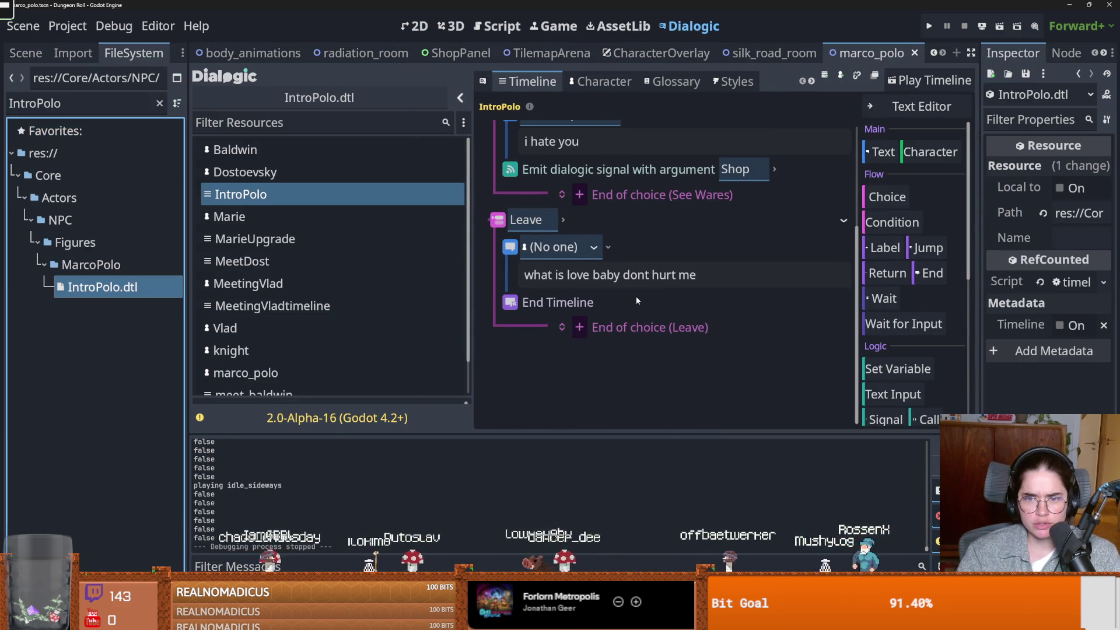
{"action": "scroll", "coordinate": [642, 295], "scroll_direction": "up", "scroll_amount": 1}
{"action": "scroll", "coordinate": [643, 296], "scroll_direction": "up", "scroll_amount": 1}
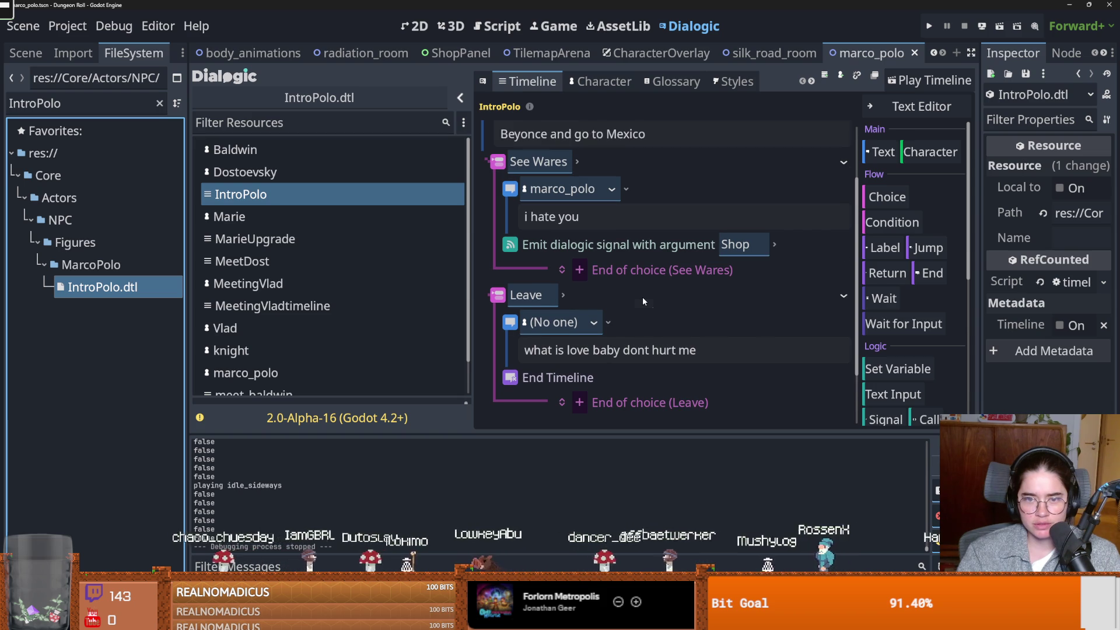
{"action": "left_click", "coordinate": [706, 194]}
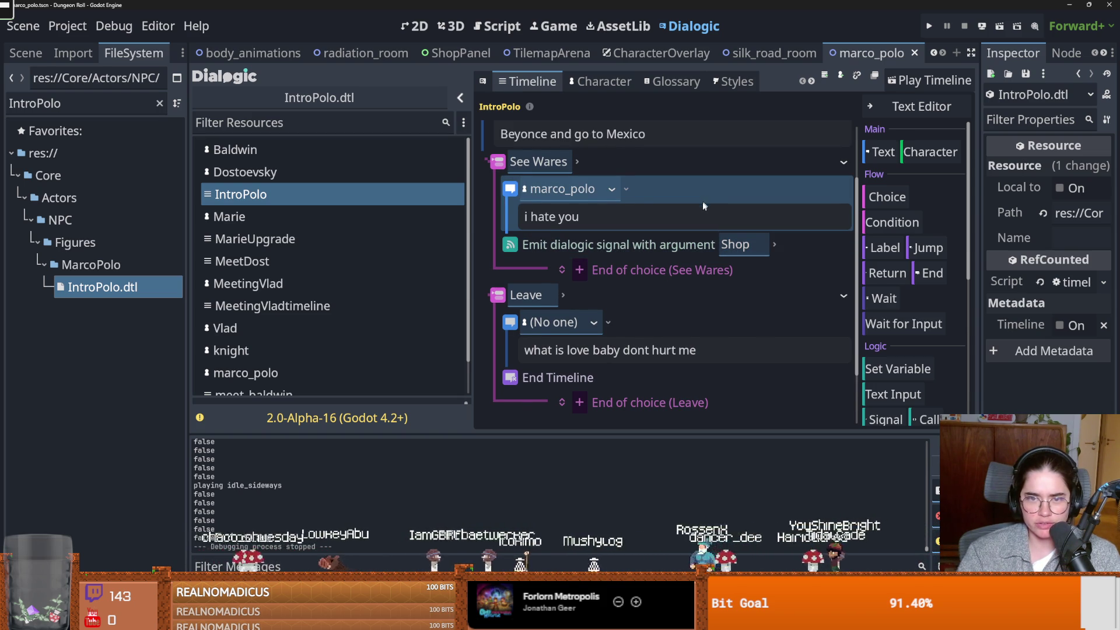
{"action": "scroll", "coordinate": [703, 200], "scroll_direction": "up", "scroll_amount": 1}
{"action": "scroll", "coordinate": [684, 225], "scroll_direction": "down", "scroll_amount": 2}
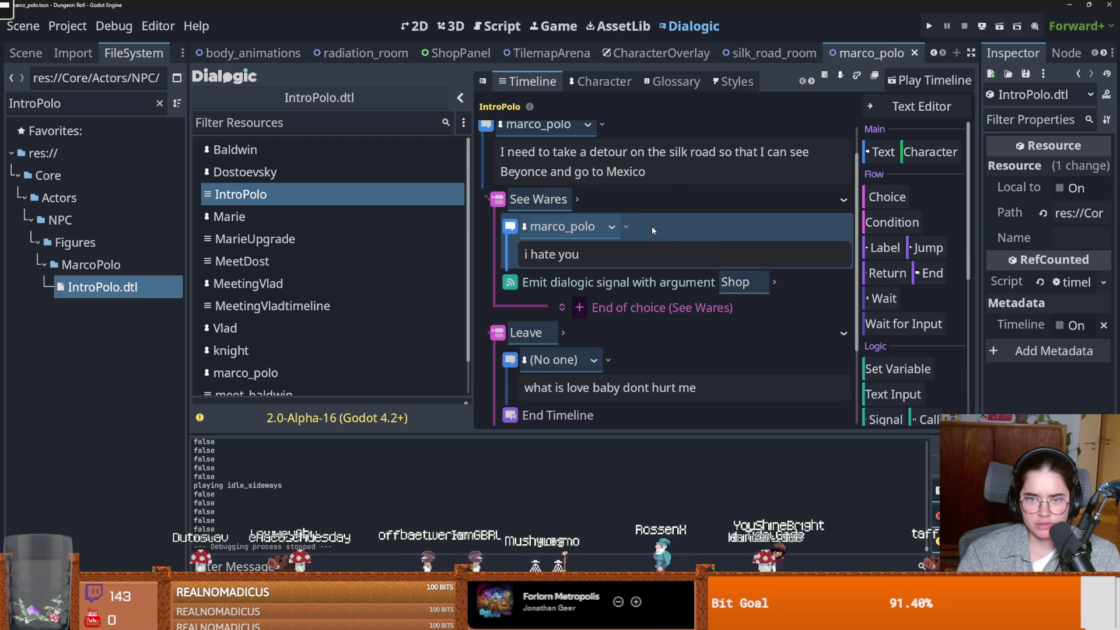
{"action": "right_click", "coordinate": [652, 227]}
{"action": "left_click", "coordinate": [671, 356]}
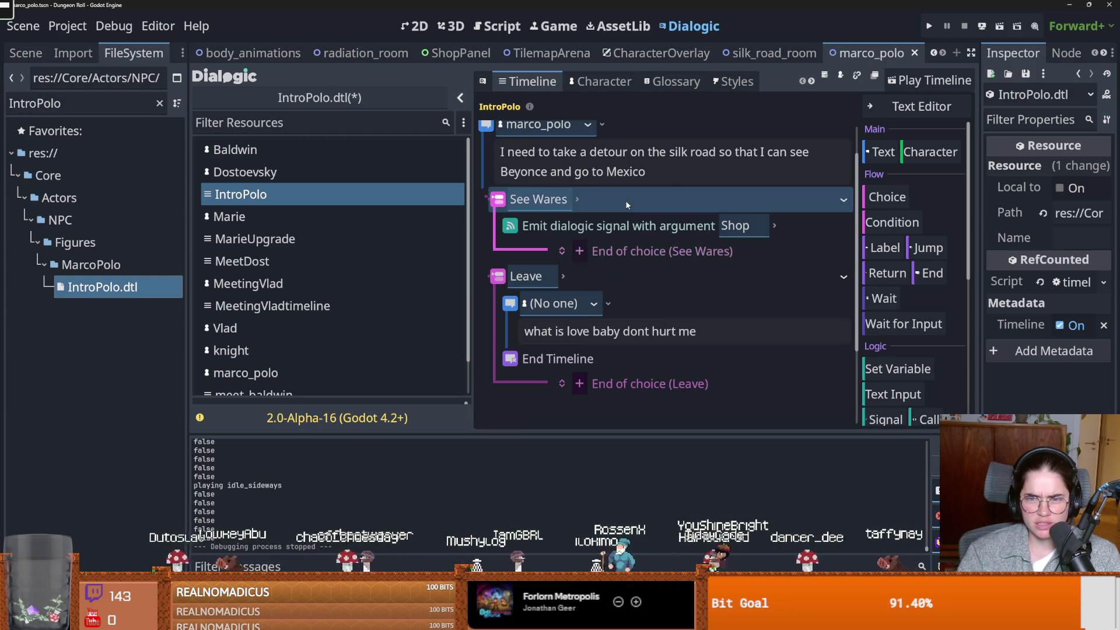
Place an End Timeline event under See Wares and relaunch the game
{"action": "left_click", "coordinate": [589, 360]}
{"action": "mouse_move", "coordinate": [614, 197]}
{"action": "left_mouse_down"}
{"action": "mouse_move", "coordinate": [638, 231]}
{"action": "mouse_move", "coordinate": [620, 269]}
{"action": "left_mouse_up"}
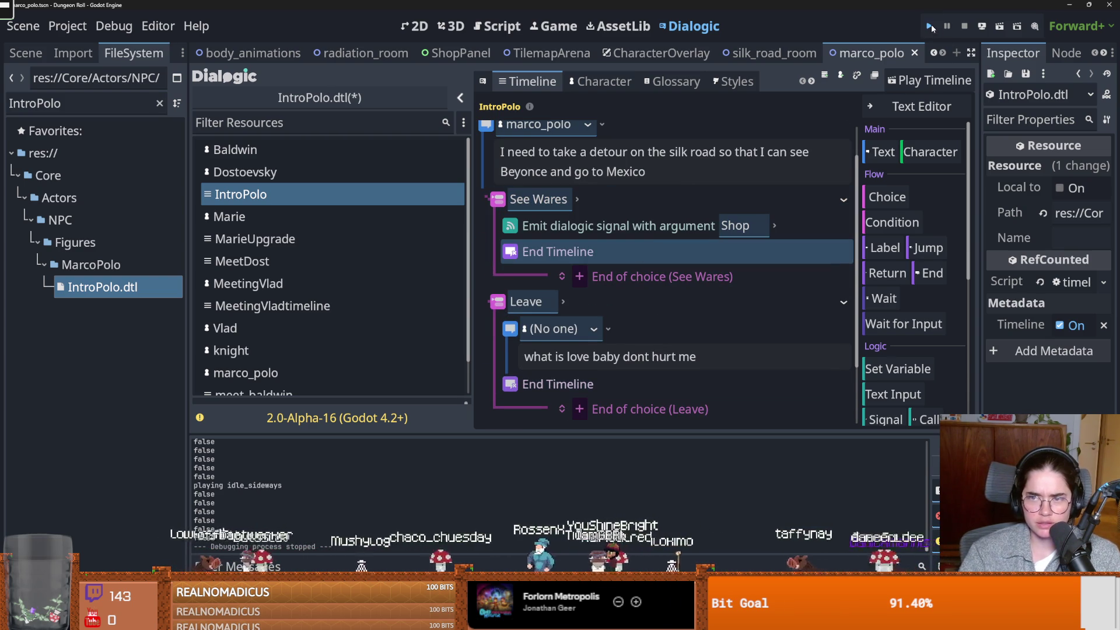
{"action": "key", "text": "F5"}
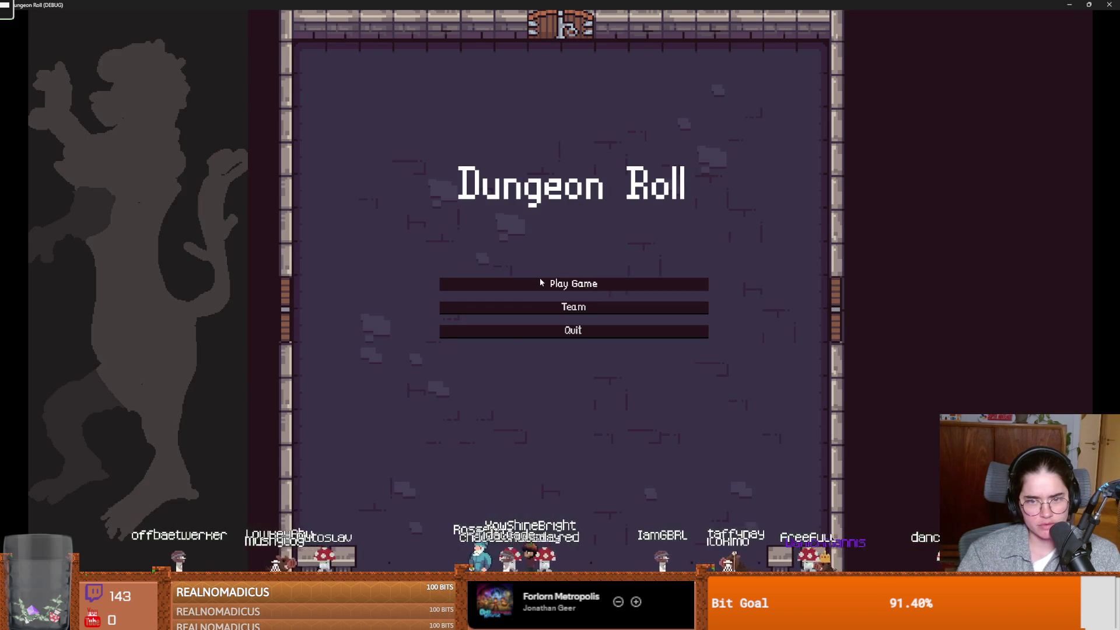
Start a game as the Crusader, enter Silk Road, and open Marco Polo's shop via See Wares
{"action": "left_click", "coordinate": [541, 281]}
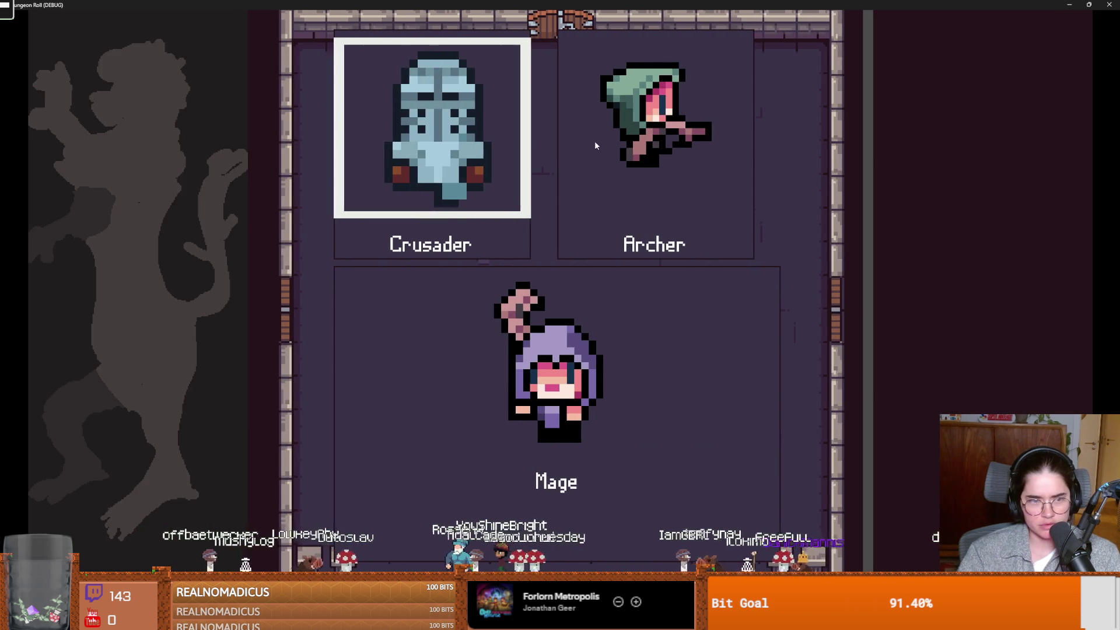
{"action": "left_click", "coordinate": [531, 268]}
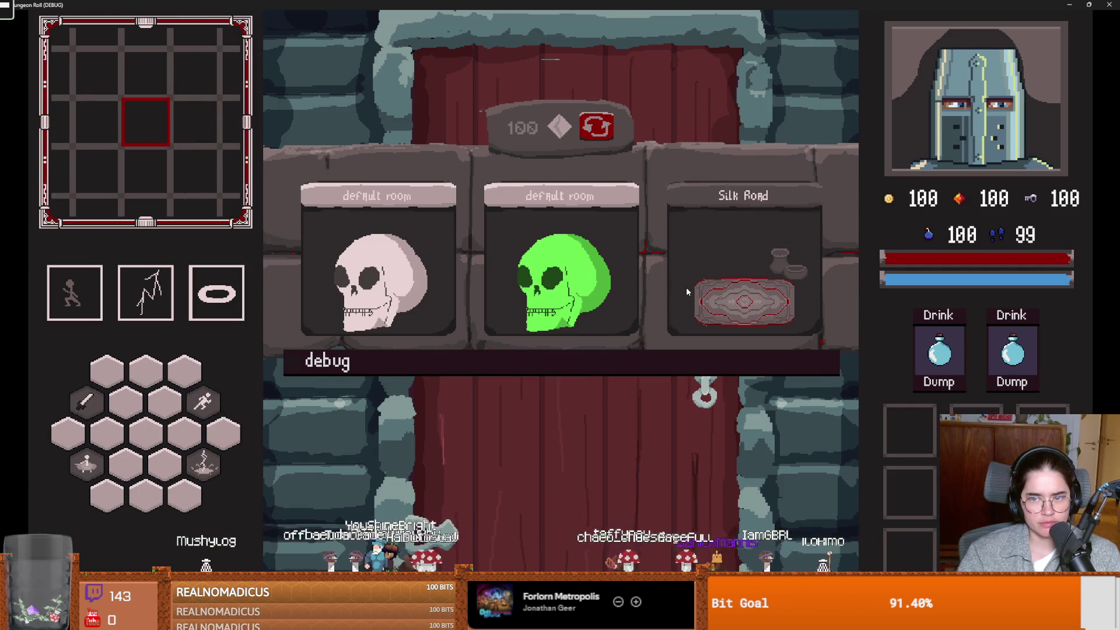
{"action": "left_click", "coordinate": [686, 290]}
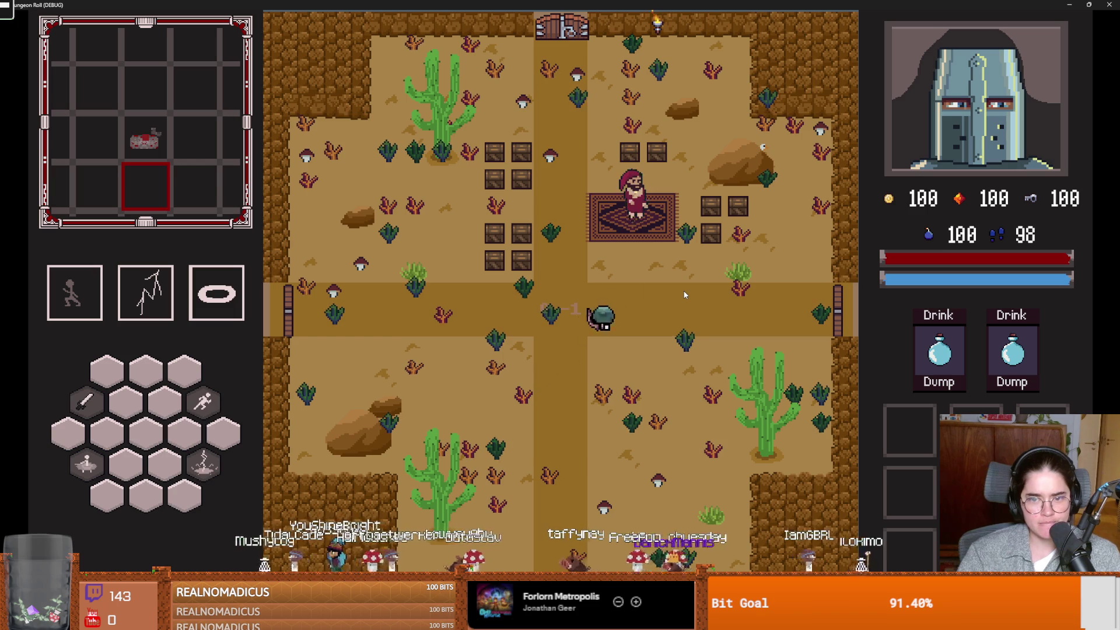
{"action": "key", "text": "a"}
{"action": "key", "text": "s"}
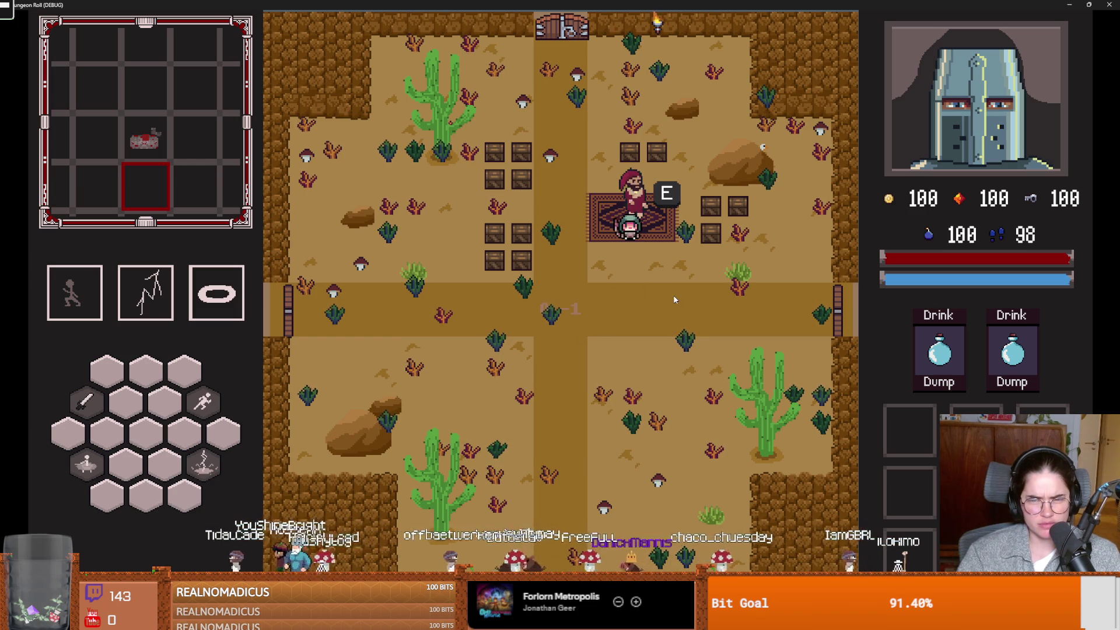
{"action": "key", "text": "e"}
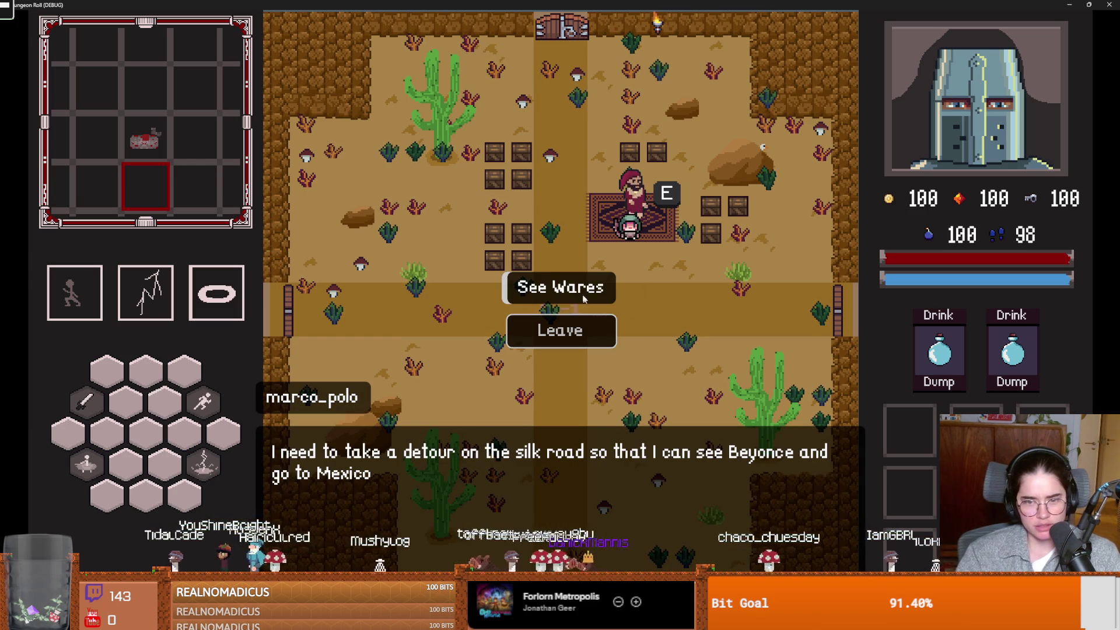
{"action": "left_click", "coordinate": [559, 295]}
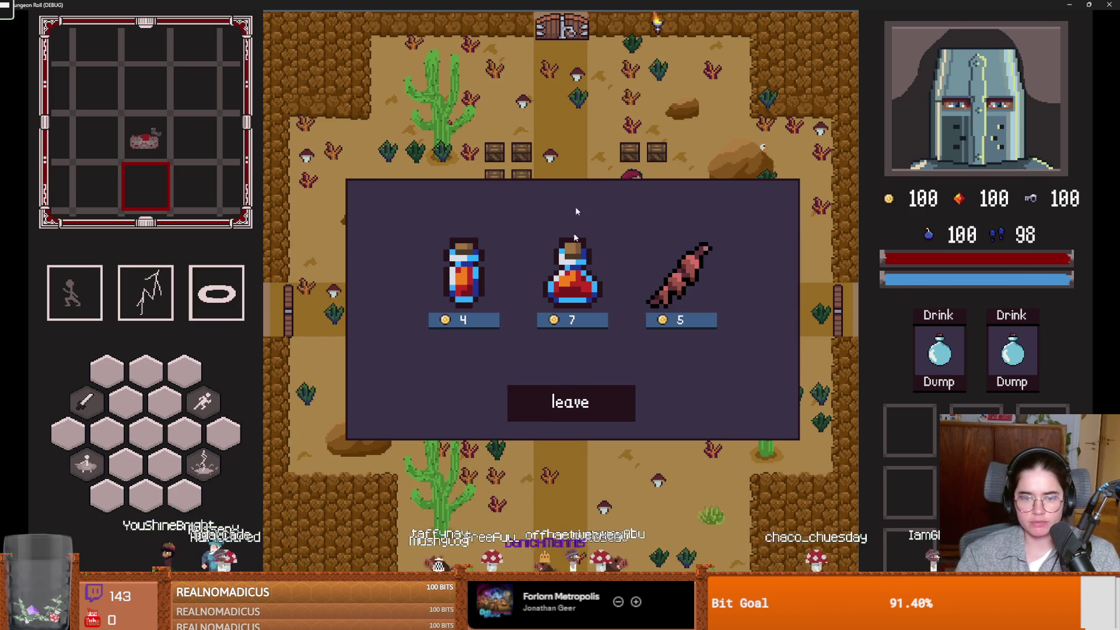
{"action": "key", "text": "super+Down"}
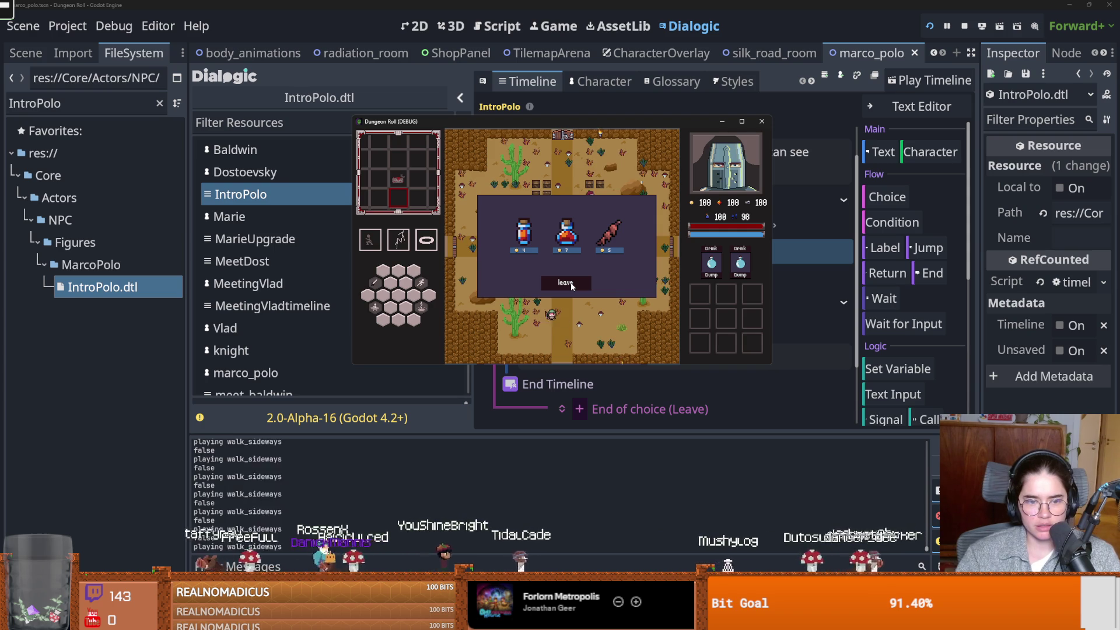
Leave the shop, reopen it through See Wares, then stop the game
{"action": "left_click", "coordinate": [570, 282]}
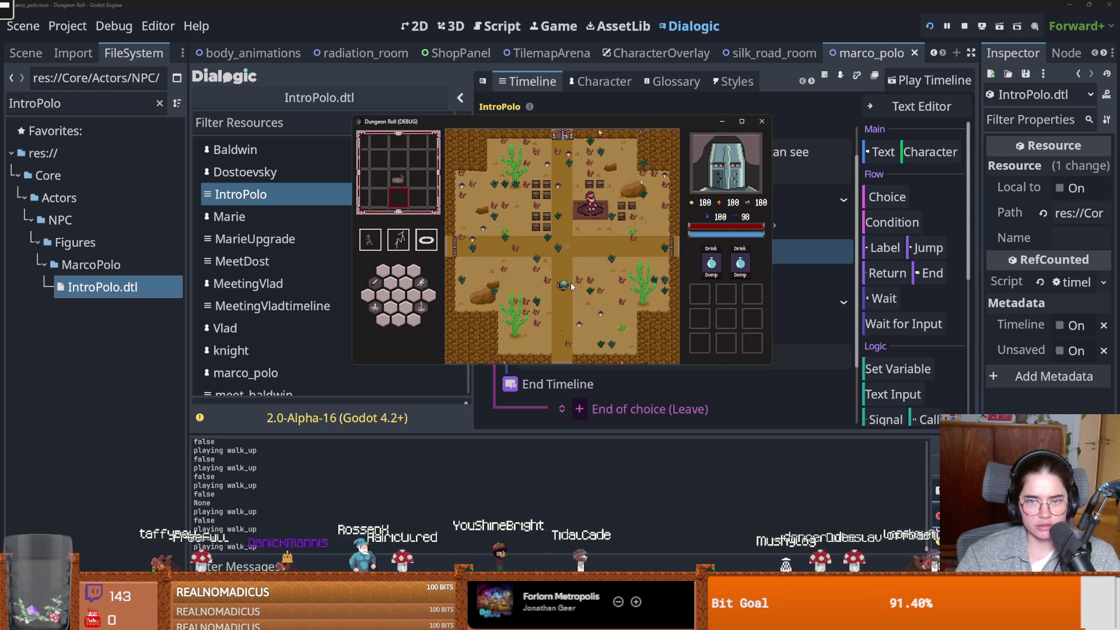
{"action": "key", "text": "d"}
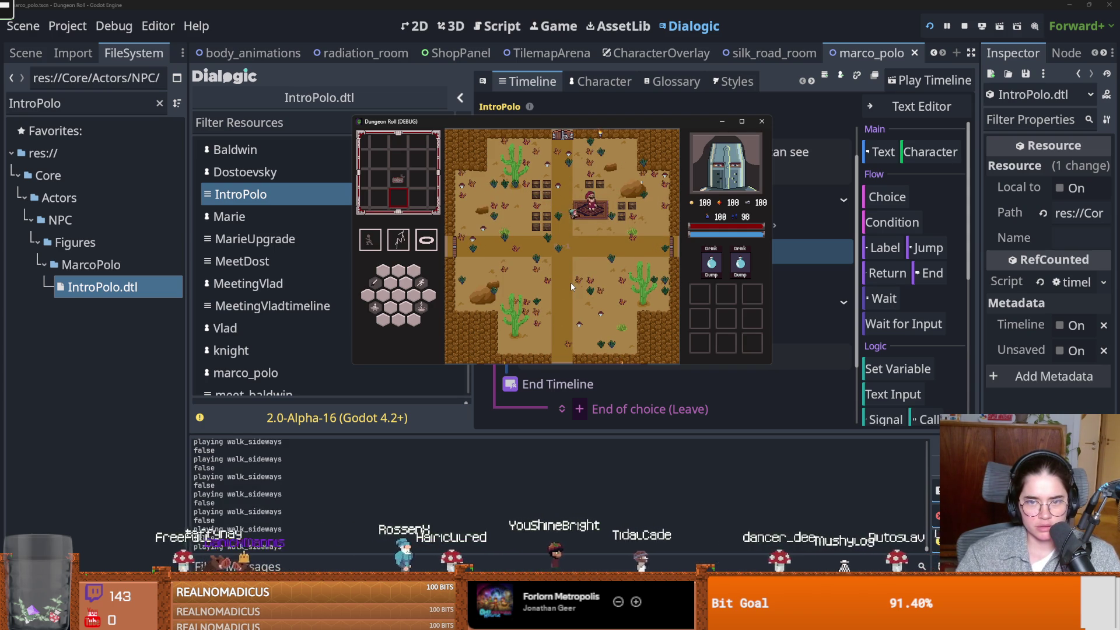
{"action": "key", "text": "e"}
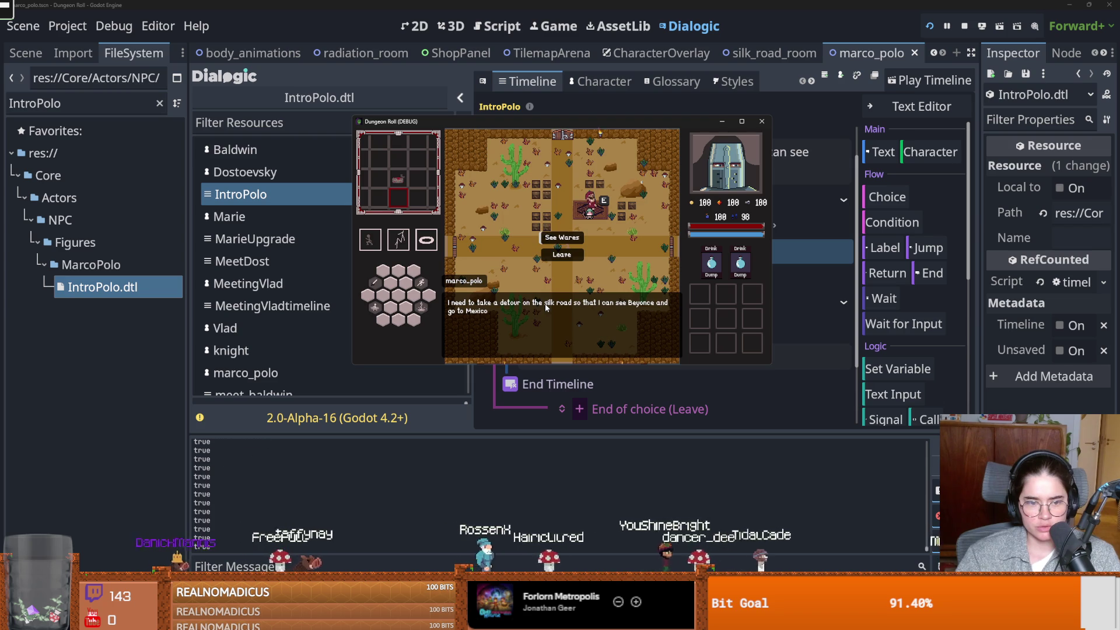
{"action": "left_click", "coordinate": [559, 238]}
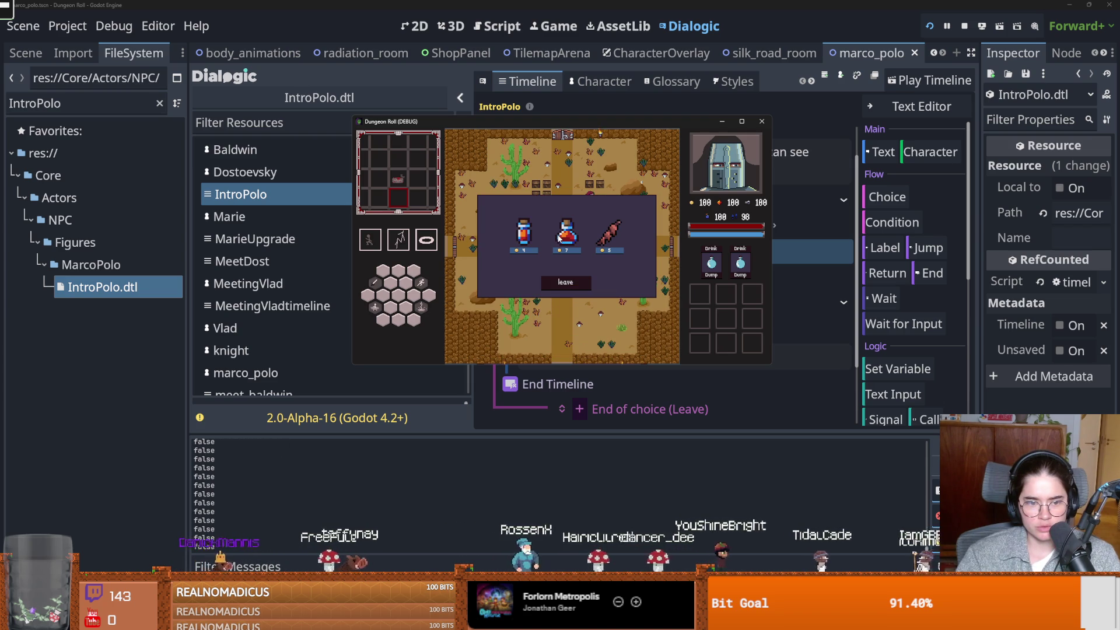
{"action": "left_click", "coordinate": [967, 27]}
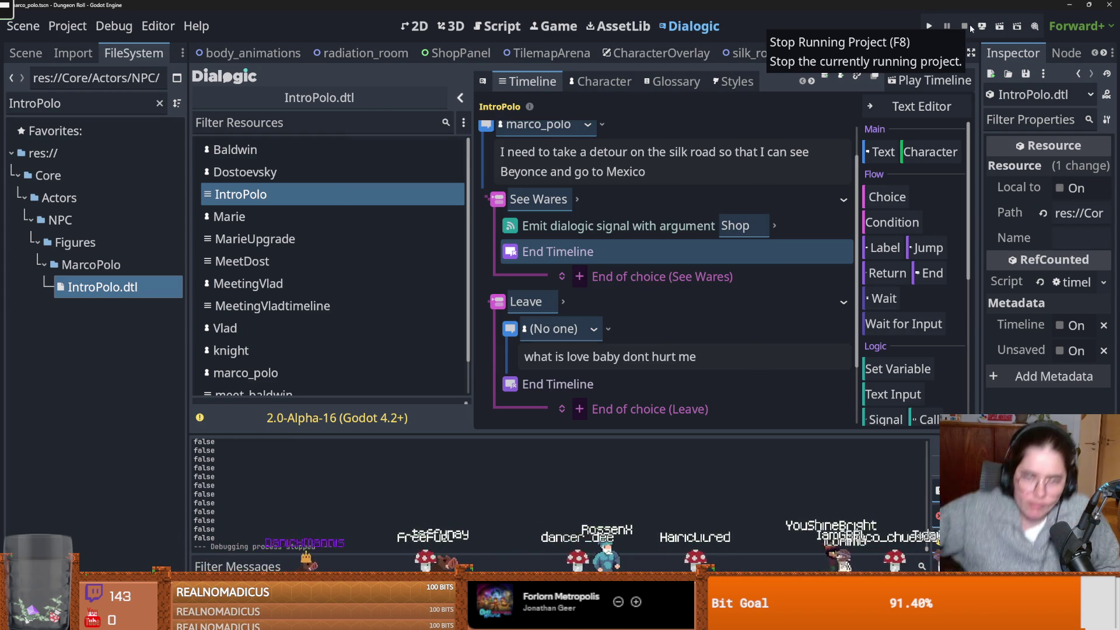
Open dialogic_trigger.gd from MarcoPolo's DialogicTrigger node and locate the personUpgrade.emit() line
{"action": "left_click", "coordinate": [25, 53]}
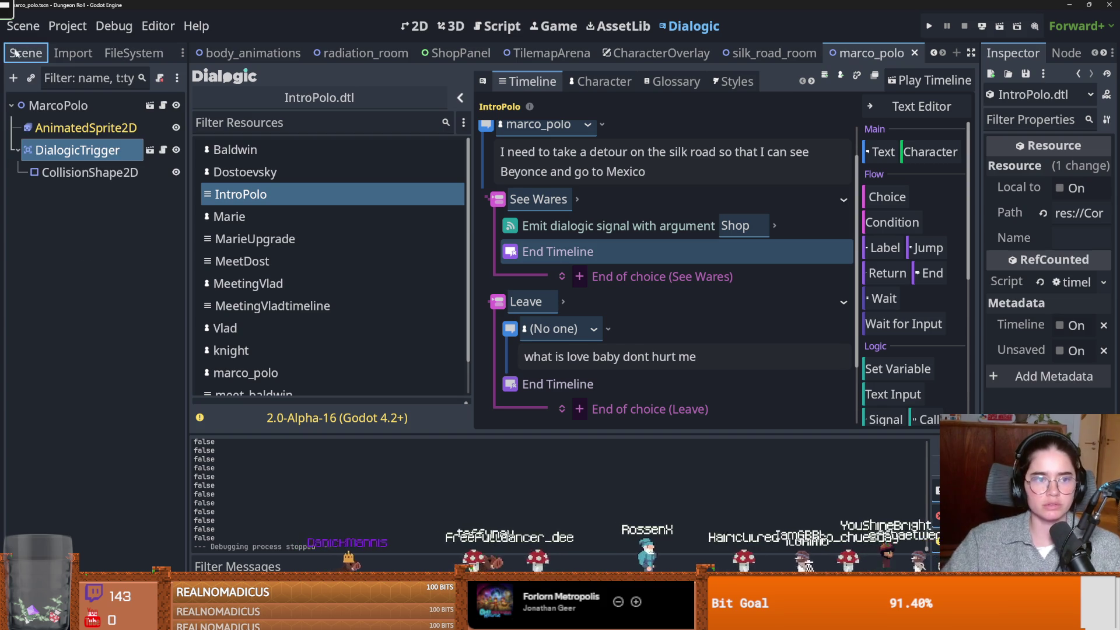
{"action": "left_click", "coordinate": [162, 150]}
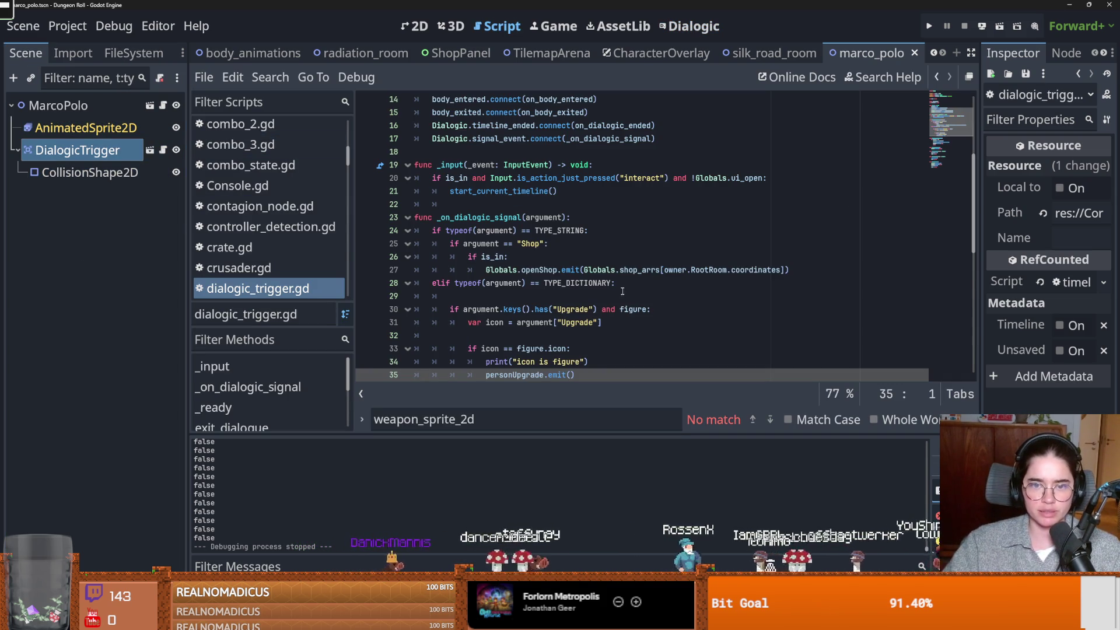
{"action": "scroll", "coordinate": [623, 291], "scroll_direction": "down", "scroll_amount": 2}
{"action": "left_click", "coordinate": [523, 296]}
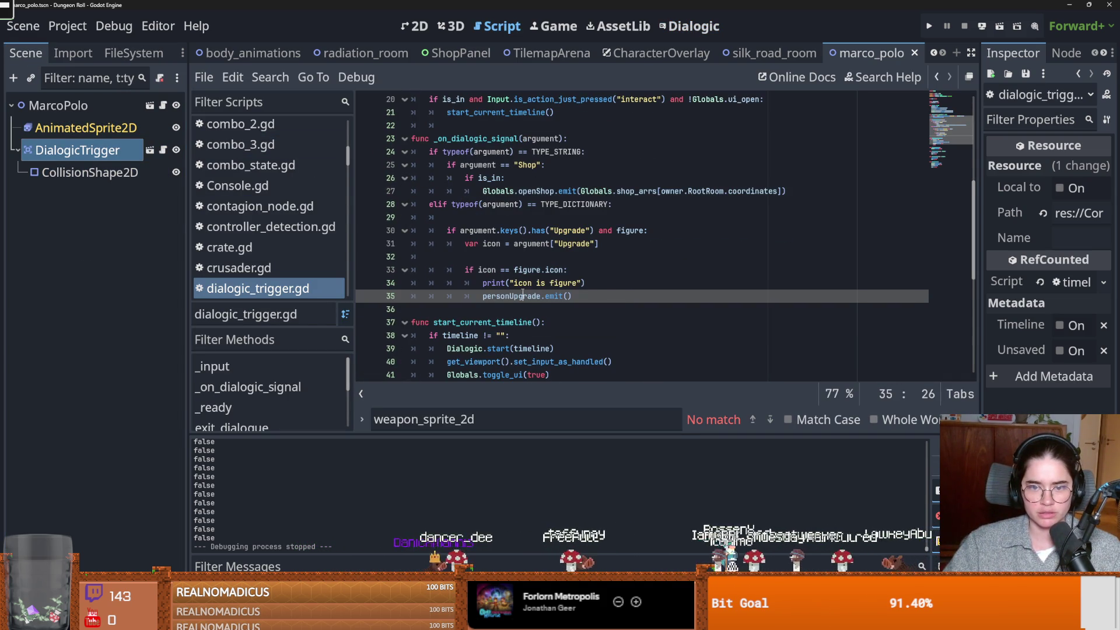
Inspect on_dialogic_ended and its Globals.toggle_ui(false) call while reviewing the script's handlers
{"action": "scroll", "coordinate": [547, 294], "scroll_direction": "down", "scroll_amount": 4}
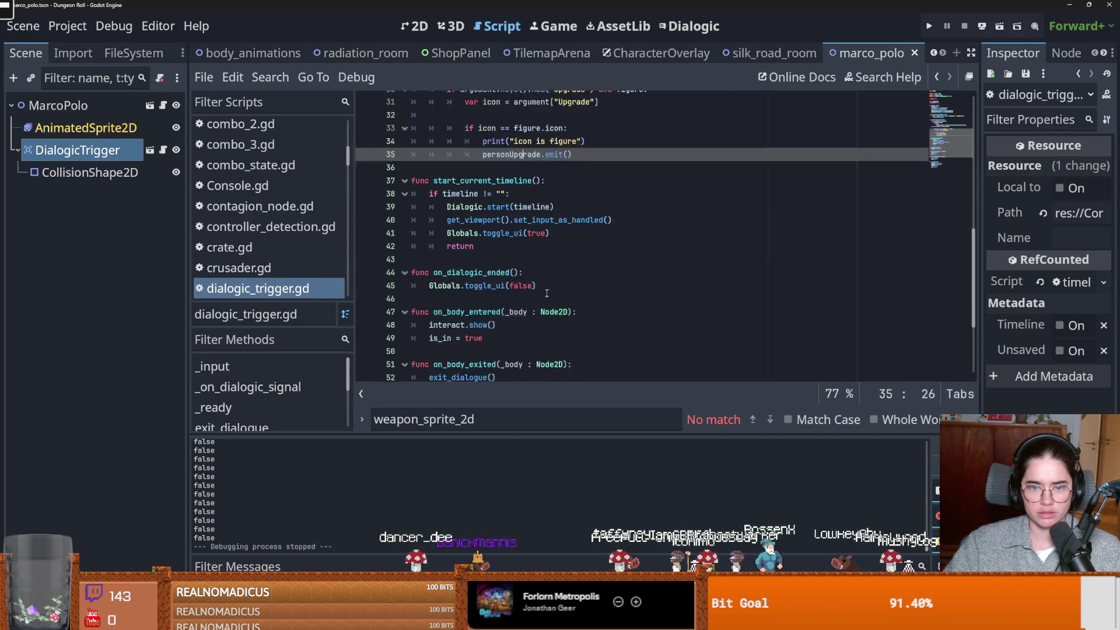
{"action": "double_click", "coordinate": [472, 256]}
{"action": "left_click_drag", "start_coordinate": [536, 269], "coordinate": [429, 269]}
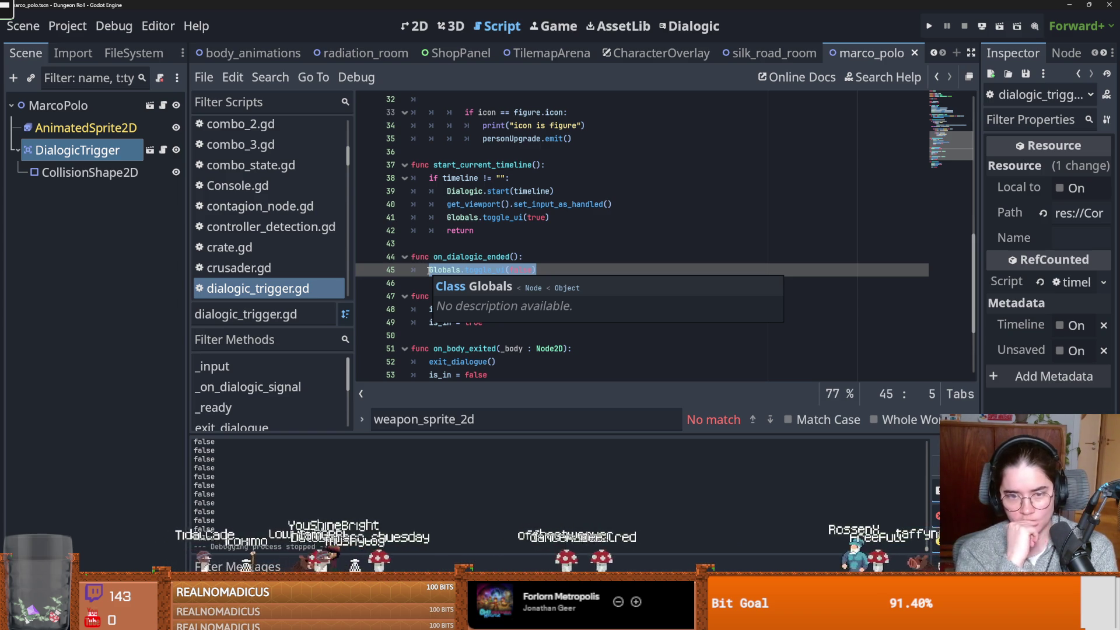
{"action": "scroll", "coordinate": [556, 210], "scroll_direction": "up", "scroll_amount": 3}
{"action": "scroll", "coordinate": [558, 210], "scroll_direction": "up", "scroll_amount": 3}
{"action": "scroll", "coordinate": [582, 228], "scroll_direction": "up", "scroll_amount": 1}
{"action": "scroll", "coordinate": [601, 242], "scroll_direction": "down", "scroll_amount": 2}
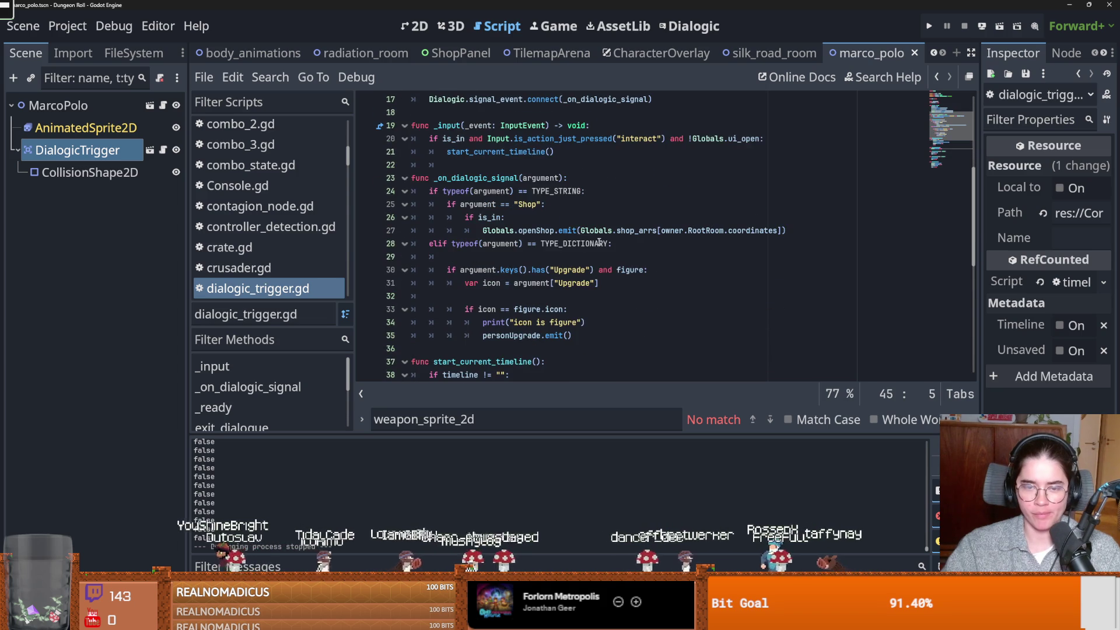
{"action": "scroll", "coordinate": [593, 240], "scroll_direction": "down", "scroll_amount": 1}
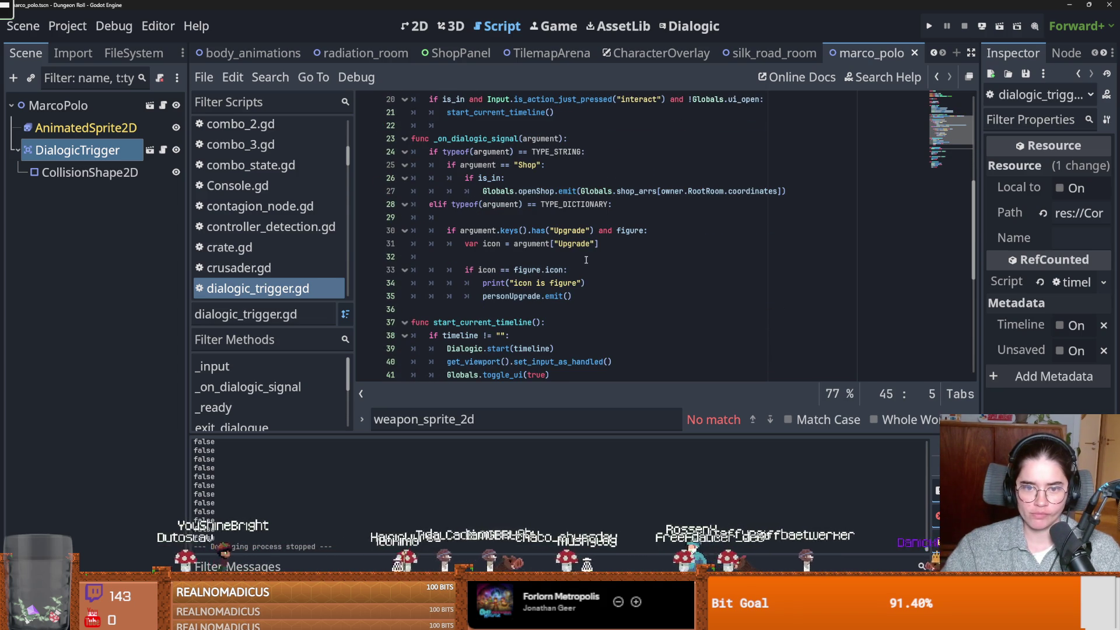
{"action": "scroll", "coordinate": [586, 260], "scroll_direction": "down", "scroll_amount": 1}
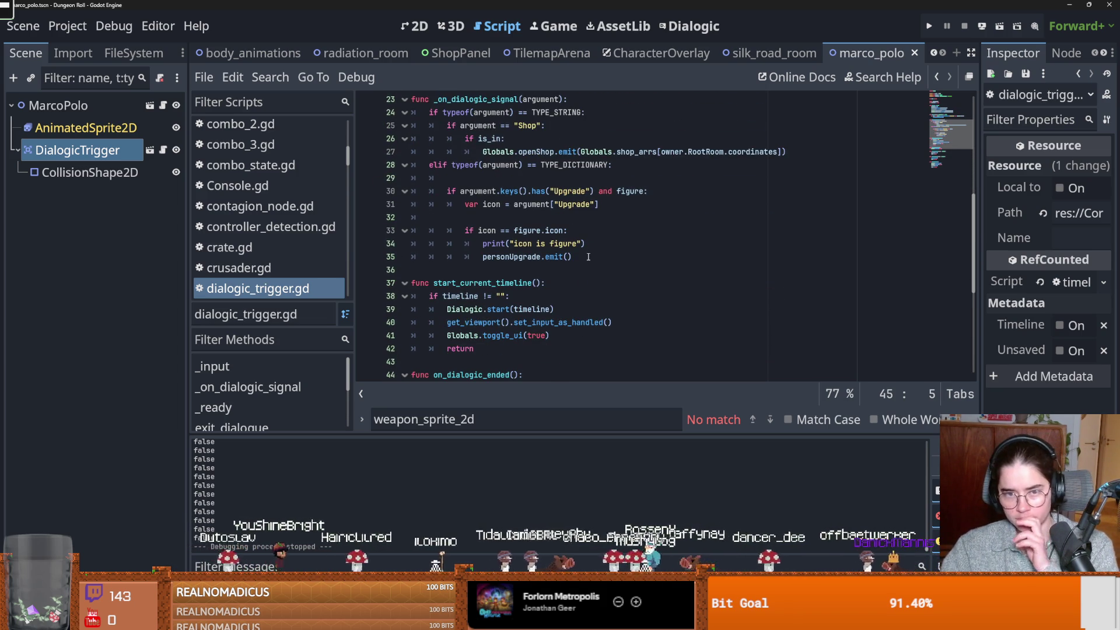
{"action": "scroll", "coordinate": [526, 248], "scroll_direction": "up", "scroll_amount": 1}
Inspect the Shop branch of _on_dialogic_signal and open a blank line after Globals.openShop.emit
{"action": "double_click", "coordinate": [469, 165]}
{"action": "double_click", "coordinate": [489, 178]}
{"action": "left_click_drag", "start_coordinate": [483, 191], "coordinate": [788, 194]}
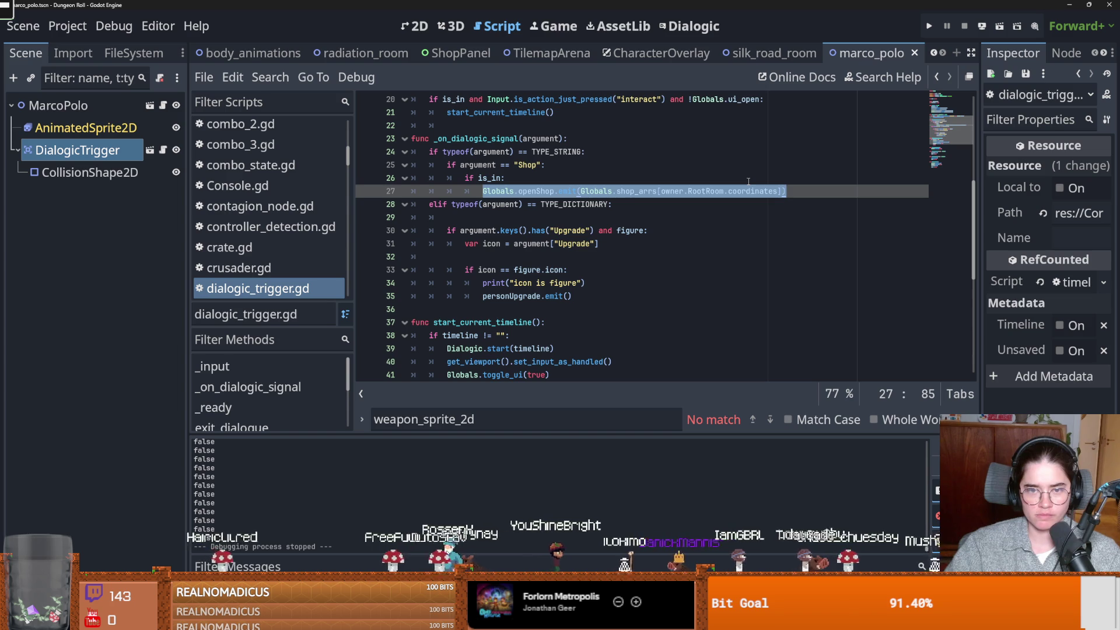
{"action": "left_click", "coordinate": [492, 191]}
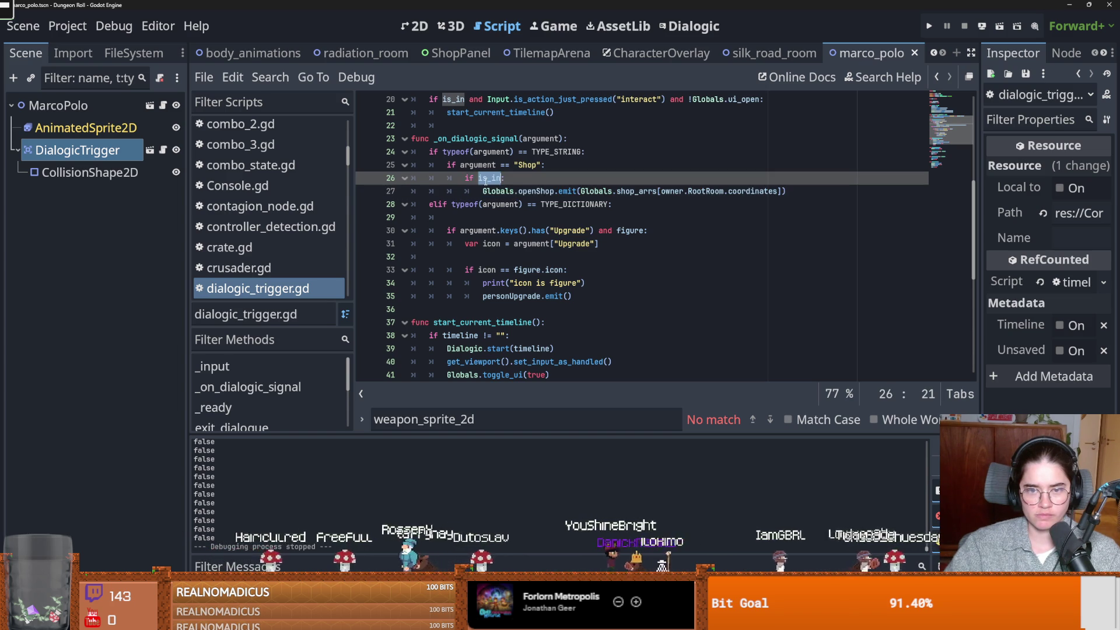
{"action": "mouse_move", "coordinate": [576, 208]}
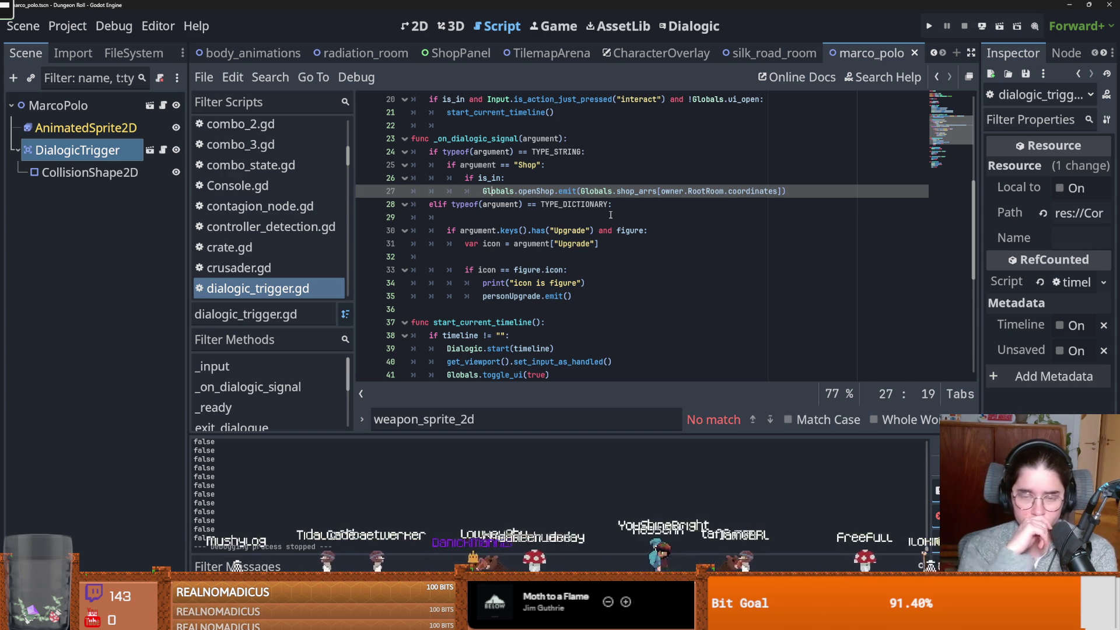
{"action": "key", "text": "End"}
{"action": "key", "text": "Return"}
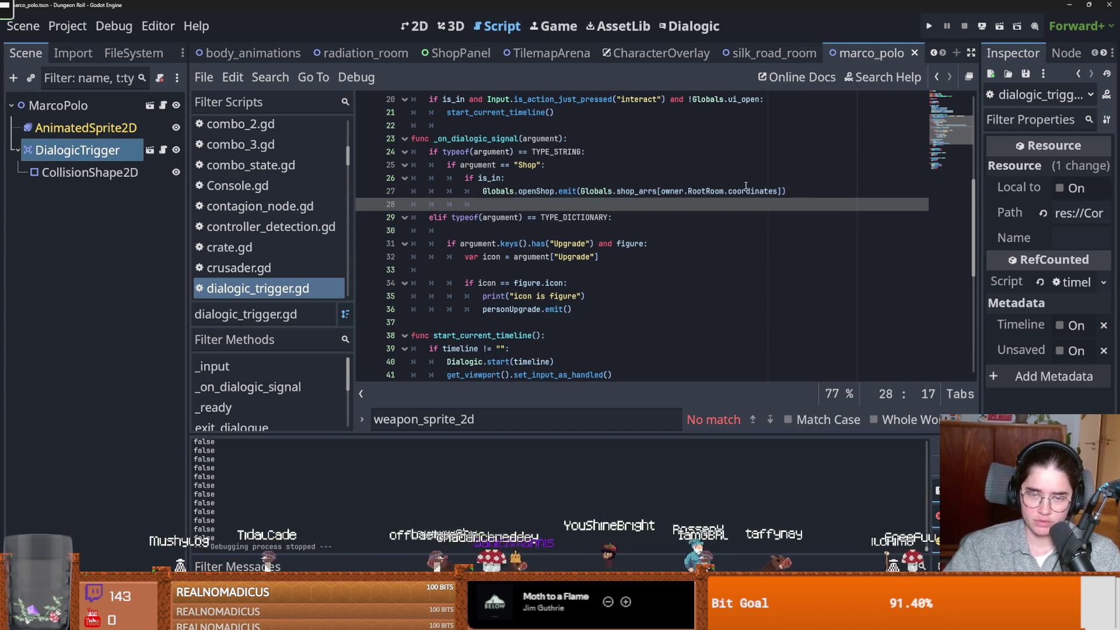
Declare a shop_open variable set to false below the has_looted declaration
{"action": "scroll", "coordinate": [747, 184], "scroll_direction": "up", "scroll_amount": 6}
{"action": "left_click", "coordinate": [435, 166]}
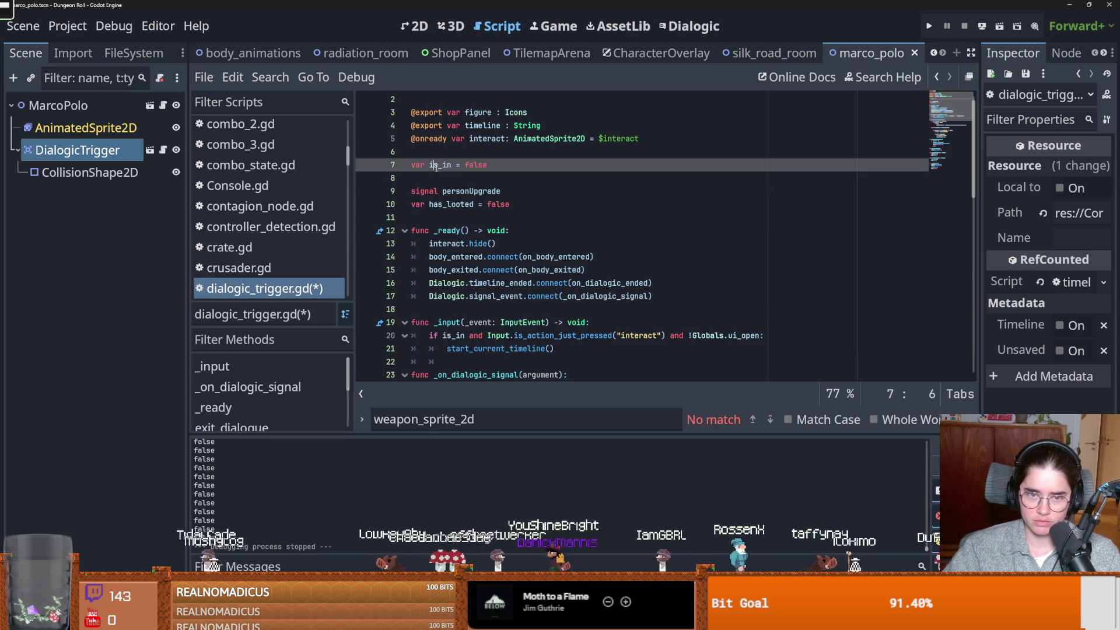
{"action": "left_click", "coordinate": [489, 209]}
{"action": "key", "text": "Return"}
{"action": "type", "text": "var shop "}
{"action": "type", "text": "t"}
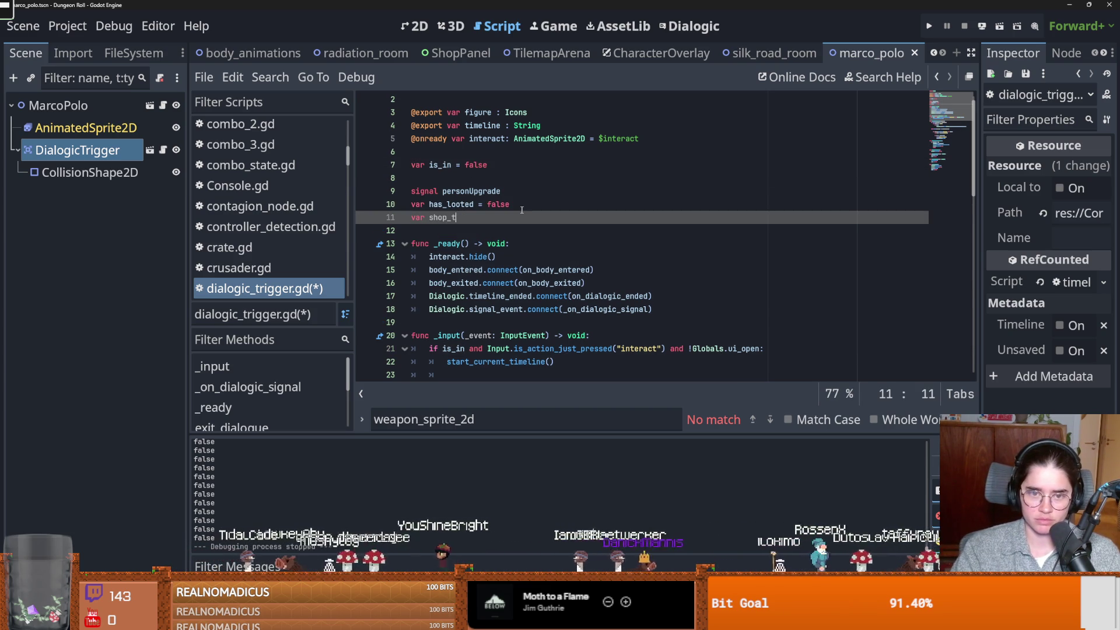
{"action": "type", "text": "en "}
{"action": "type", "text": "fla"}
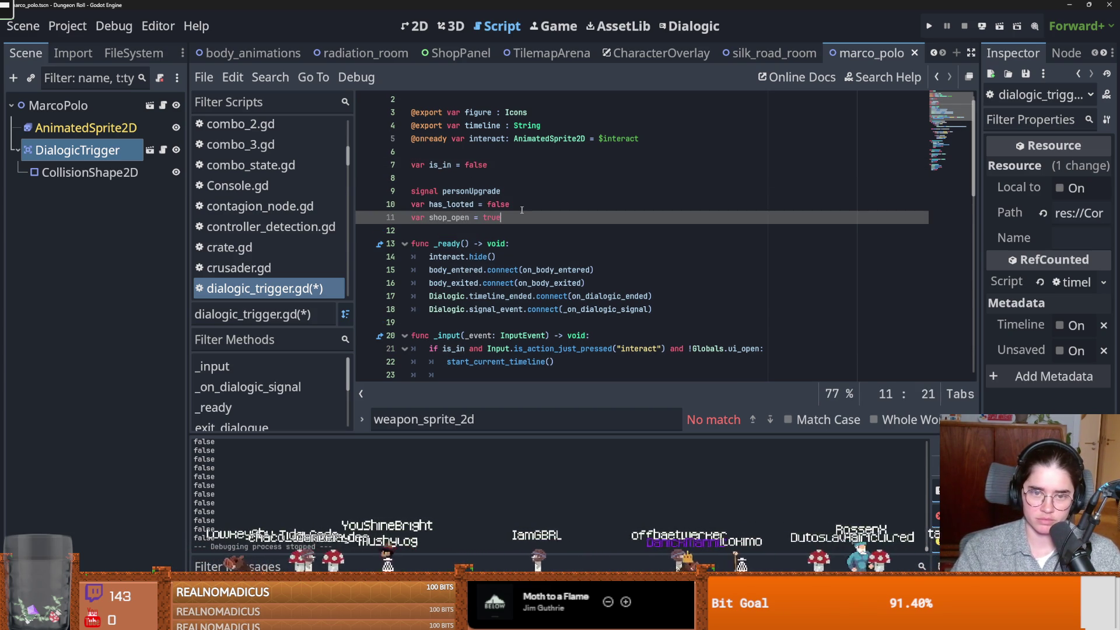
{"action": "key", "text": "BackSpace"}
{"action": "key", "text": "BackSpace"}
{"action": "type", "text": "al"}
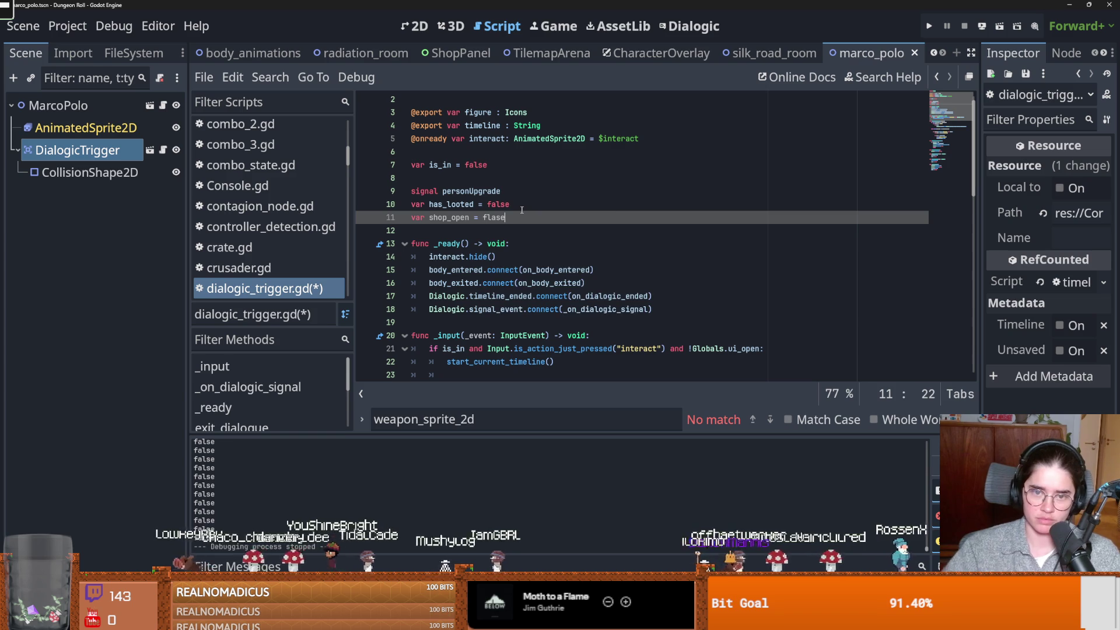
{"action": "key", "text": "Return"}
Copy Globals.toggle_ui(false) into the empty if shop_open block
{"action": "scroll", "coordinate": [523, 210], "scroll_direction": "down", "scroll_amount": 10}
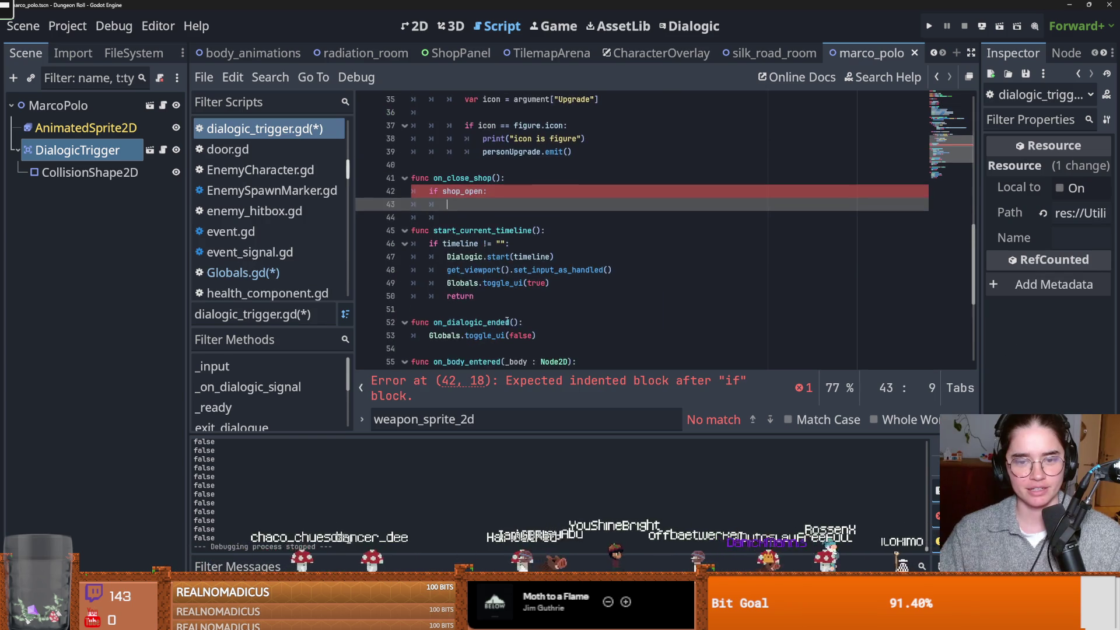
{"action": "left_click_drag", "start_coordinate": [537, 336], "coordinate": [418, 335]}
{"action": "key", "text": "ctrl+c"}
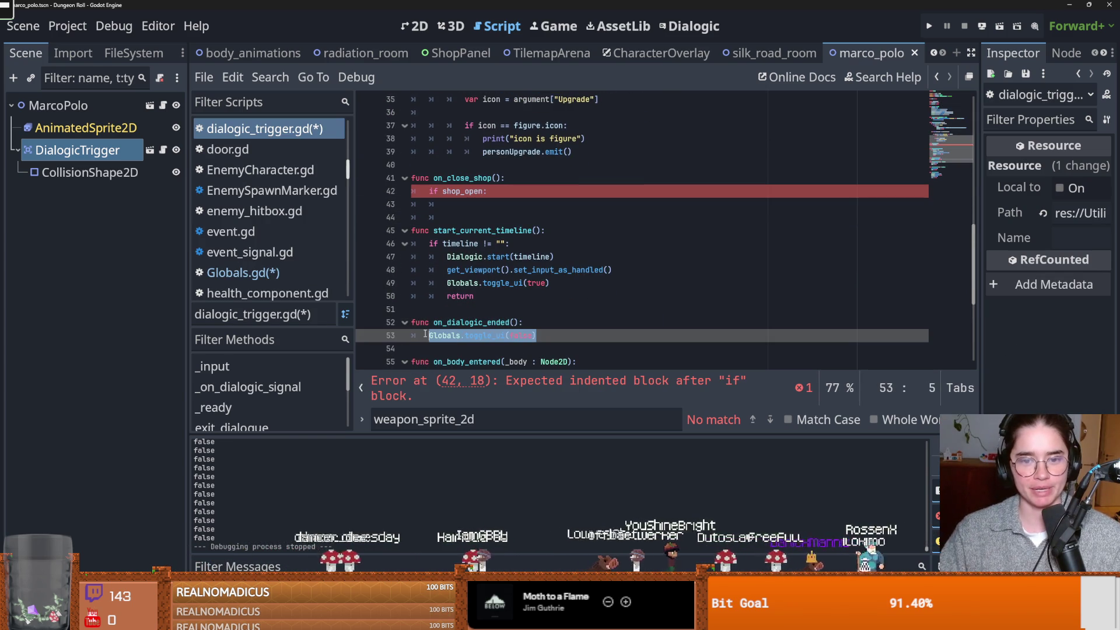
{"action": "left_click", "coordinate": [496, 204]}
{"action": "key", "text": "ctrl+v"}
{"action": "left_click", "coordinate": [506, 209]}
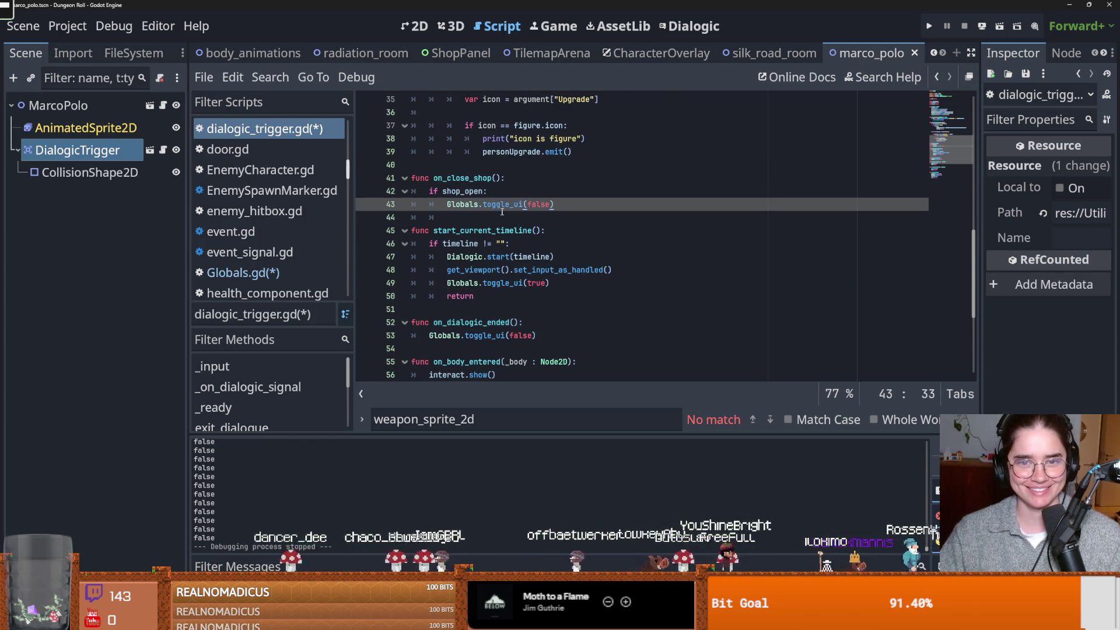
Add an 'if !shop_open:' condition at the top of on_dialogic_ended and save
{"action": "left_click", "coordinate": [537, 317]}
{"action": "key", "text": "Return"}
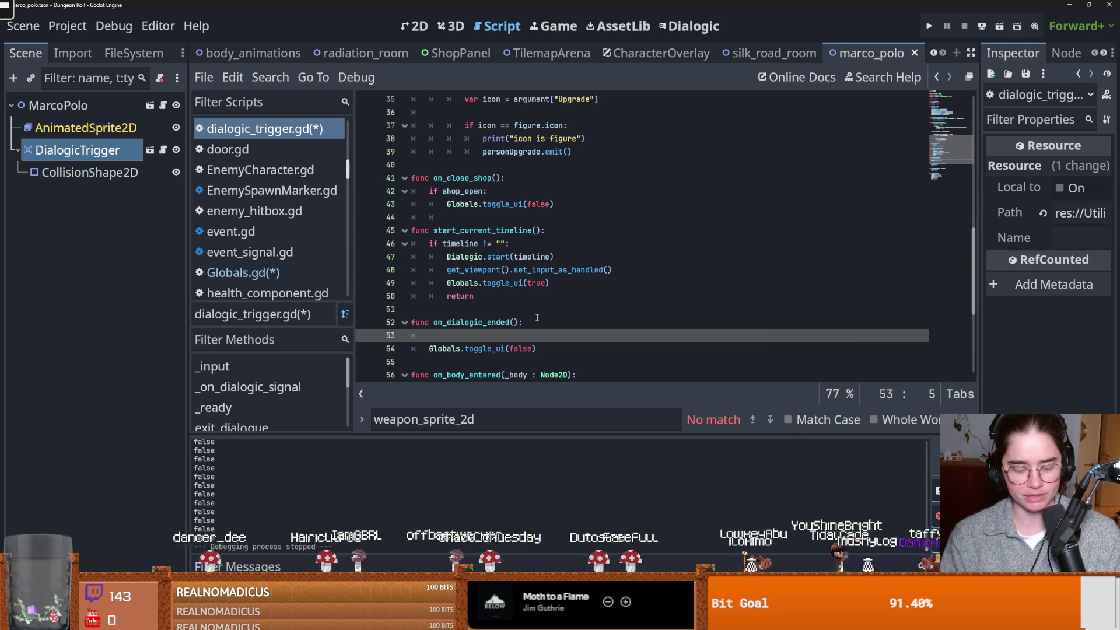
{"action": "type", "text": "if "}
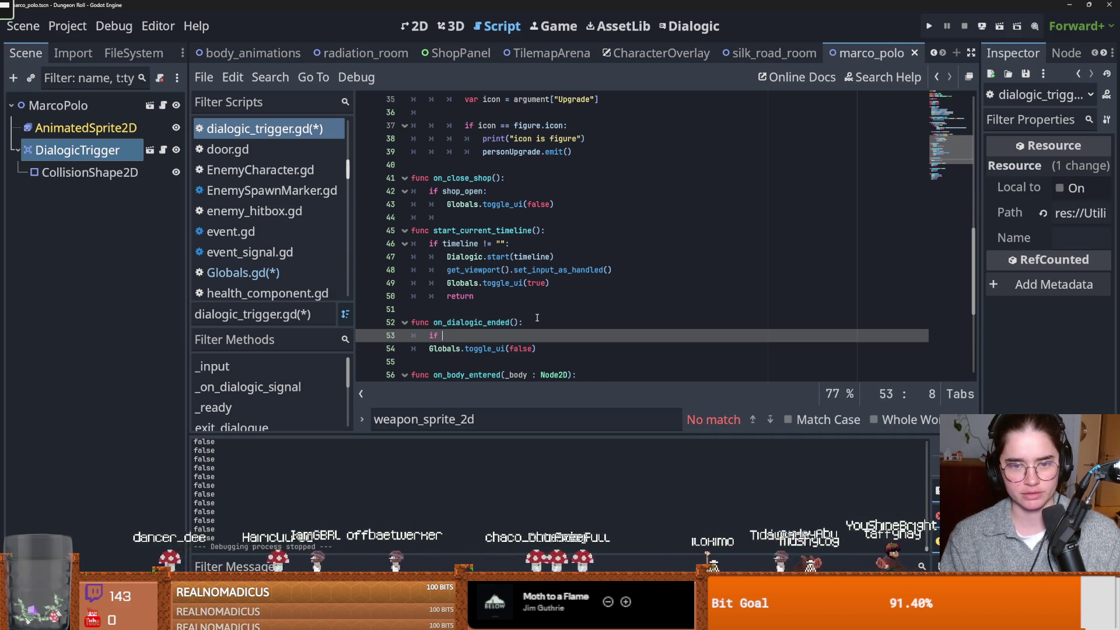
{"action": "type", "text": "!h"}
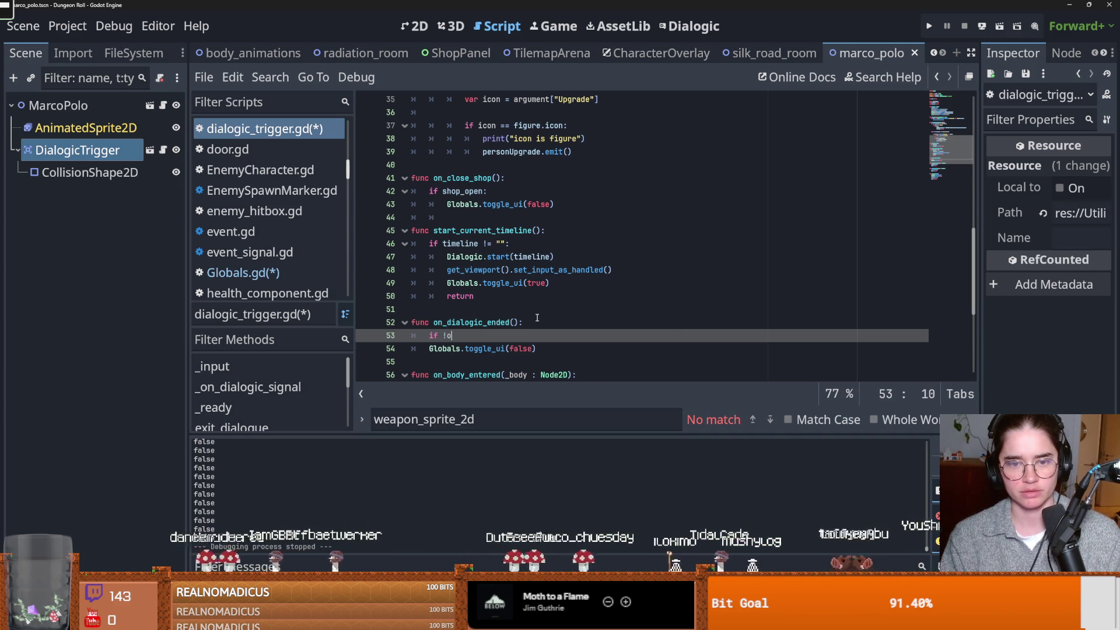
{"action": "key", "text": "BackSpace"}
{"action": "type", "text": "sho"}
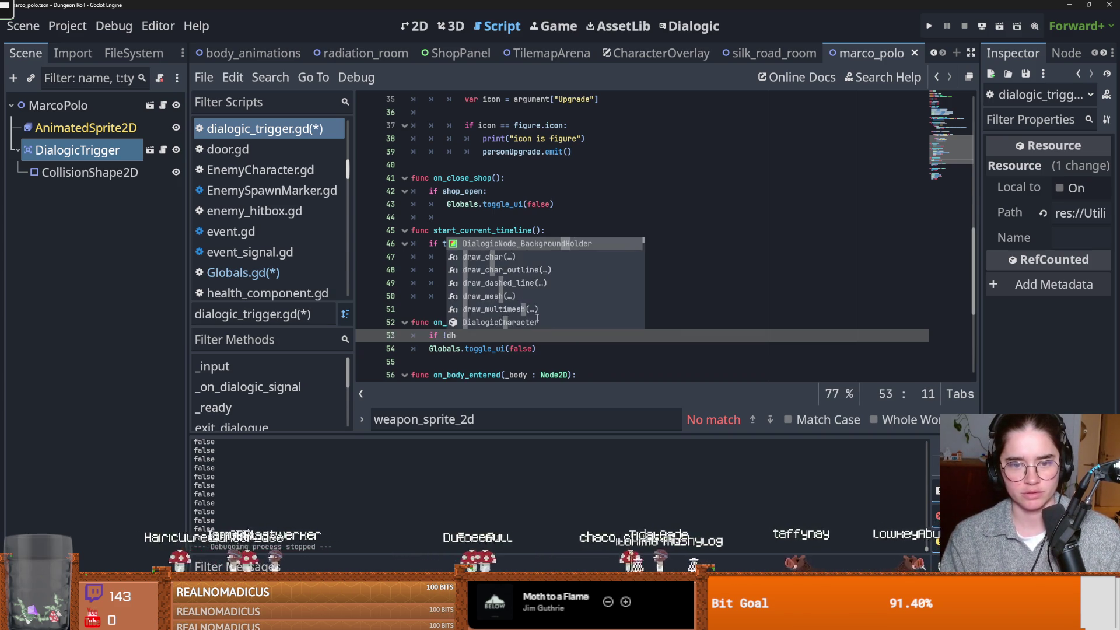
{"action": "key", "text": "Return"}
{"action": "type", "text": ":"}
{"action": "left_click", "coordinate": [501, 348]}
{"action": "key", "text": "ctrl+s"}
Review the toggle_ui call and shop_open flag inside on_close_shop
{"action": "scroll", "coordinate": [492, 280], "scroll_direction": "up", "scroll_amount": 2}
{"action": "scroll", "coordinate": [490, 279], "scroll_direction": "down", "scroll_amount": 2}
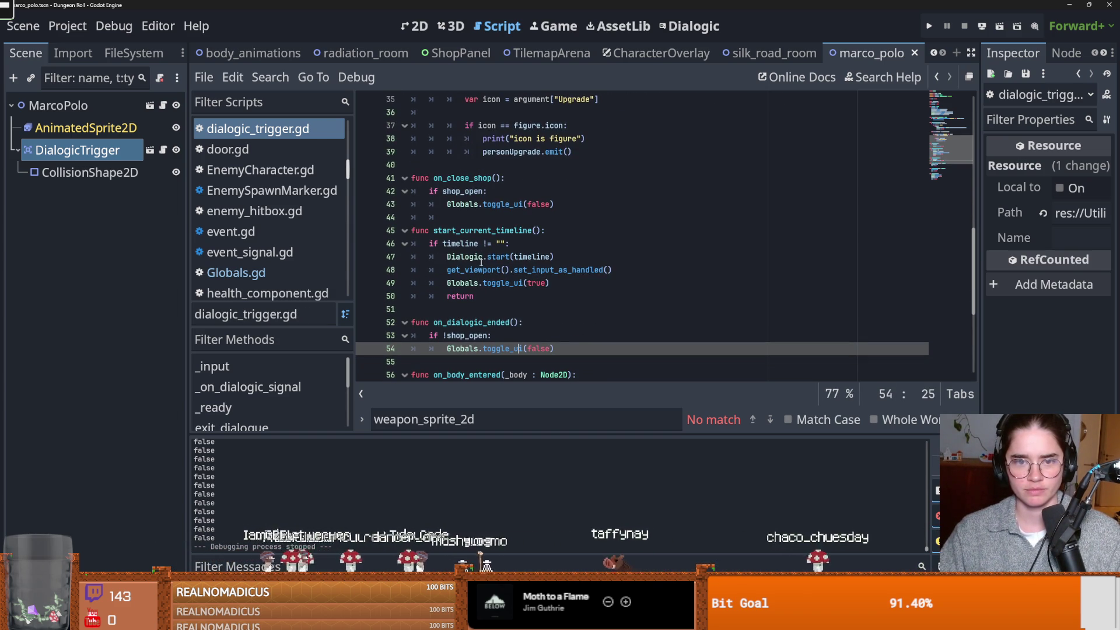
{"action": "left_click", "coordinate": [553, 206]}
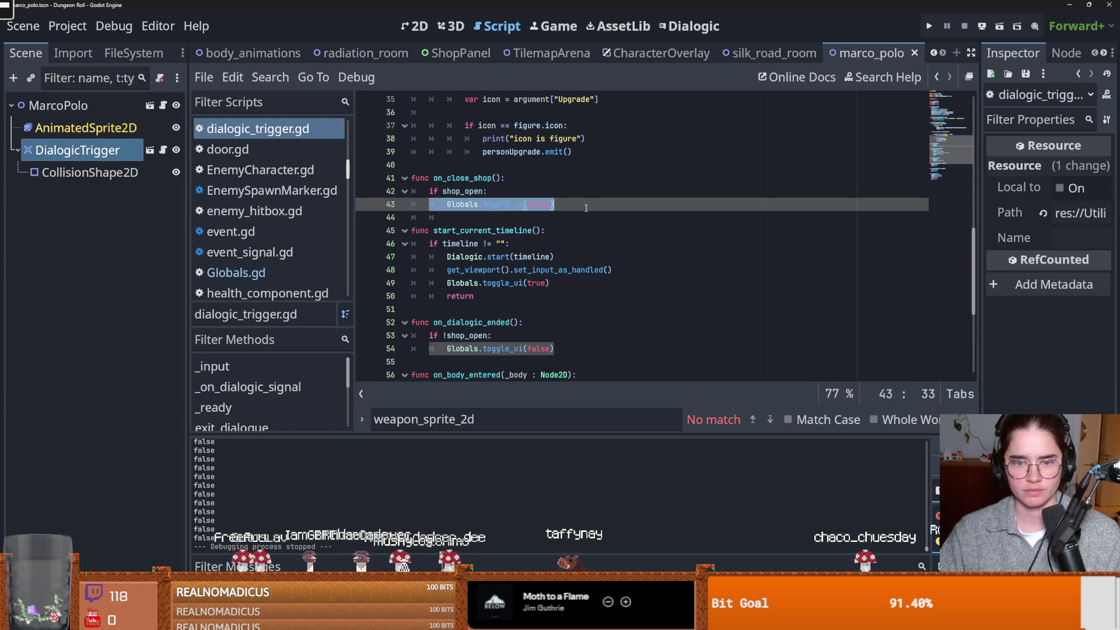
{"action": "left_click", "coordinate": [456, 192]}
{"action": "scroll", "coordinate": [496, 234], "scroll_direction": "up", "scroll_amount": 10}
Keep Globals.close_shop.connect(on_close_shop) in _ready, undoing an accidental replacement, and save
{"action": "left_click", "coordinate": [498, 283]}
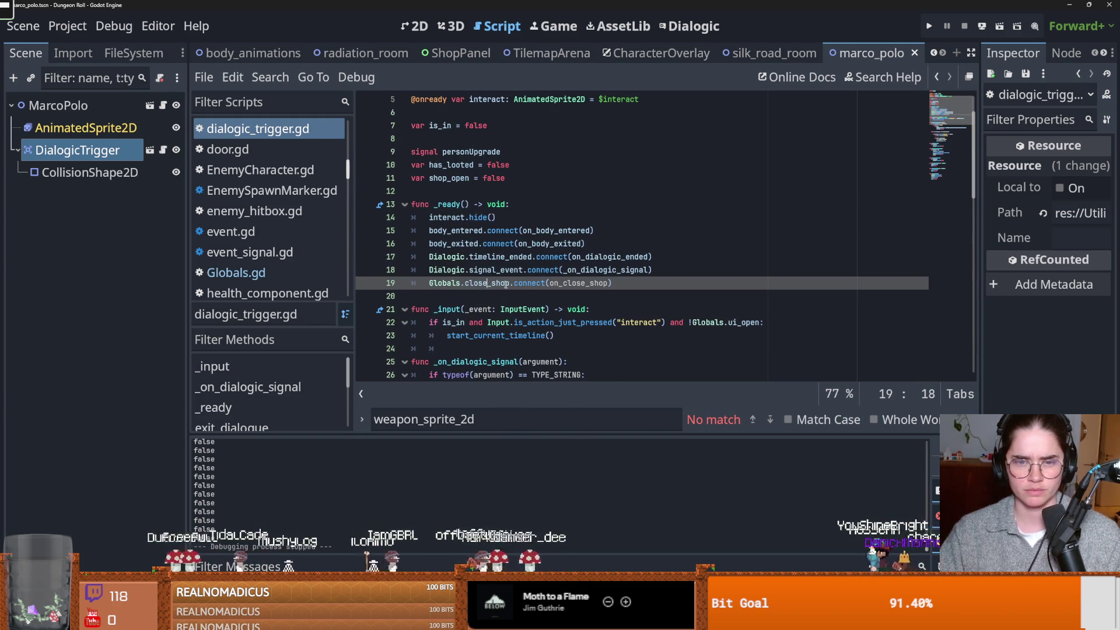
{"action": "left_click_drag", "start_coordinate": [511, 286], "coordinate": [465, 286]}
{"action": "type", "text": "toggle_ui(false"}
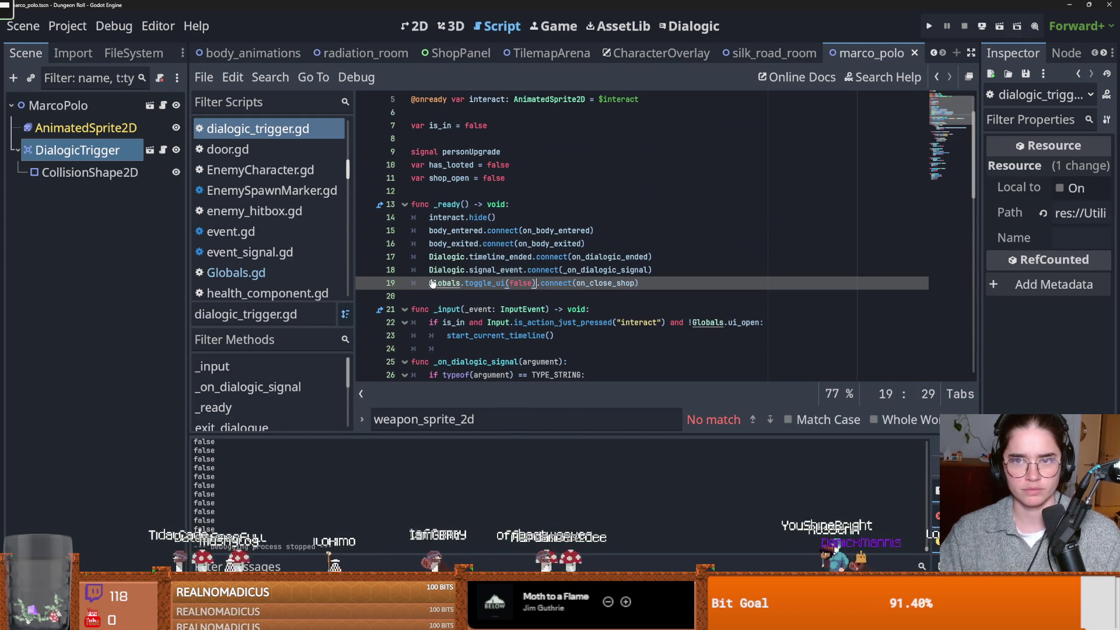
{"action": "key", "text": "ctrl+z"}
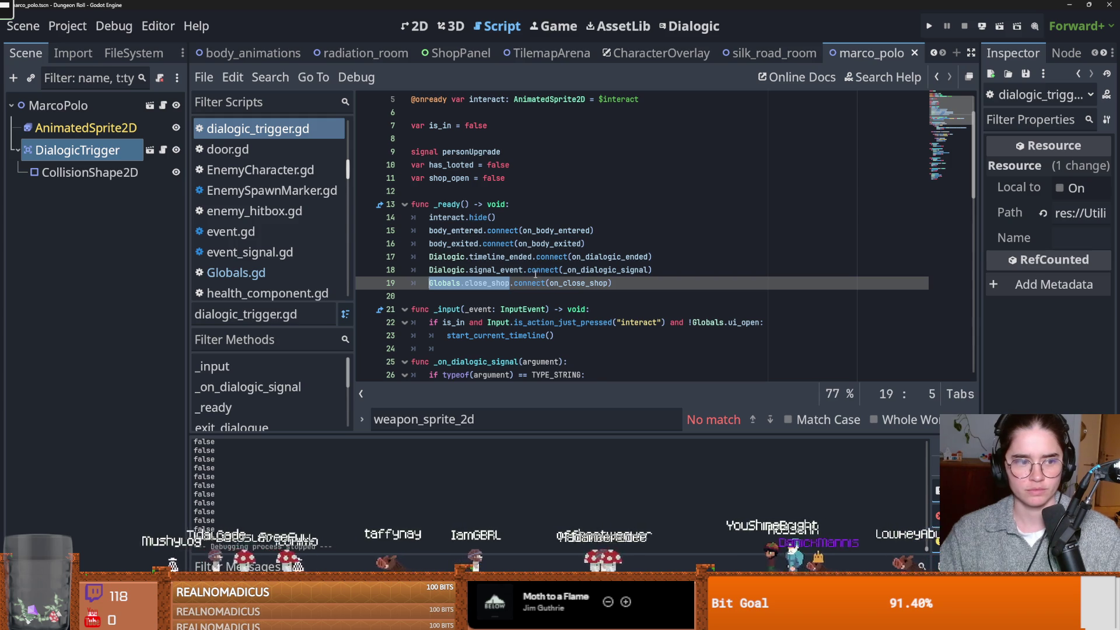
{"action": "key", "text": "ctrl+z"}
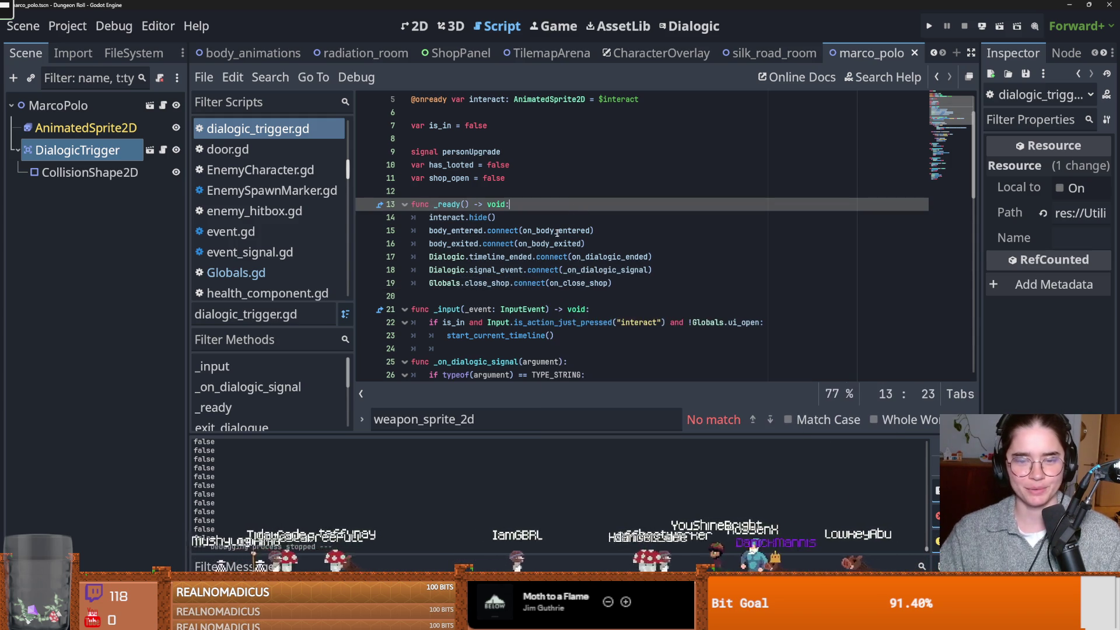
{"action": "left_click_drag", "start_coordinate": [509, 284], "coordinate": [446, 283]}
{"action": "key", "text": "ctrl+s"}
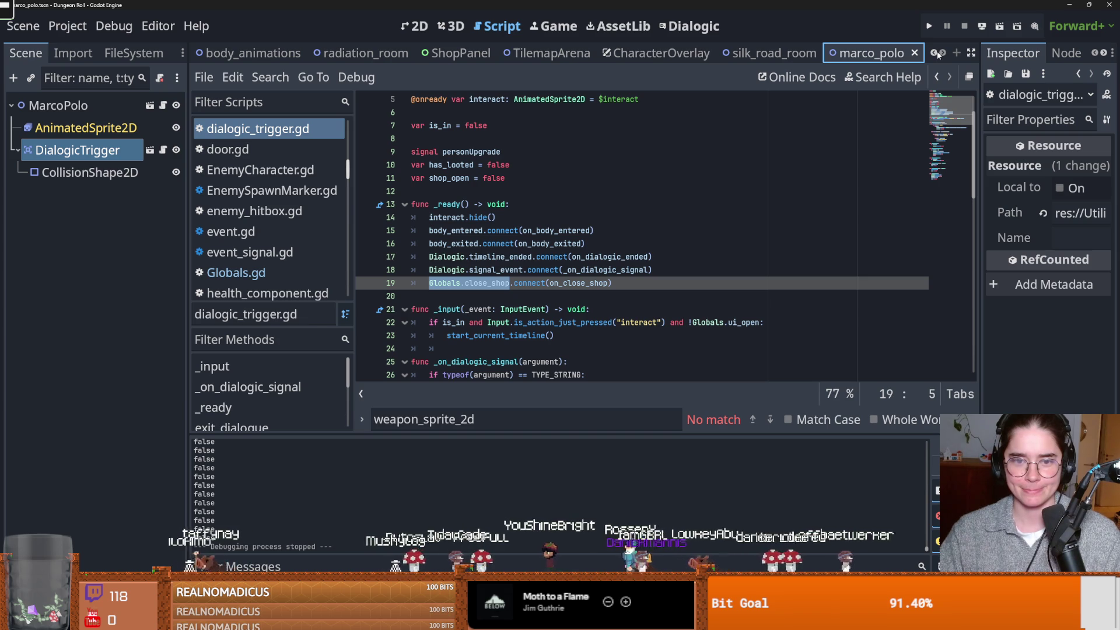
{"action": "left_click", "coordinate": [938, 54]}
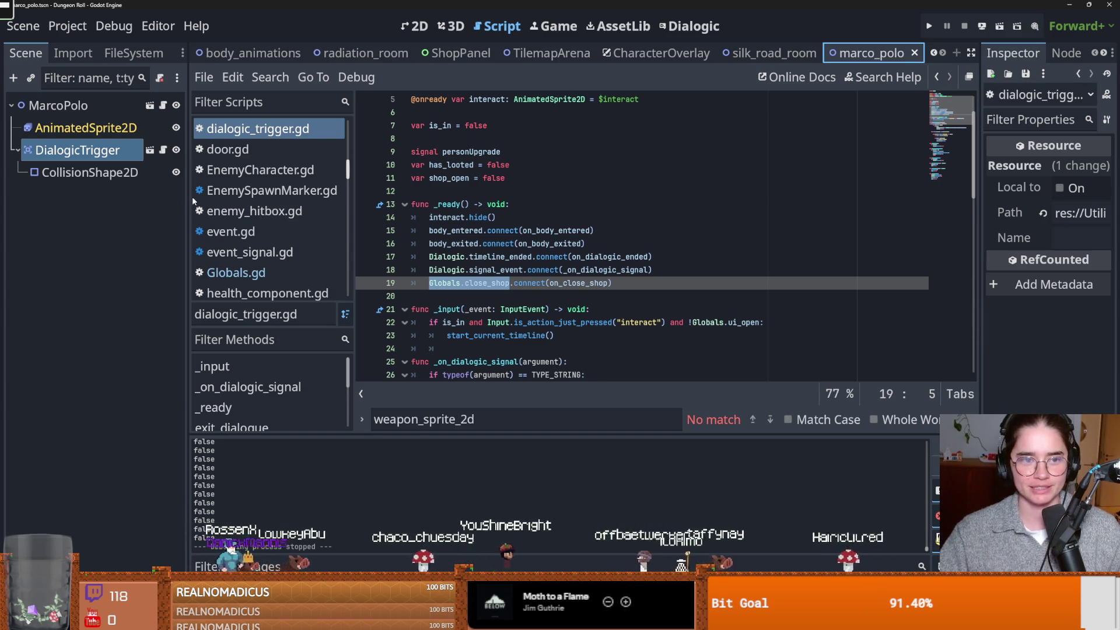
Adjust the Scene dock width and switch to the CharacterOverlay scene tab
{"action": "left_click_drag", "start_coordinate": [185, 199], "coordinate": [99, 199]}
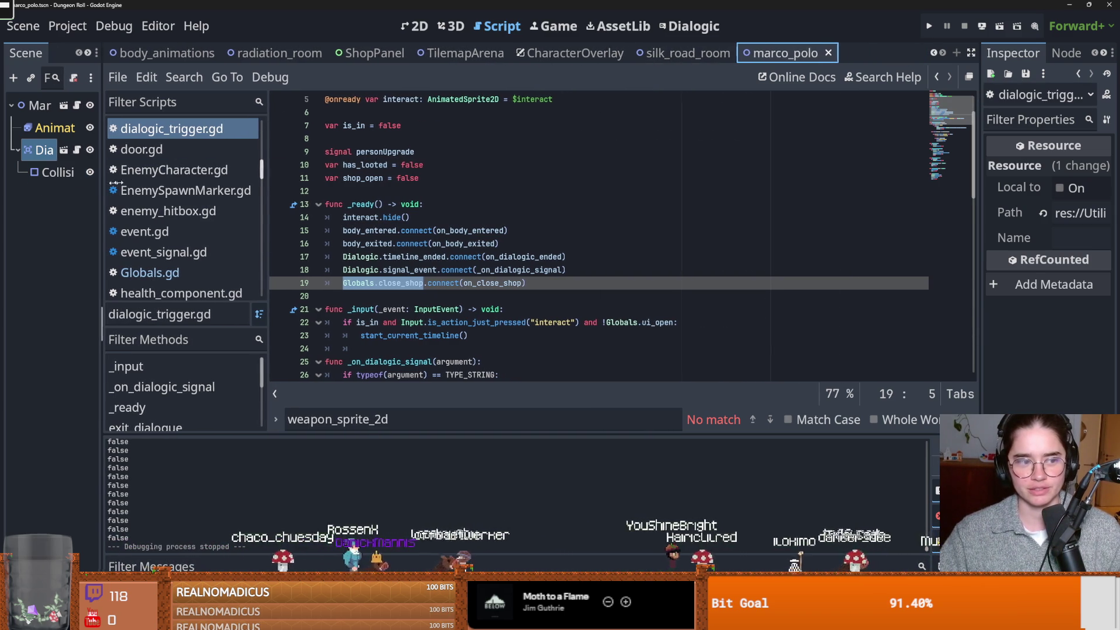
{"action": "left_click_drag", "start_coordinate": [103, 183], "coordinate": [172, 183]}
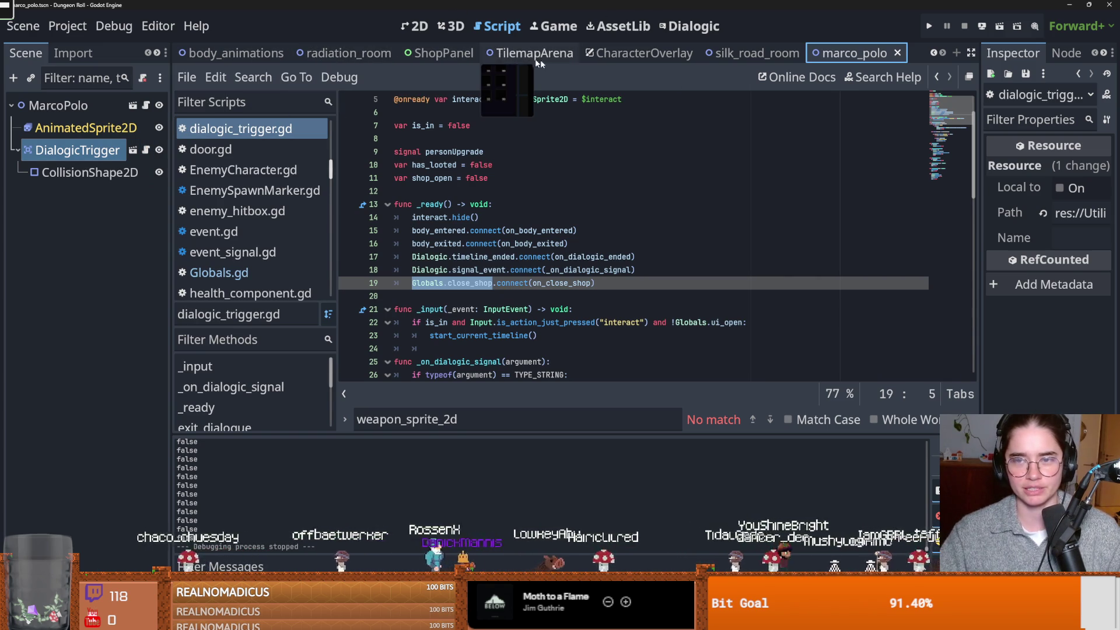
{"action": "left_click", "coordinate": [641, 54]}
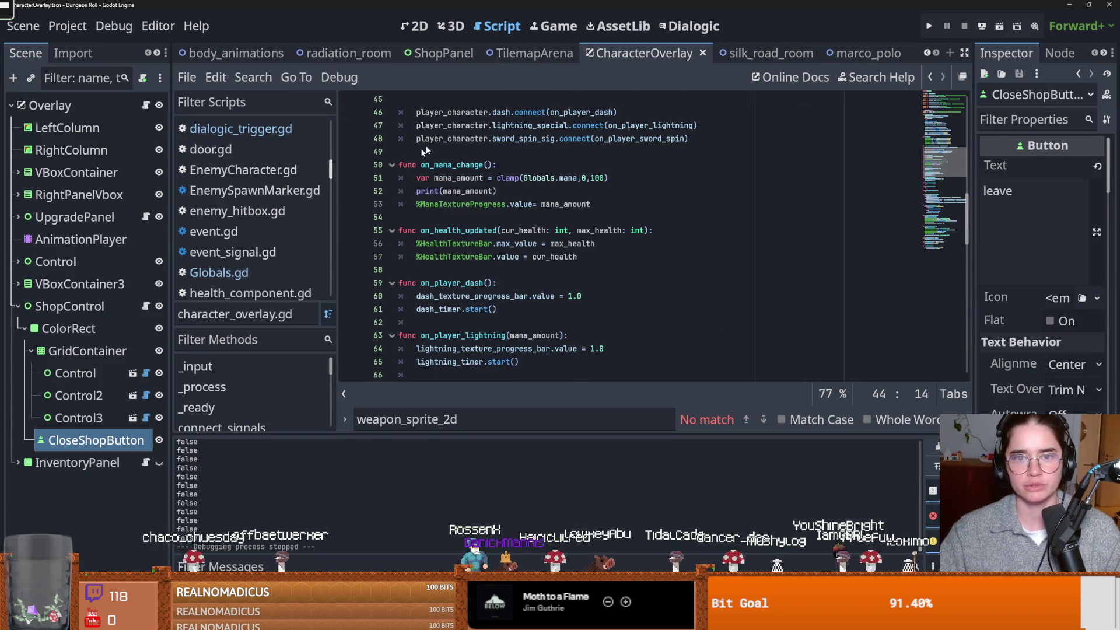
Open shop_control.gd, discard a half-written close_shop line, and save the script
{"action": "left_click", "coordinate": [146, 305]}
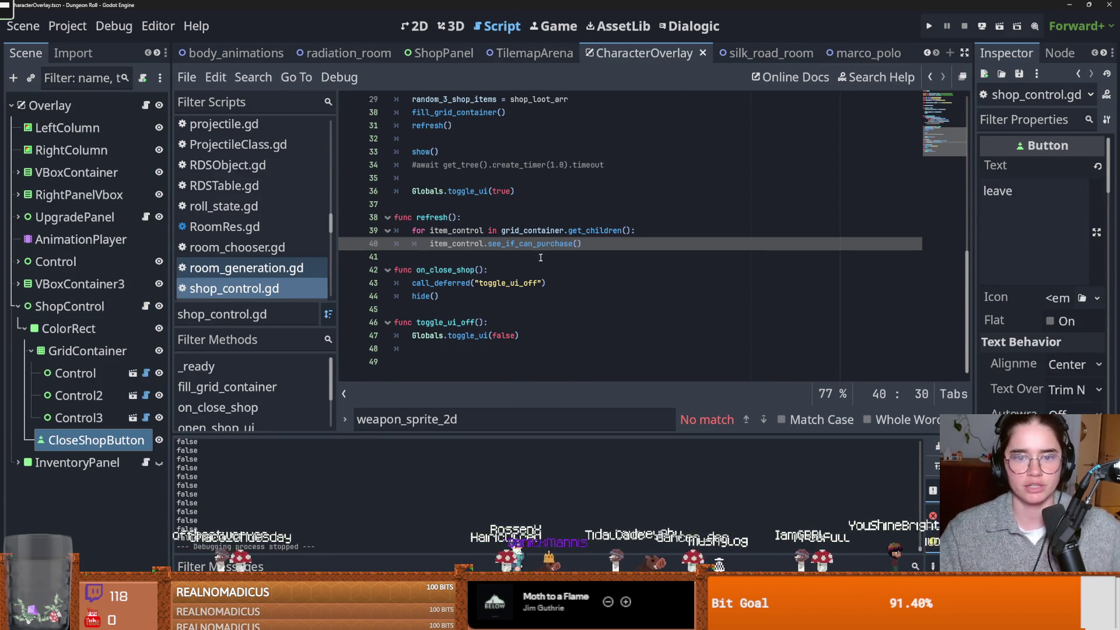
{"action": "left_click", "coordinate": [558, 282]}
{"action": "key", "text": "Return"}
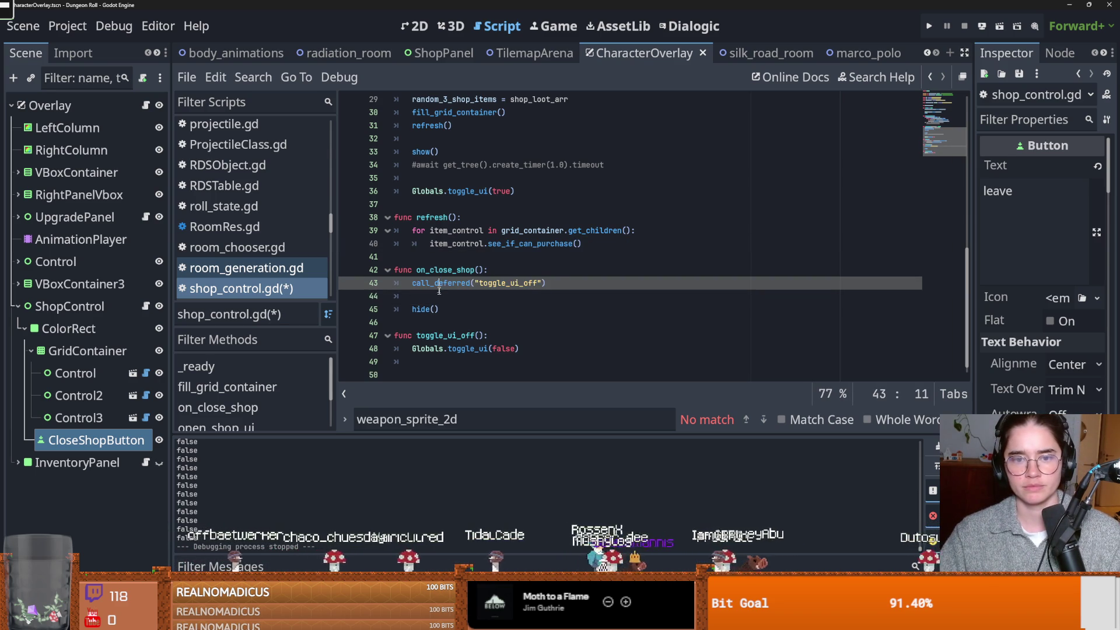
{"action": "type", "text": "Globals.close_shop"}
{"action": "key", "text": "ctrl+z"}
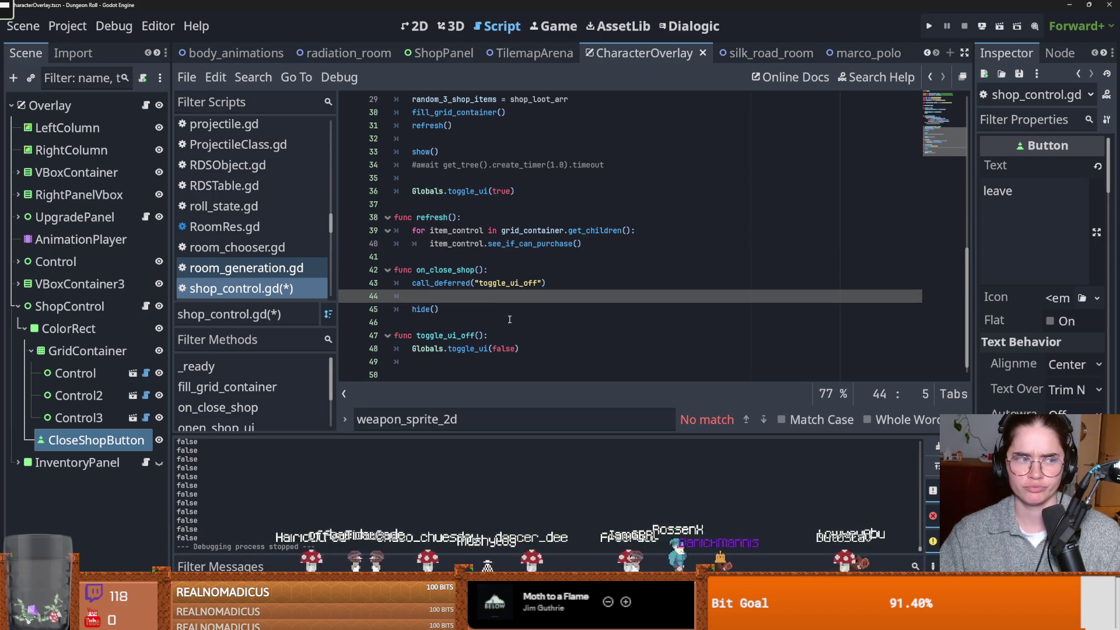
{"action": "key", "text": "ctrl+z"}
{"action": "key", "text": "ctrl+s"}
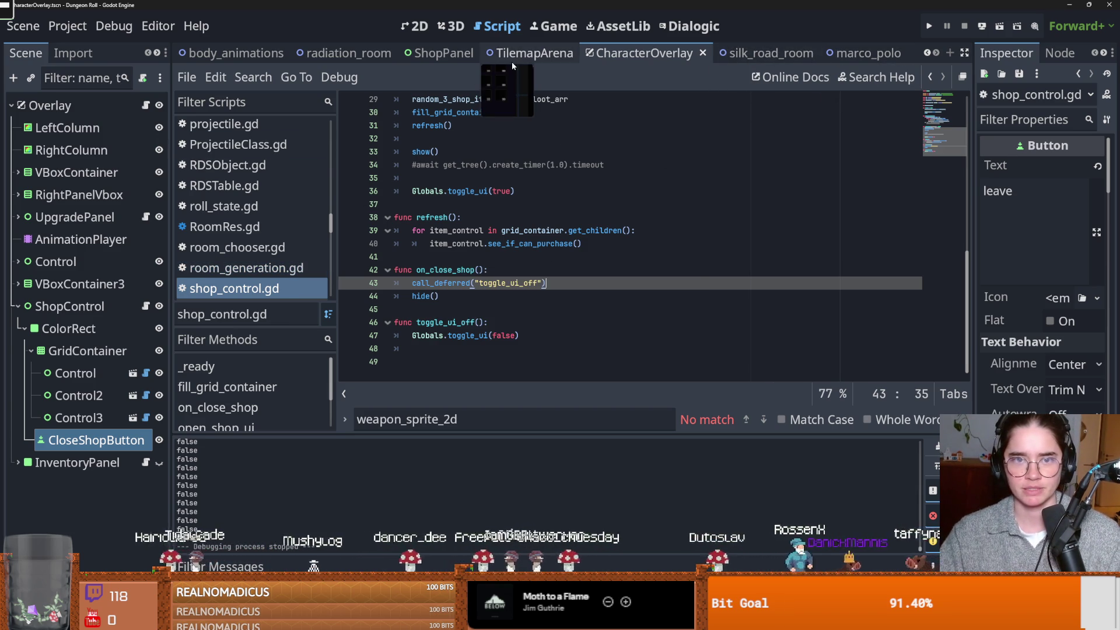
Add Globals.close_shop.emit() under call_deferred in on_close_shop and launch the game
{"action": "key", "text": "Return"}
{"action": "type", "text": "Globals.close_shop"}
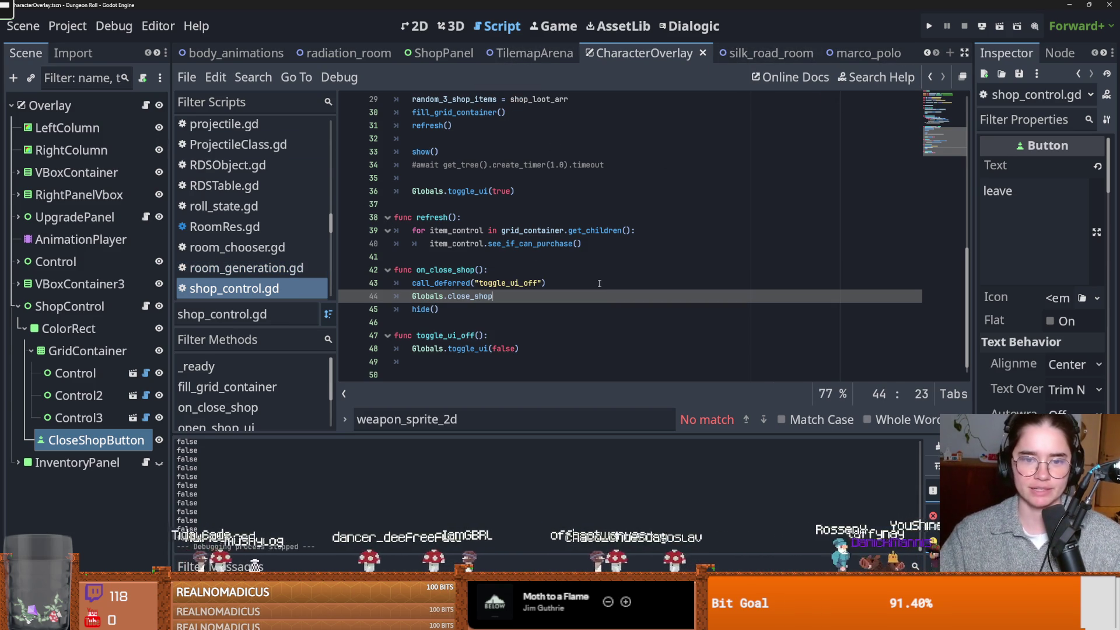
{"action": "type", "text": "."}
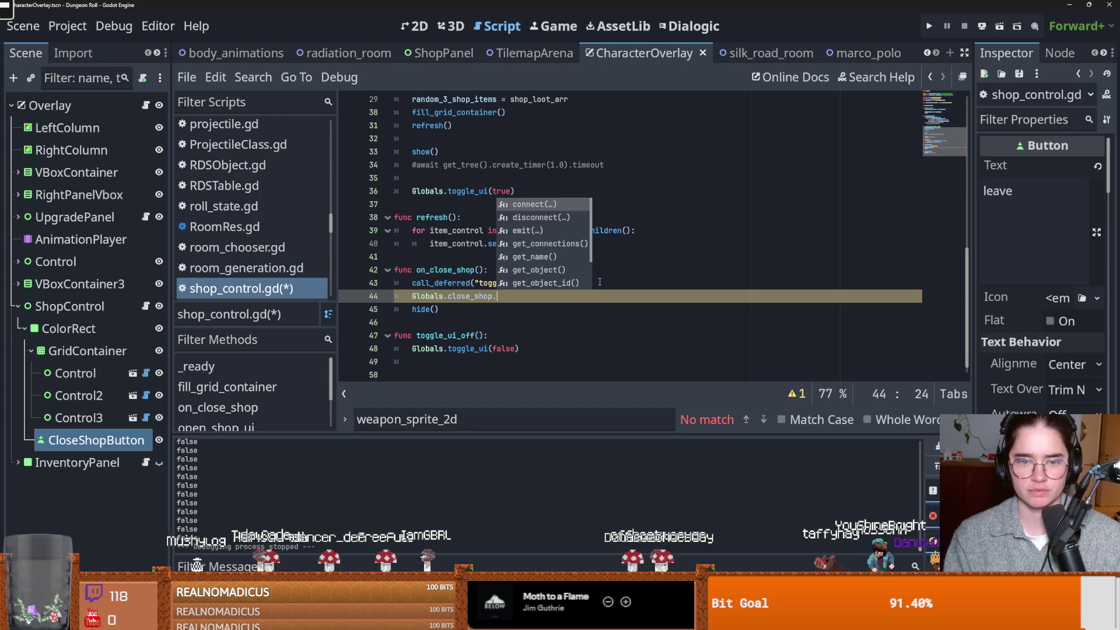
{"action": "key", "text": "Escape"}
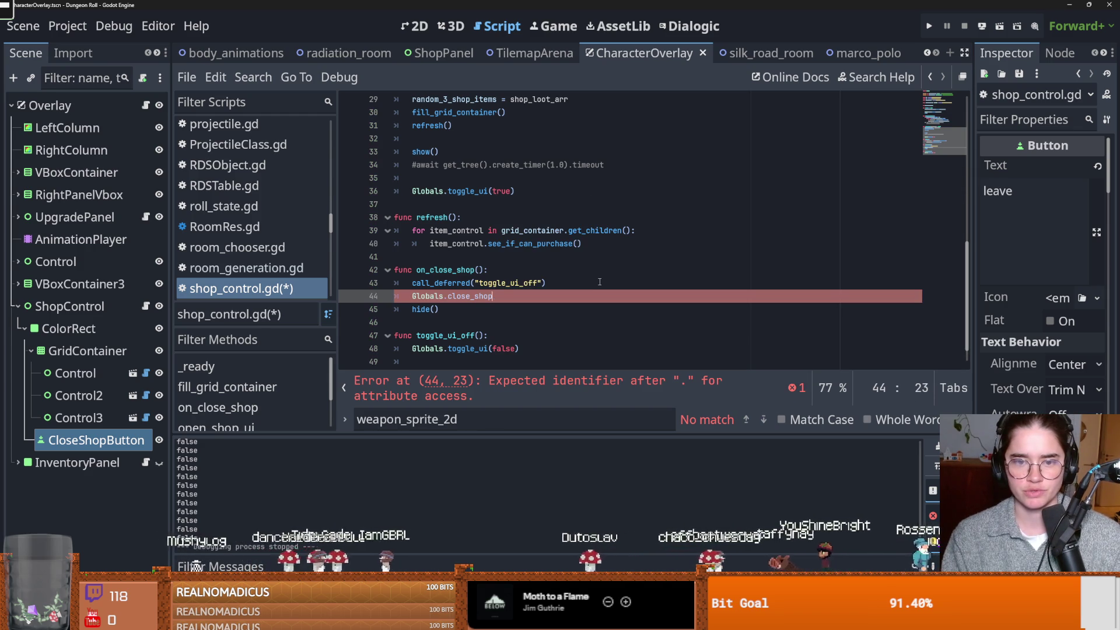
{"action": "type", "text": "emit"}
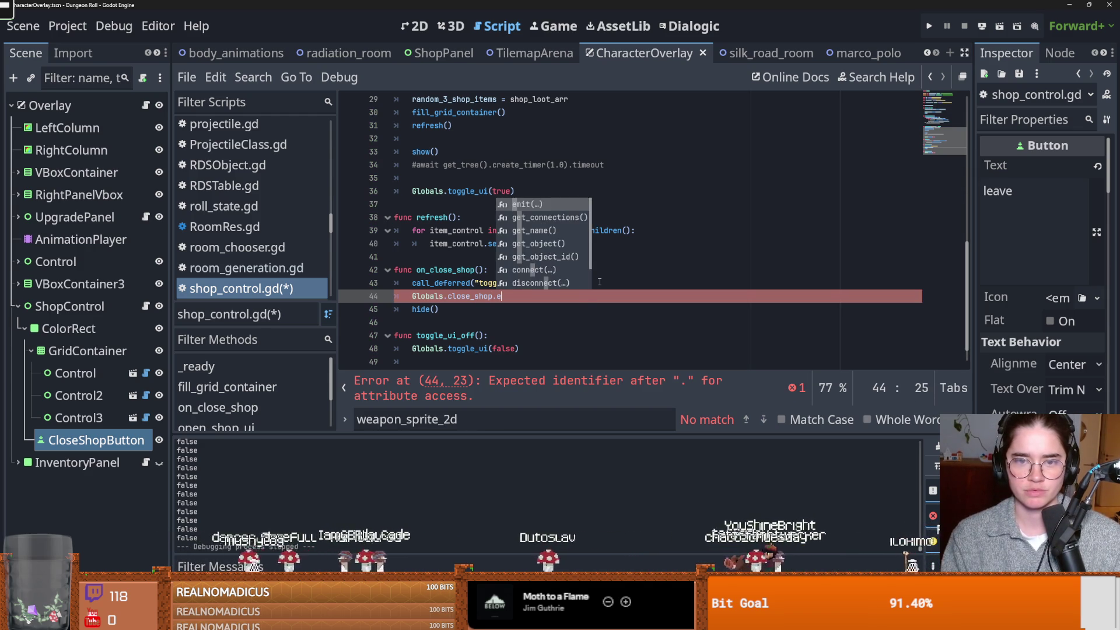
{"action": "key", "text": "Return"}
{"action": "key", "text": "Up"}
{"action": "key", "text": "Up"}
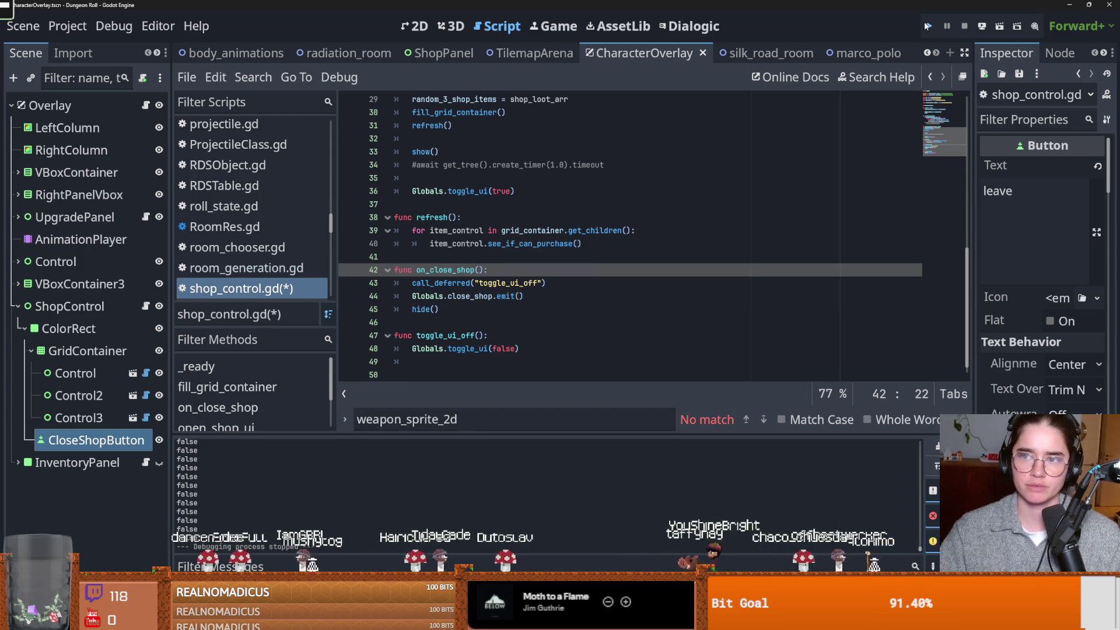
{"action": "key", "text": "F5"}
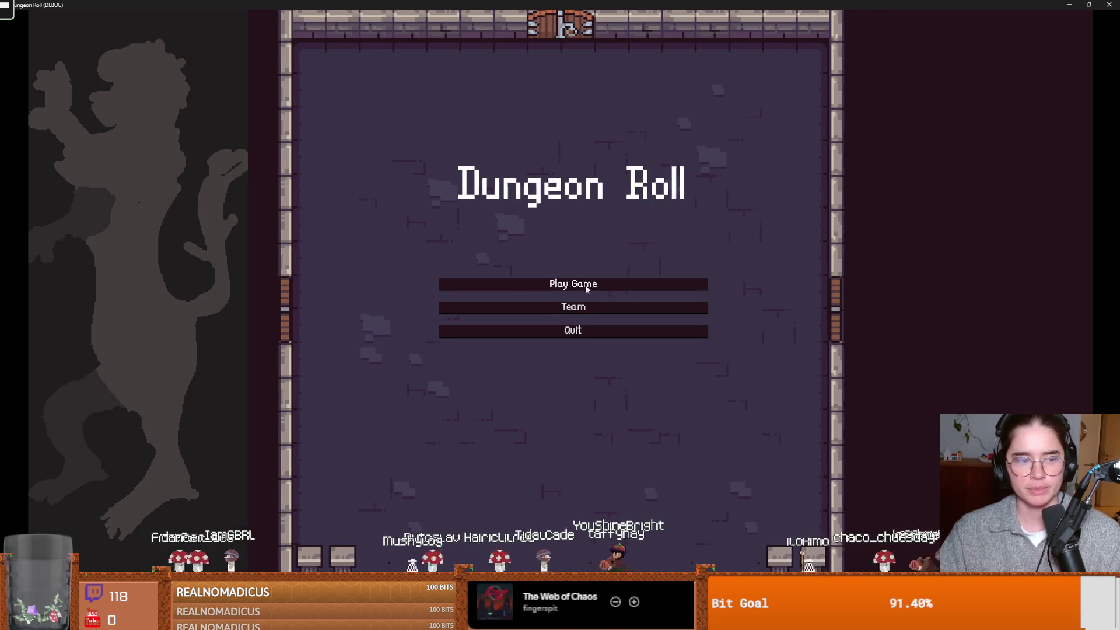
Start the game as the Crusader and load a room from the debug room list
{"action": "left_click", "coordinate": [587, 289]}
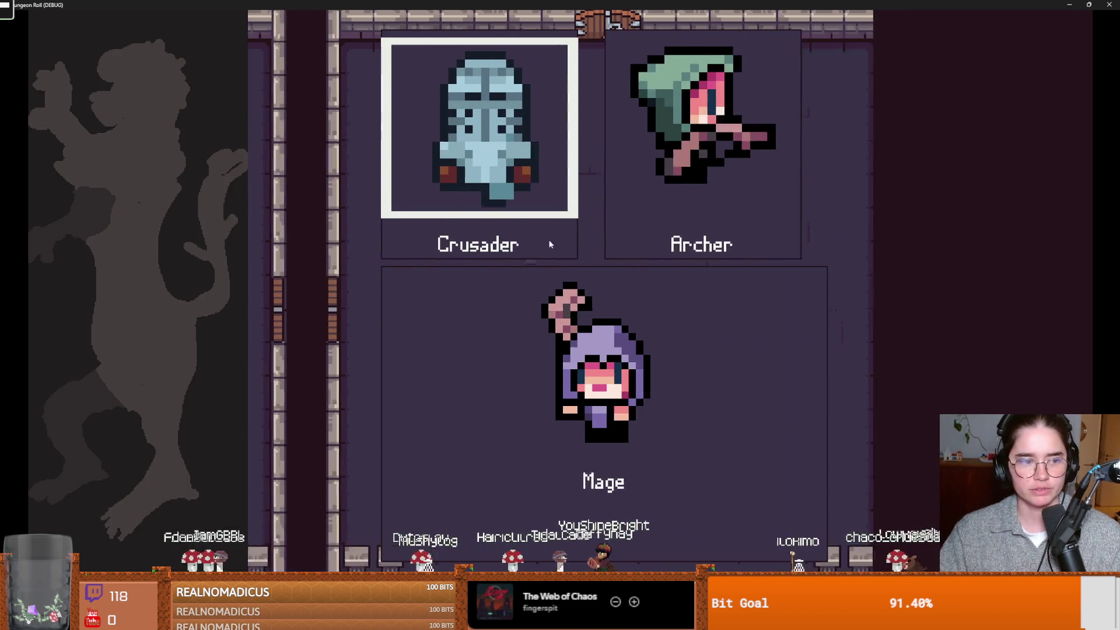
{"action": "left_click", "coordinate": [622, 198]}
{"action": "key", "text": "d"}
{"action": "key", "text": "w"}
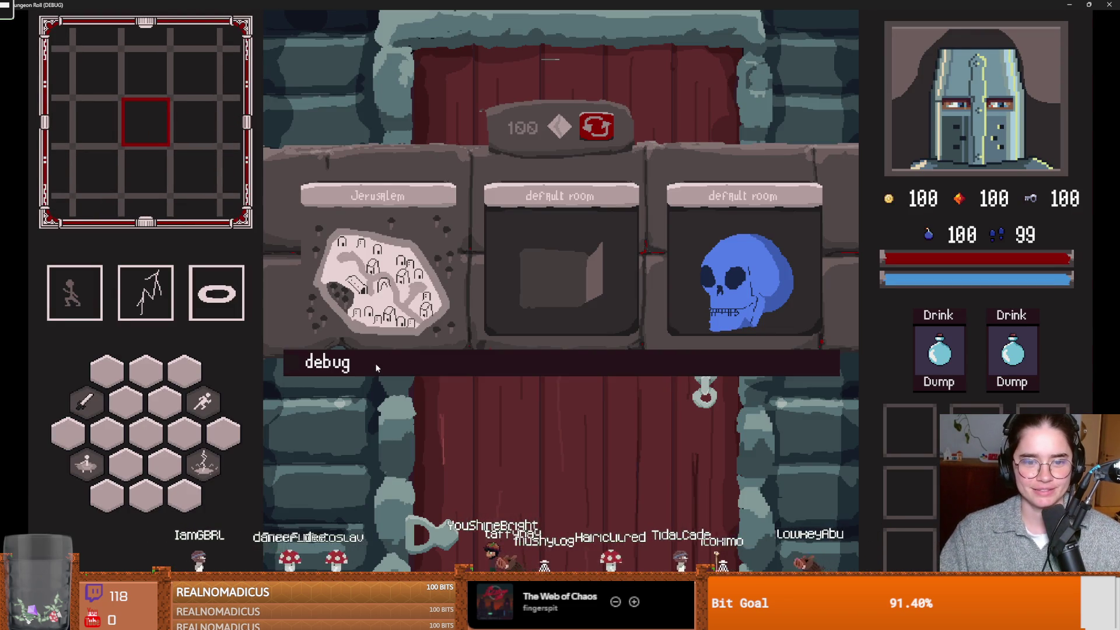
{"action": "left_click", "coordinate": [376, 362]}
{"action": "left_click", "coordinate": [369, 495]}
Walk to Marco Polo in the desert room, open his wares, then leave the shop
{"action": "key", "text": "w"}
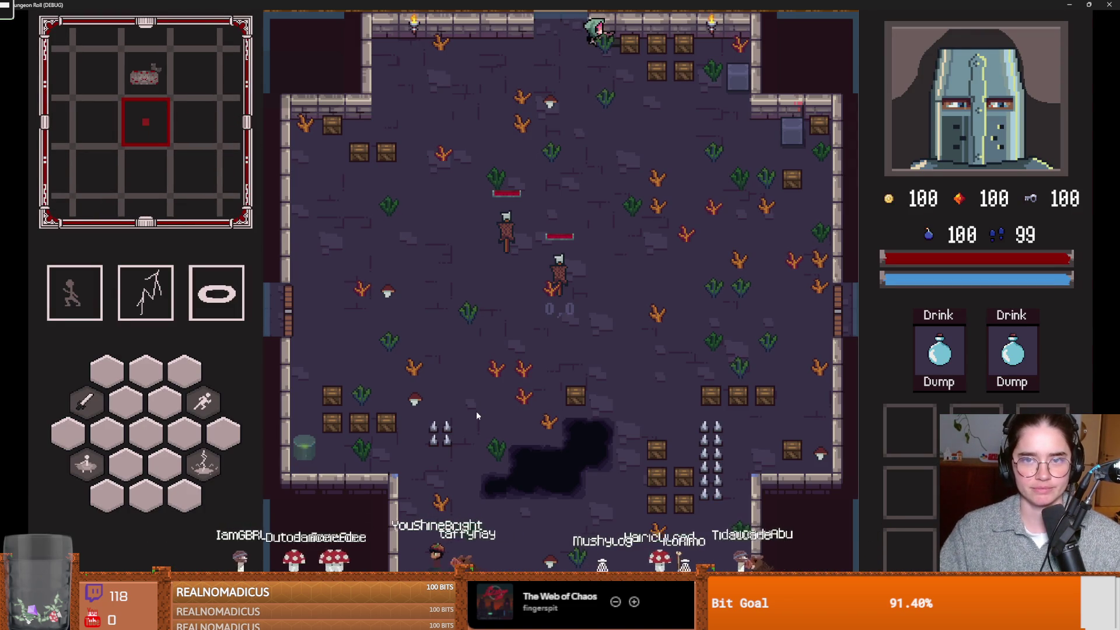
{"action": "key", "text": "w"}
{"action": "key", "text": "d"}
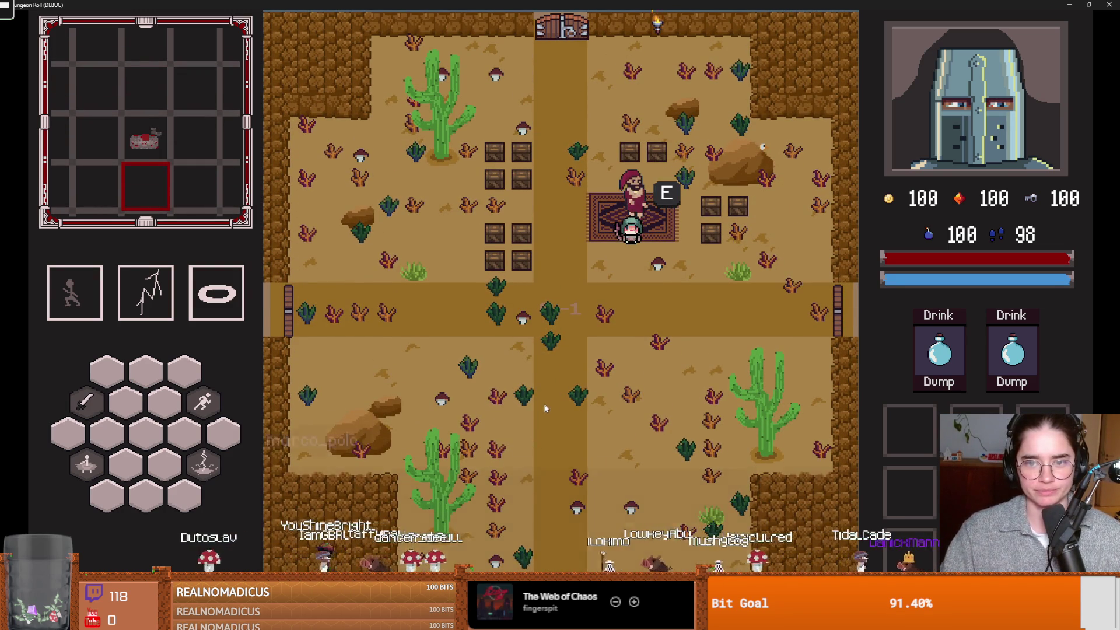
{"action": "key", "text": "e"}
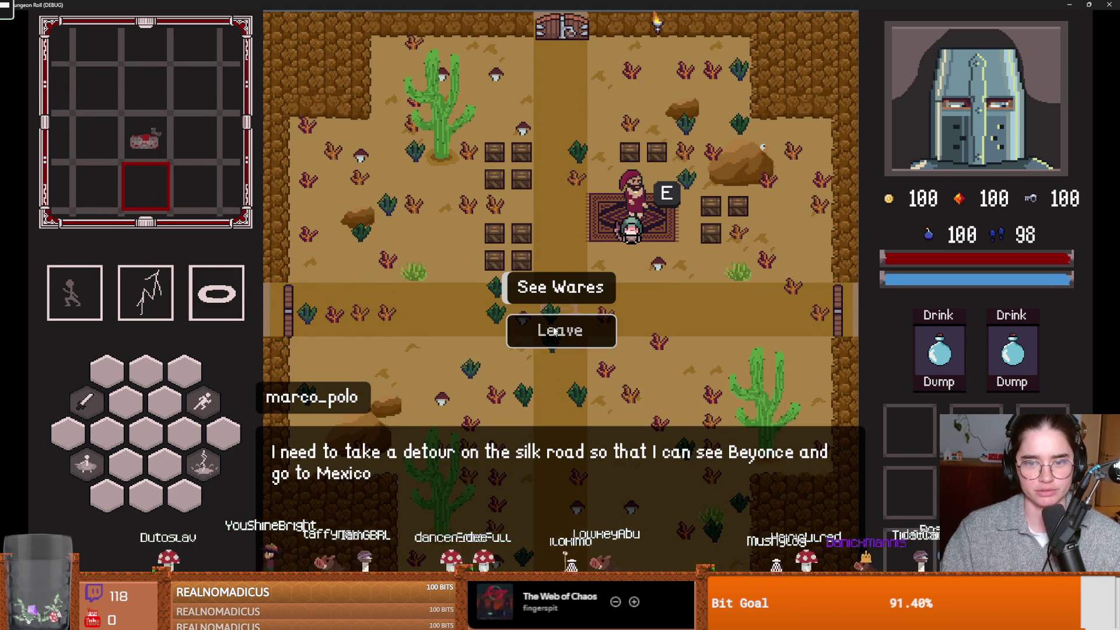
{"action": "left_click", "coordinate": [554, 287]}
{"action": "left_click", "coordinate": [568, 403]}
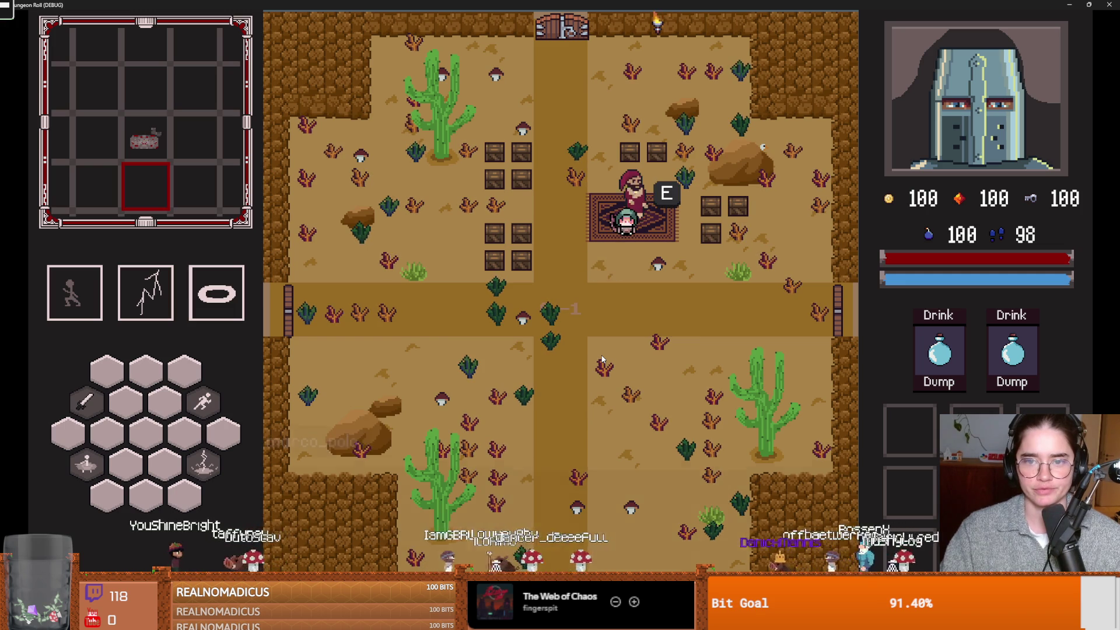
Talk to Marco Polo again to reopen his potion shop, then stop the game with F8
{"action": "key", "text": "e"}
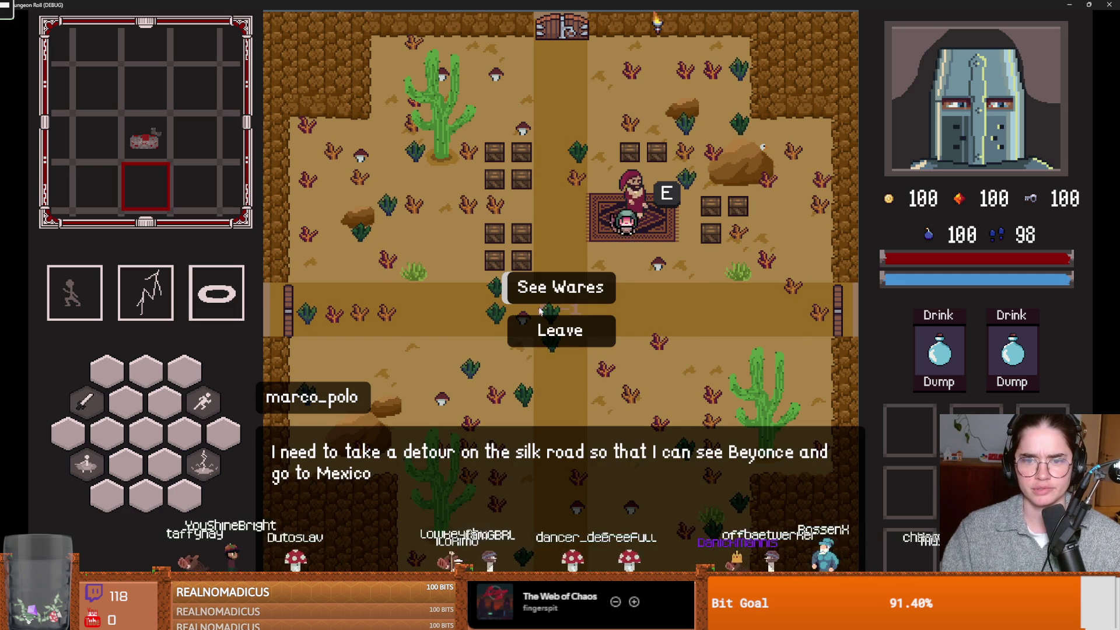
{"action": "key", "text": "e"}
{"action": "key", "text": "super+Down"}
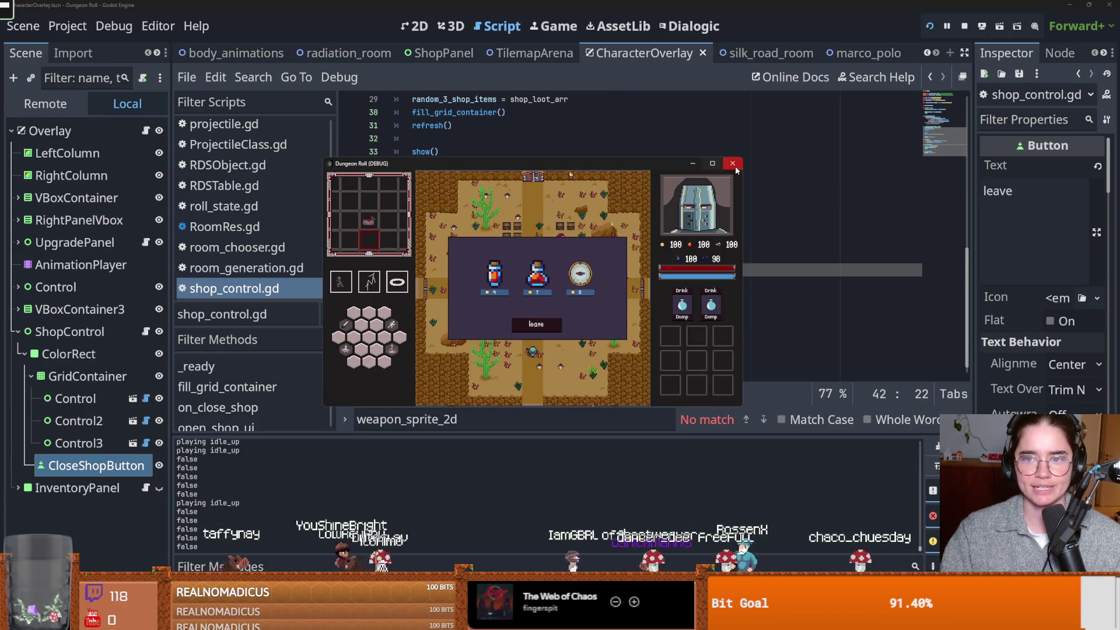
{"action": "key", "text": "F8"}
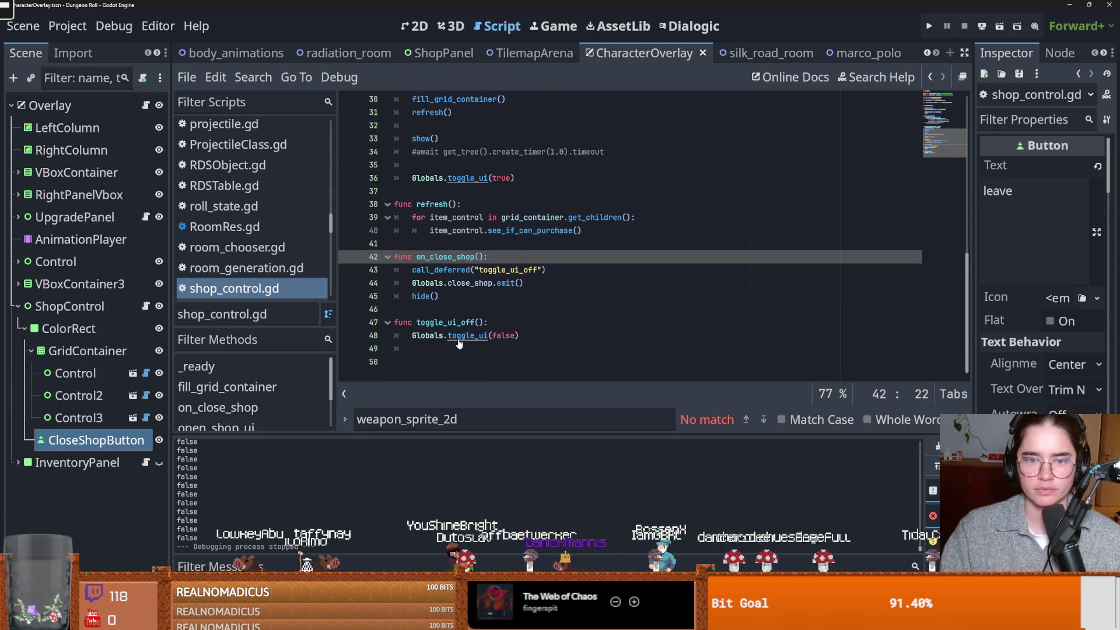
Open marco_polo's dialogic_trigger.gd and scroll down to the on_close_shop handler
{"action": "scroll", "coordinate": [454, 322], "scroll_direction": "up", "scroll_amount": 4}
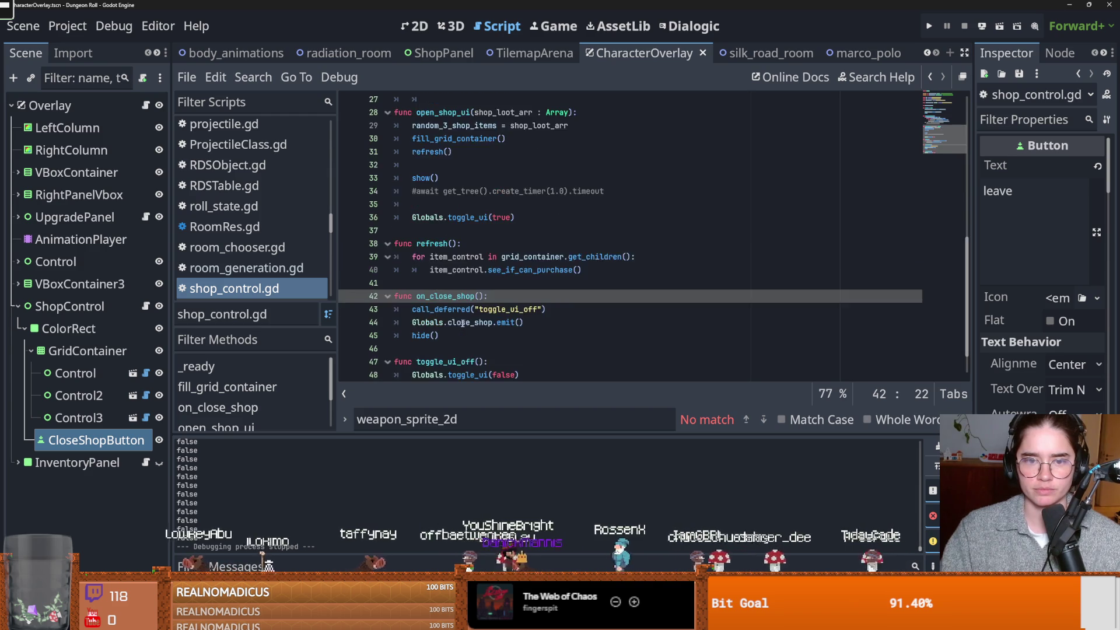
{"action": "scroll", "coordinate": [465, 322], "scroll_direction": "down", "scroll_amount": 4}
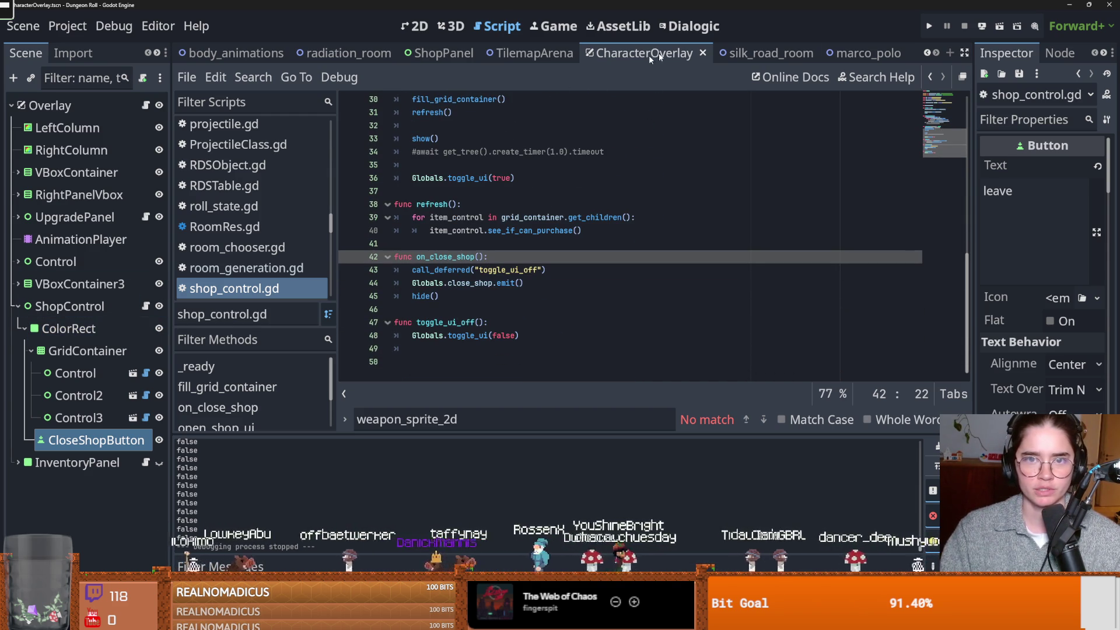
{"action": "left_click", "coordinate": [865, 53]}
{"action": "left_click", "coordinate": [148, 150]}
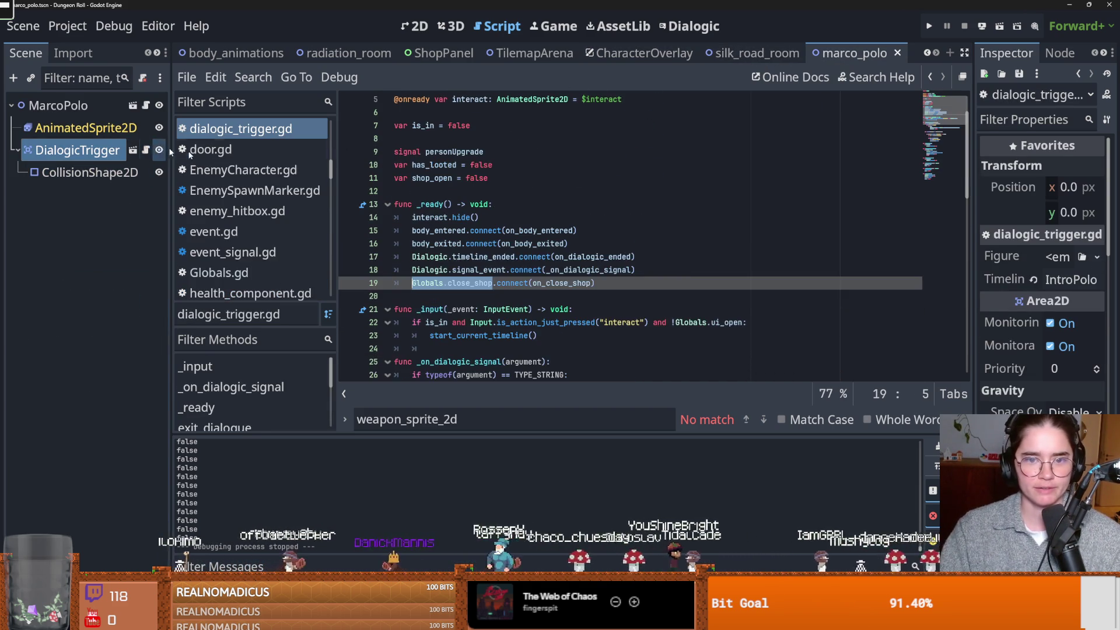
{"action": "scroll", "coordinate": [545, 313], "scroll_direction": "down", "scroll_amount": 11}
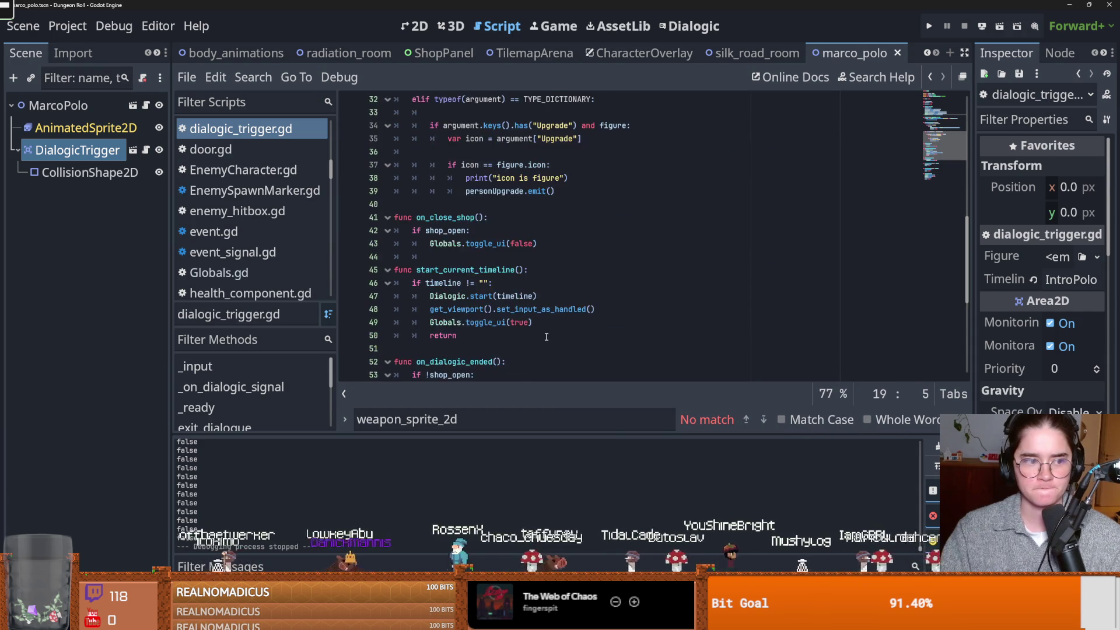